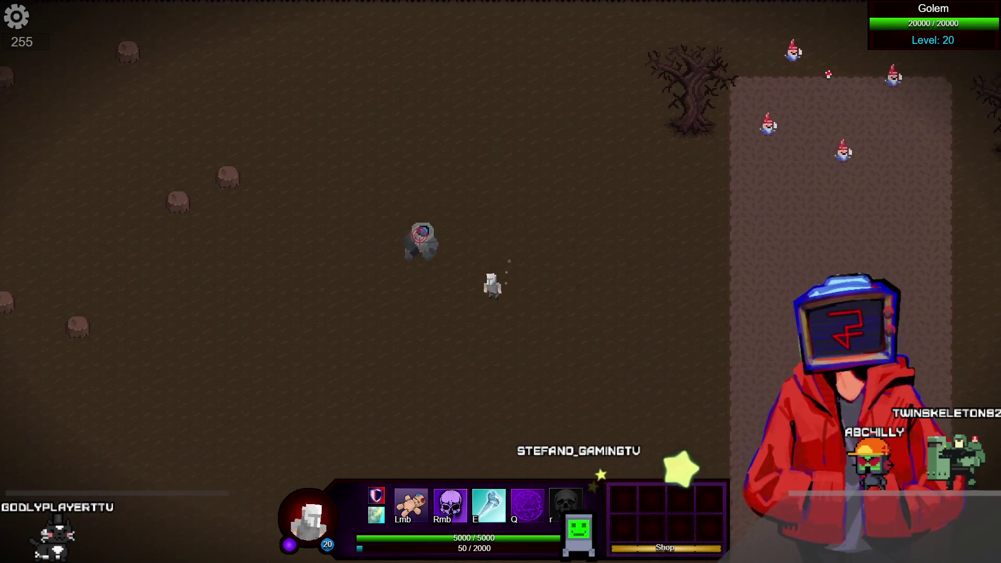
Step: Walk the character southwest across the map, then close the game preview with Alt+F4
key("a")
key("s")
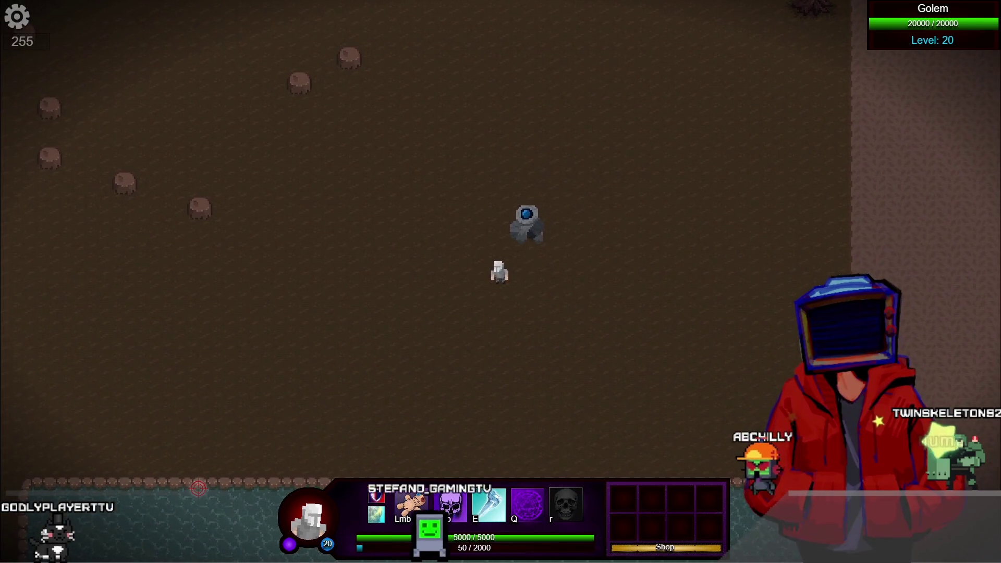
key("alt+F4")
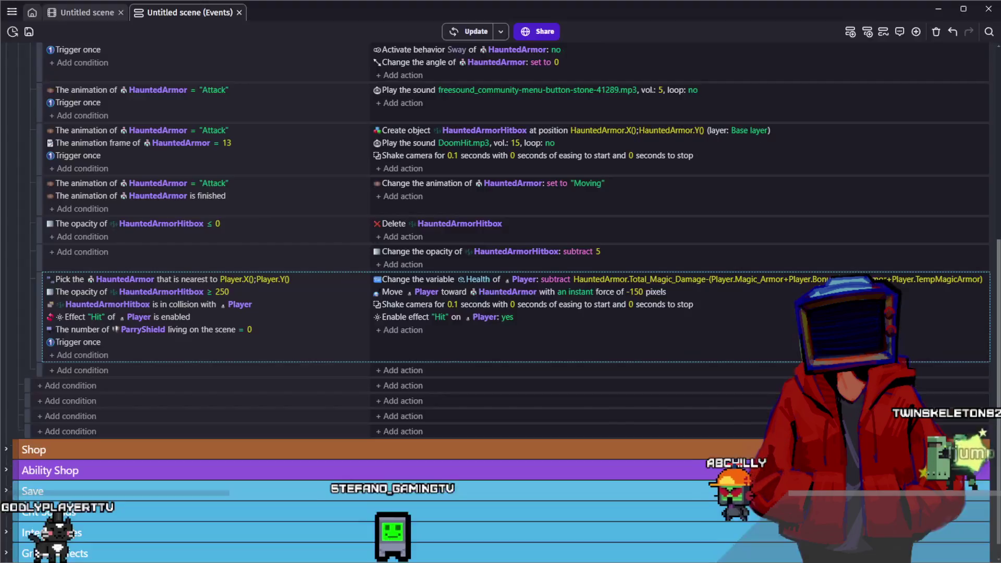
Step: Expand the Player group and its Ultimate Abilities subgroup to reveal the Death Snap events
scroll(504, 353, "up", 8)
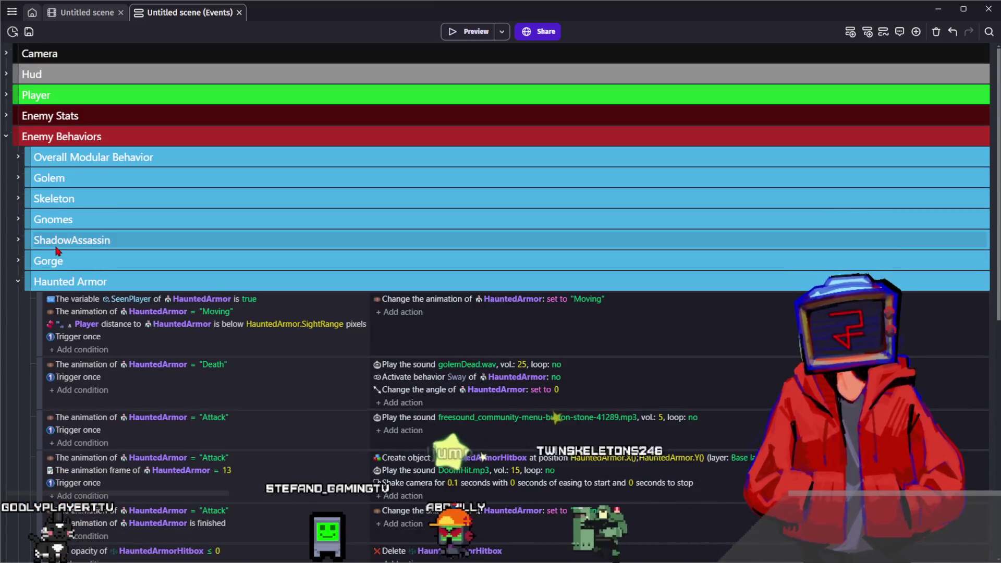
left_click(7, 95)
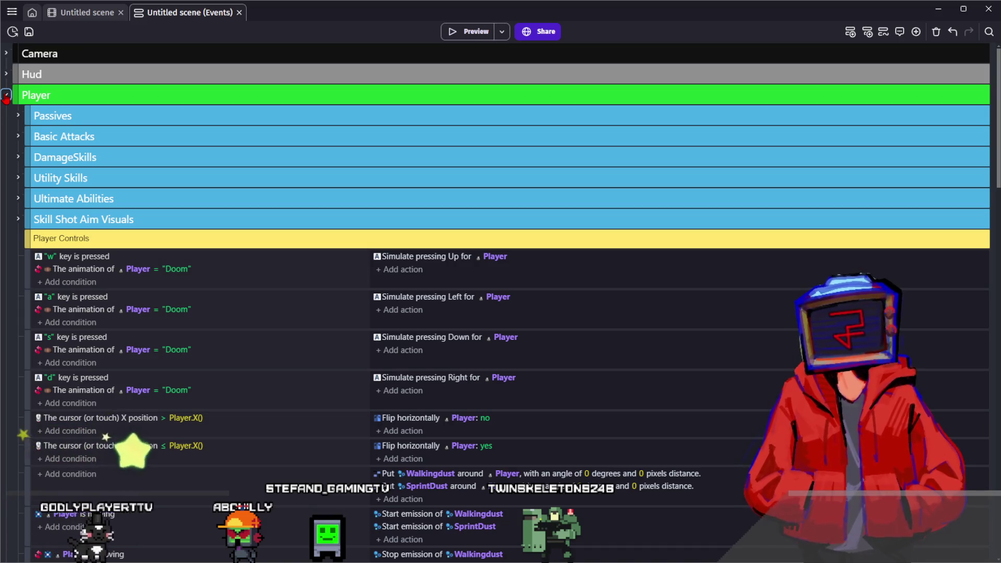
left_click(17, 198)
left_click(17, 198)
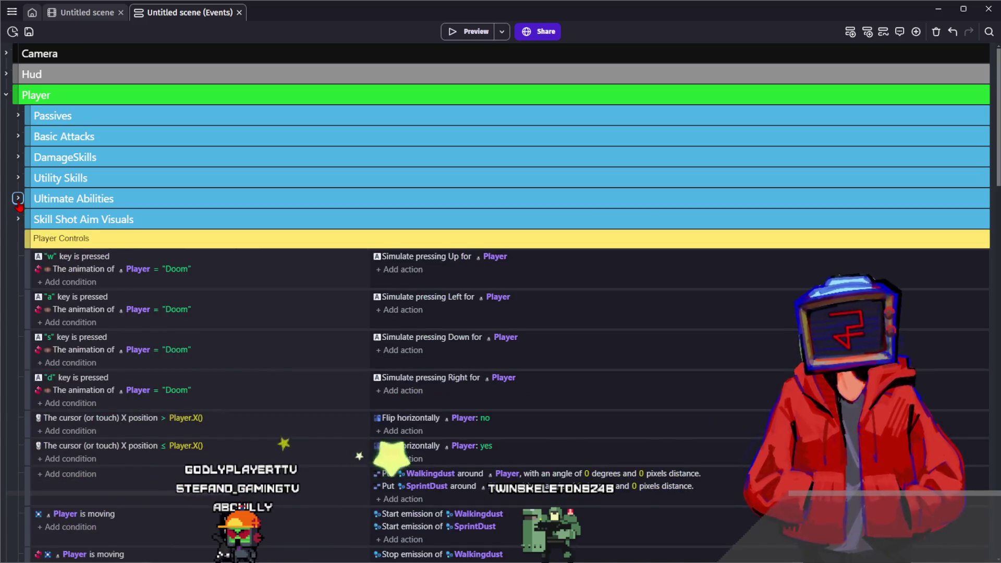
left_click(18, 198)
scroll(21, 203, "down", 2)
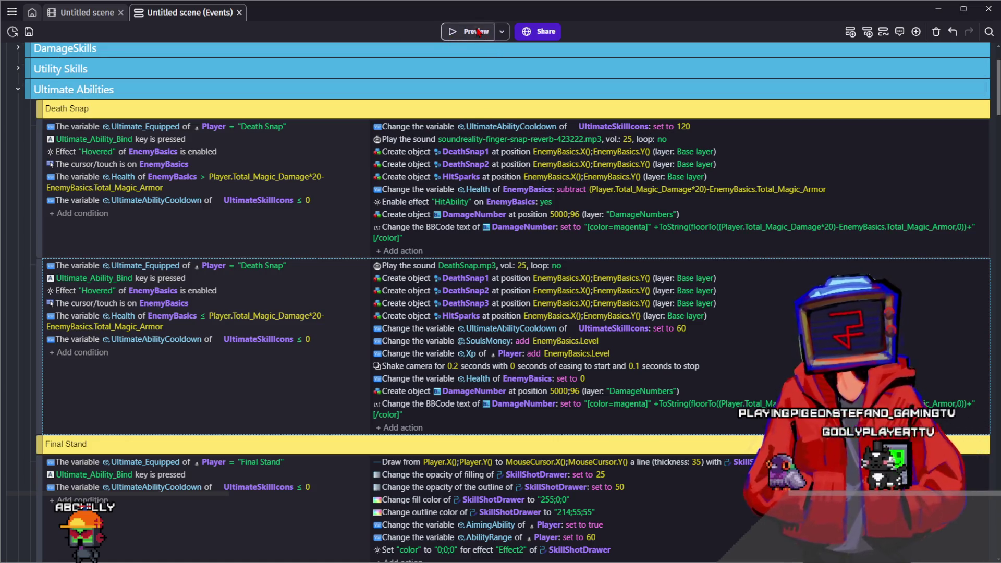
left_click(479, 34)
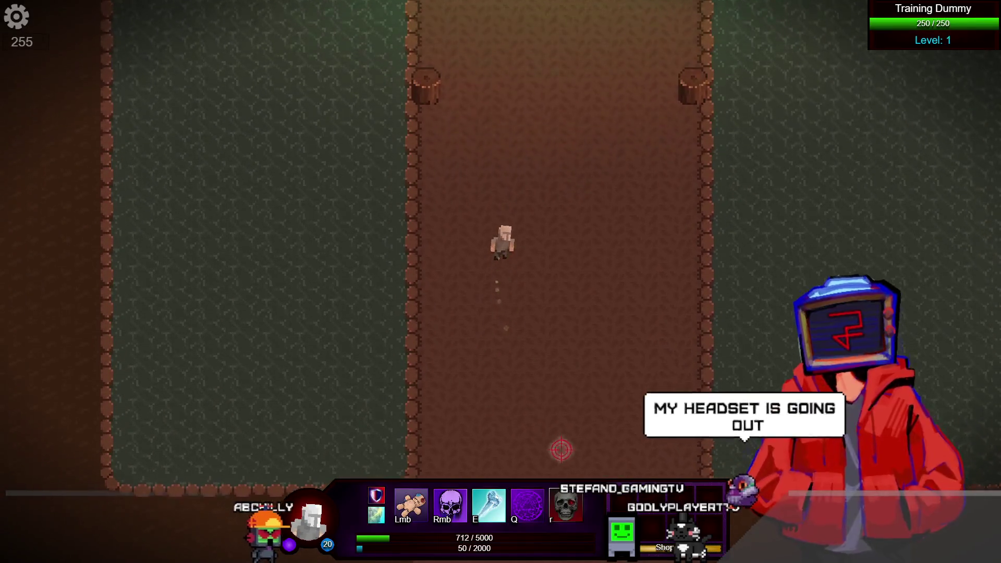
key("Tab")
left_click(526, 182)
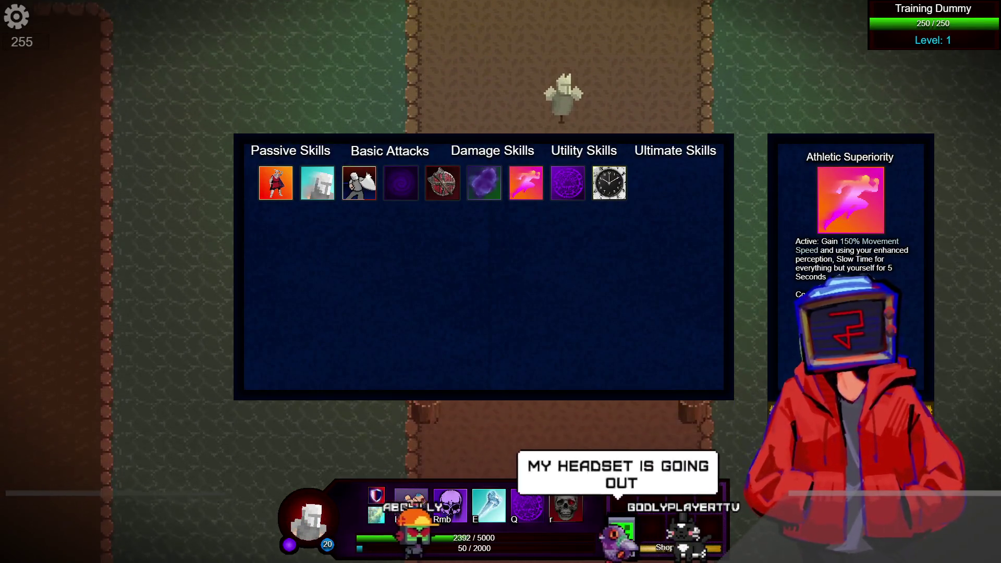
key("Tab")
key("s")
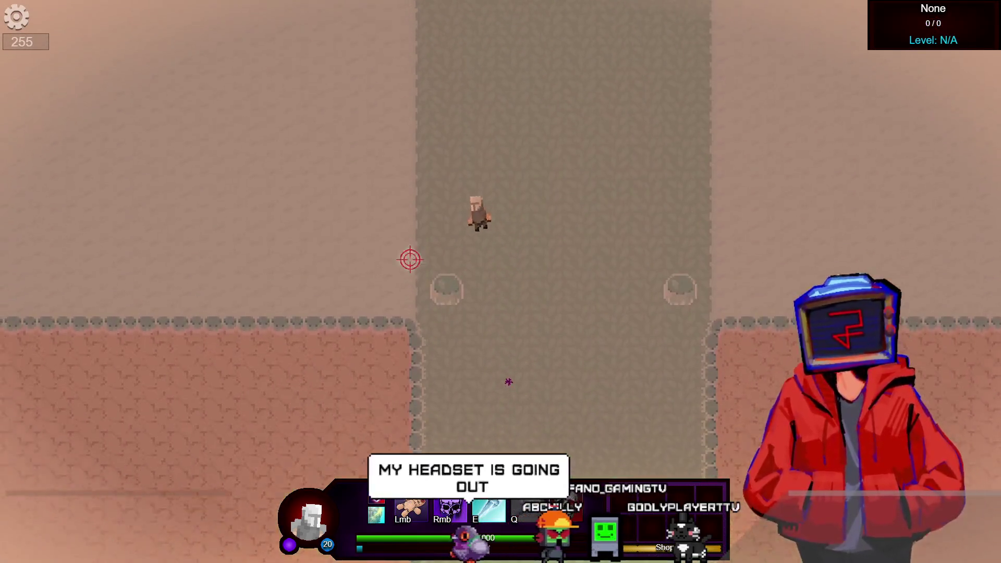
key("a")
key("d")
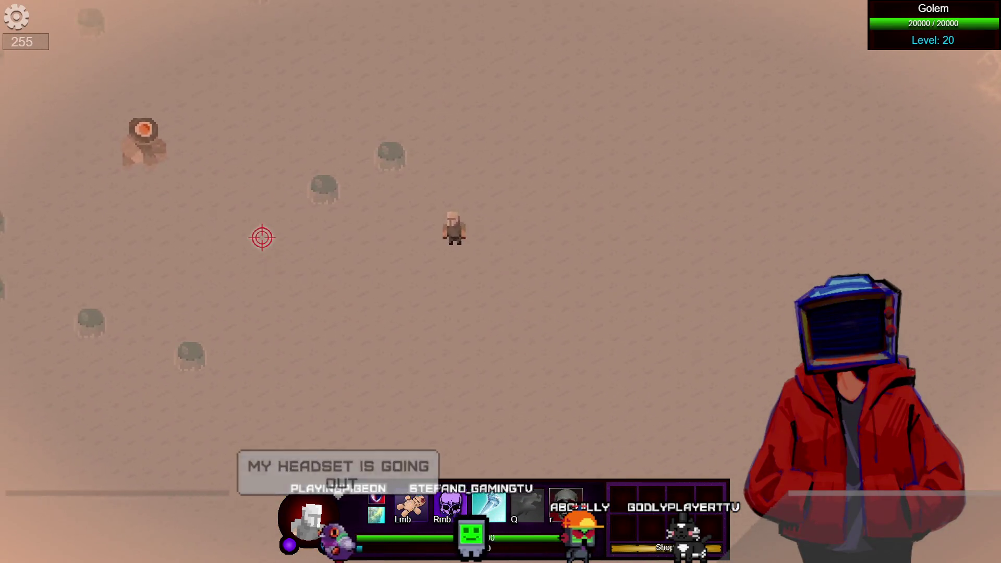
key("w")
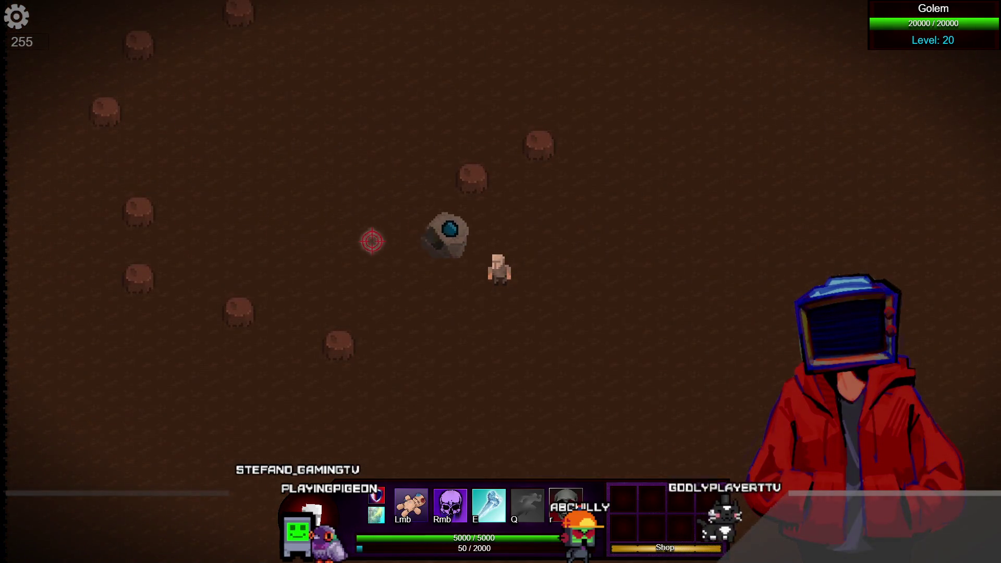
left_click(372, 241)
key("d")
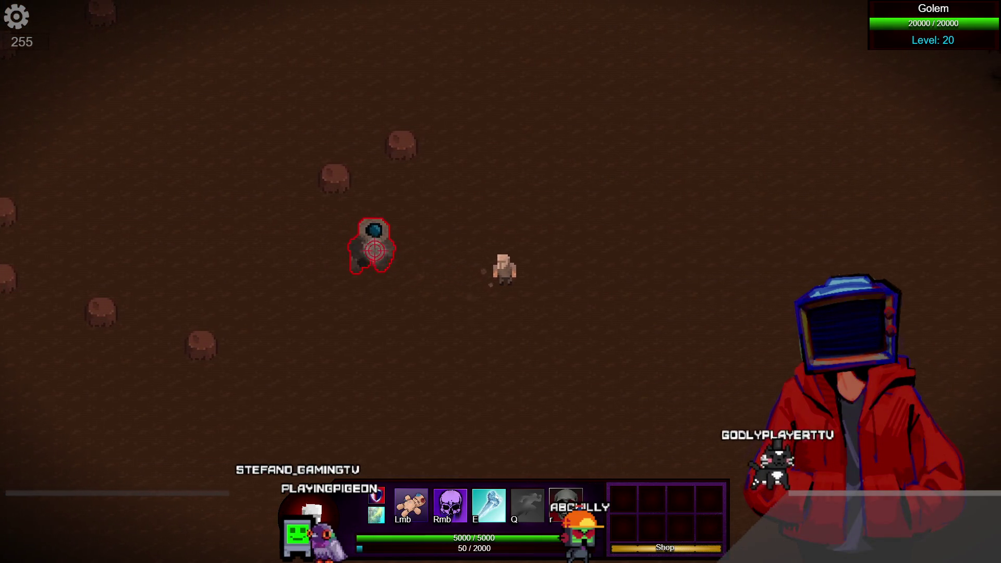
key("s")
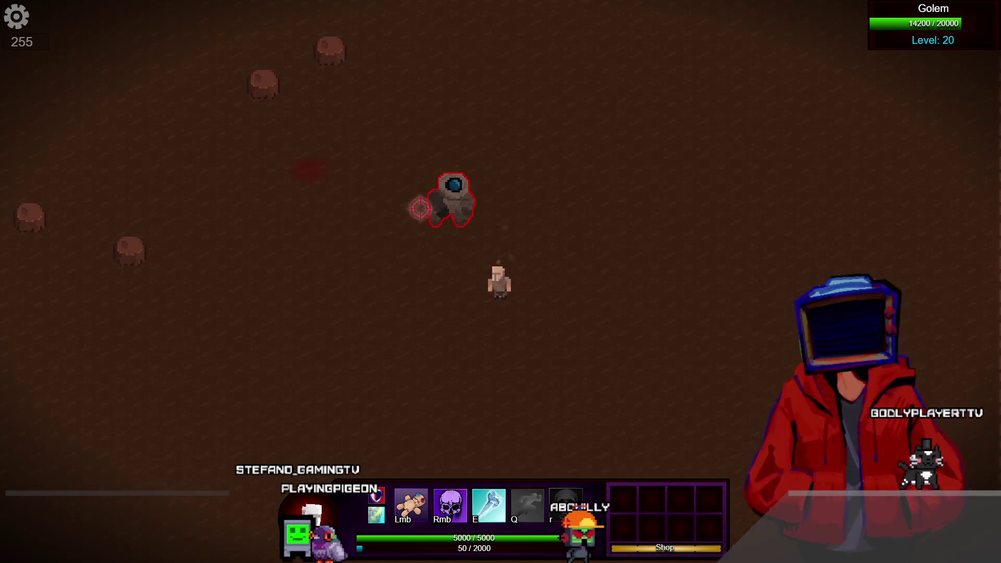
key("a")
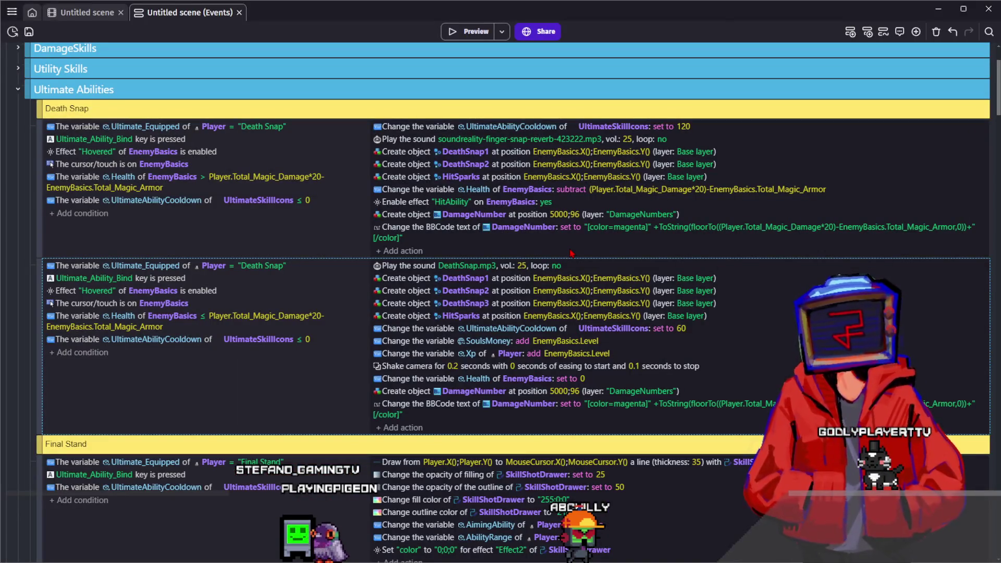
Step: Select the two Death Snap events, then switch to the scene layout and pan toward HauntedArmor
left_click(571, 254)
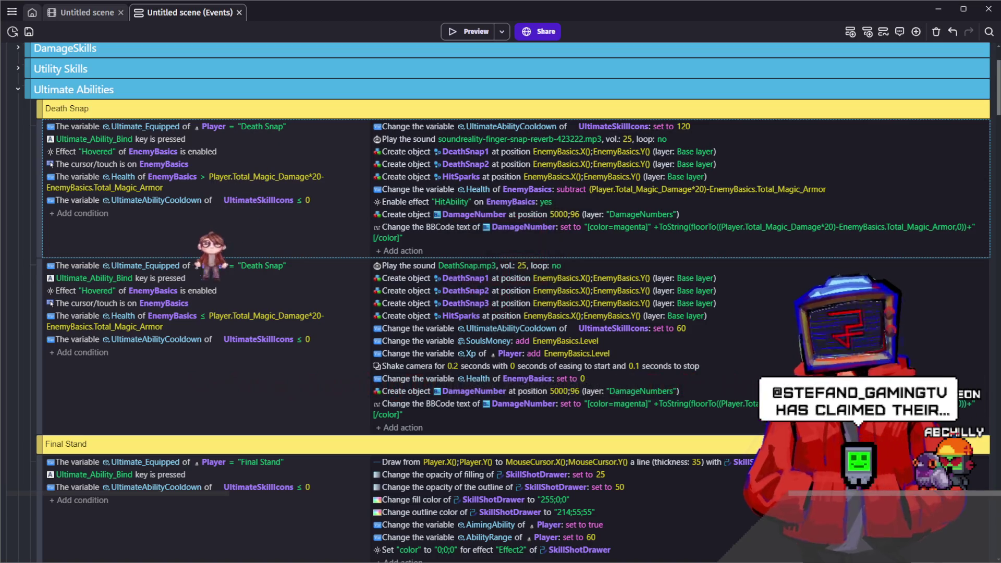
left_click(49, 308)
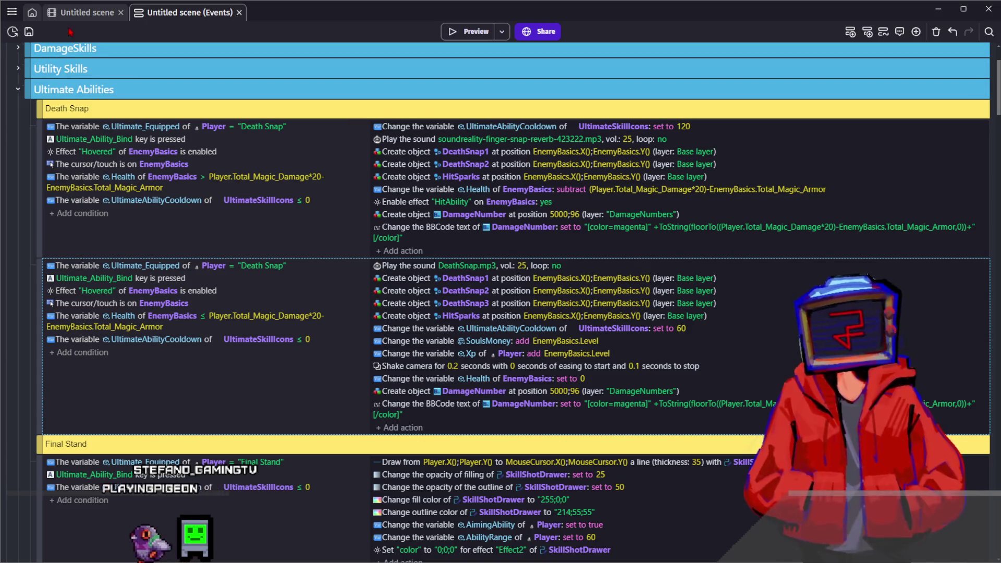
left_click(81, 12)
mouse_move(427, 267)
left_mouse_down()
mouse_move(403, 373)
mouse_move(406, 334)
left_mouse_up()
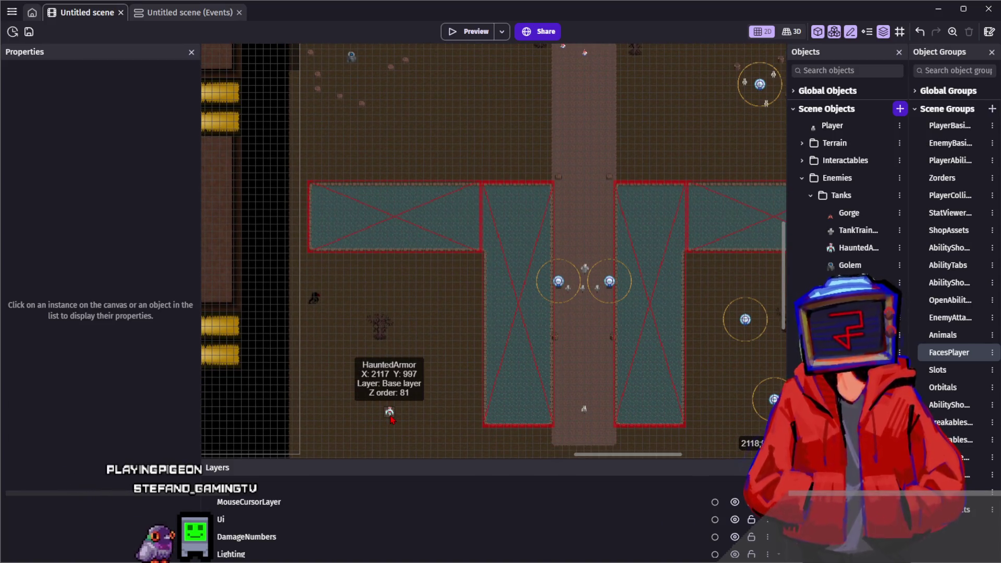
Step: Review HauntedArmor's variables (Health 500, Speed 50, SightRange 130) in its object editor, then close it
double_click(388, 413)
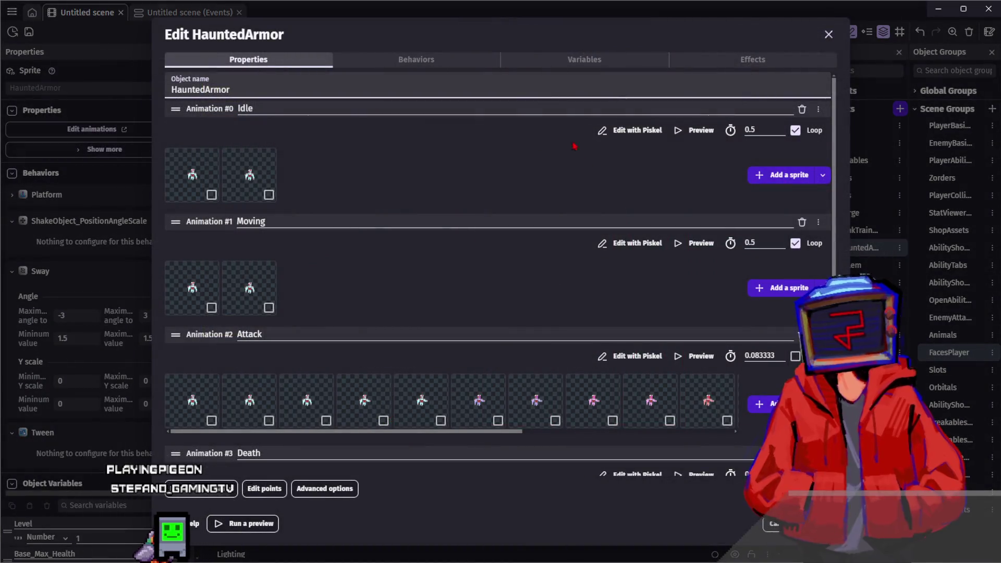
scroll(628, 395, "down", 2)
scroll(594, 261, "up", 3)
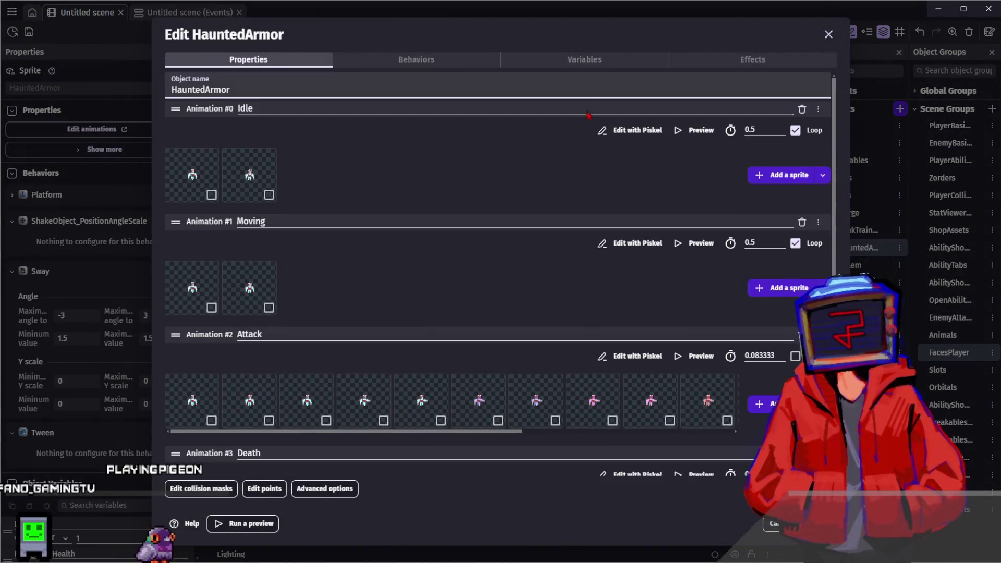
left_click(594, 59)
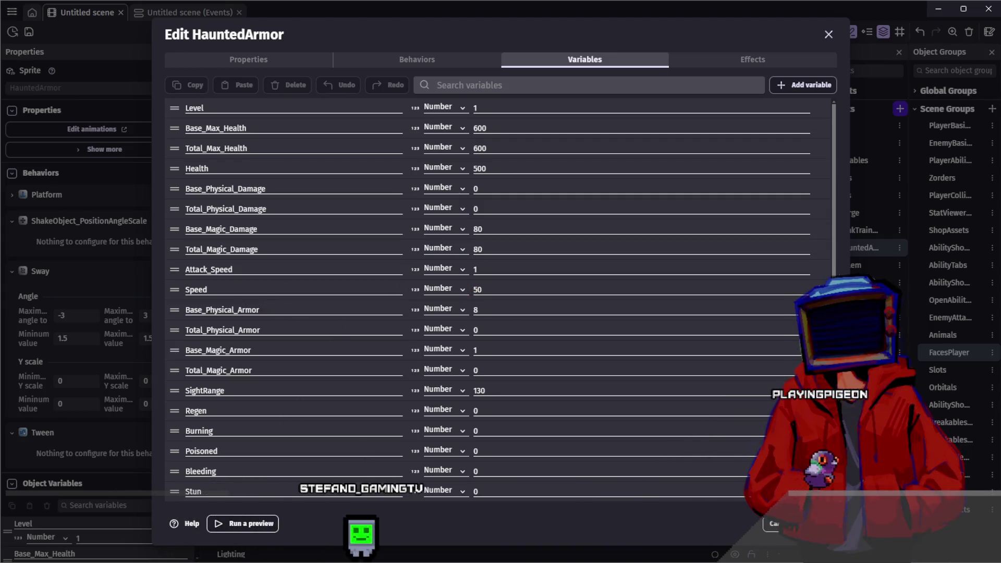
key("Escape")
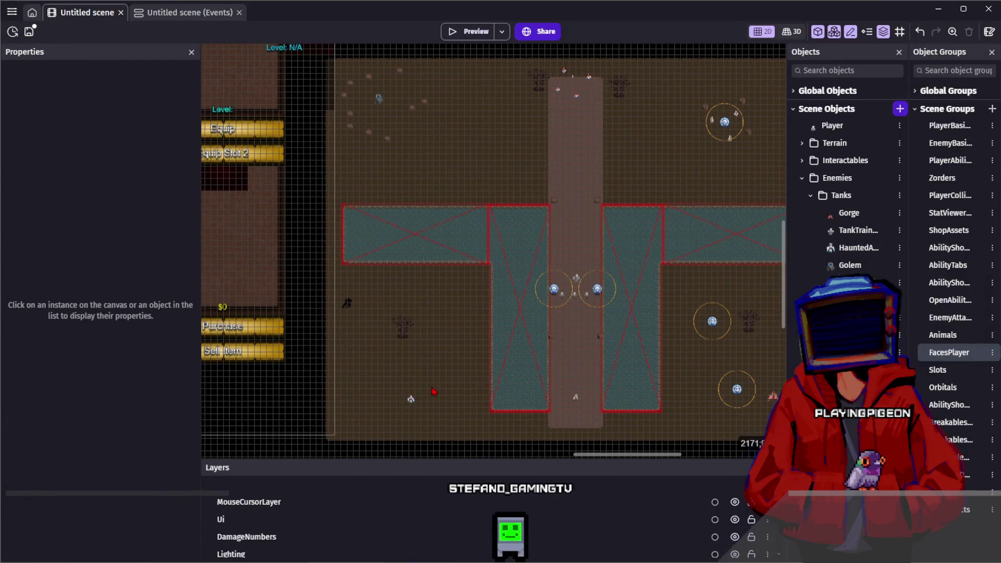
Step: Inspect a HauntedArmor instance, then compare the Golem's stats including its Base_Physical_Armor
scroll(432, 391, "down", 3)
left_click(405, 359)
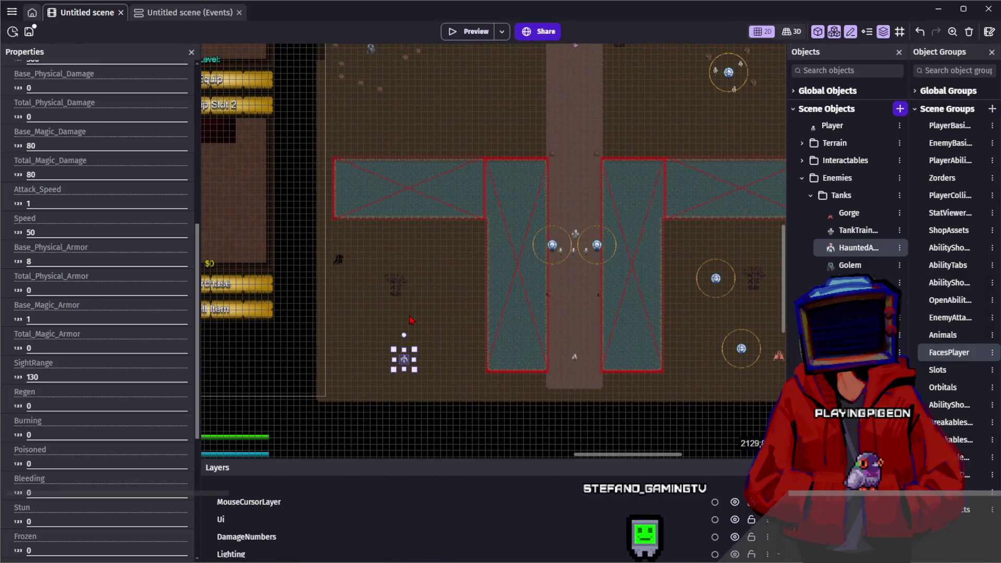
scroll(76, 340, "up", 3)
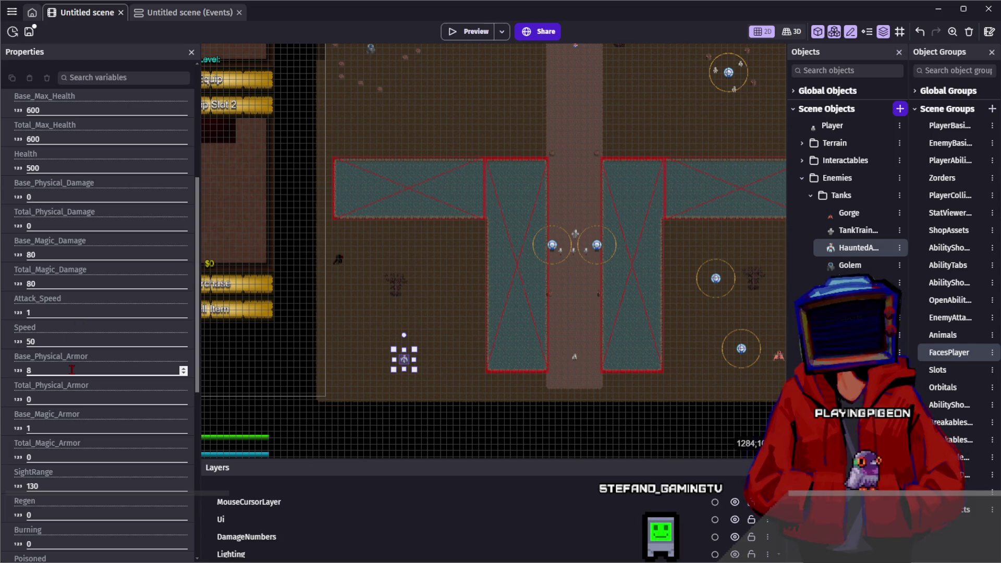
scroll(365, 235, "up", 5)
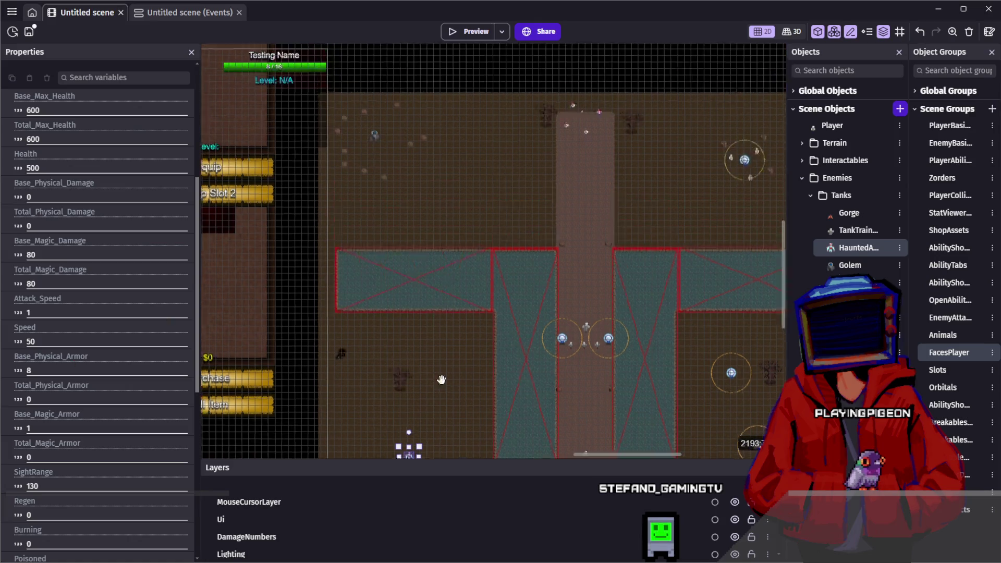
left_click(374, 183)
scroll(115, 321, "up", 3)
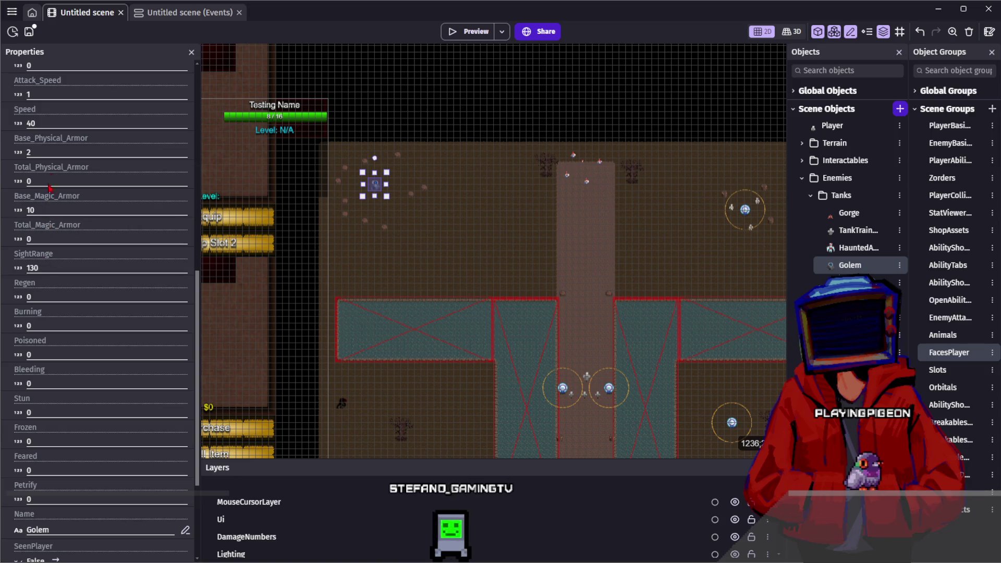
left_click(29, 152)
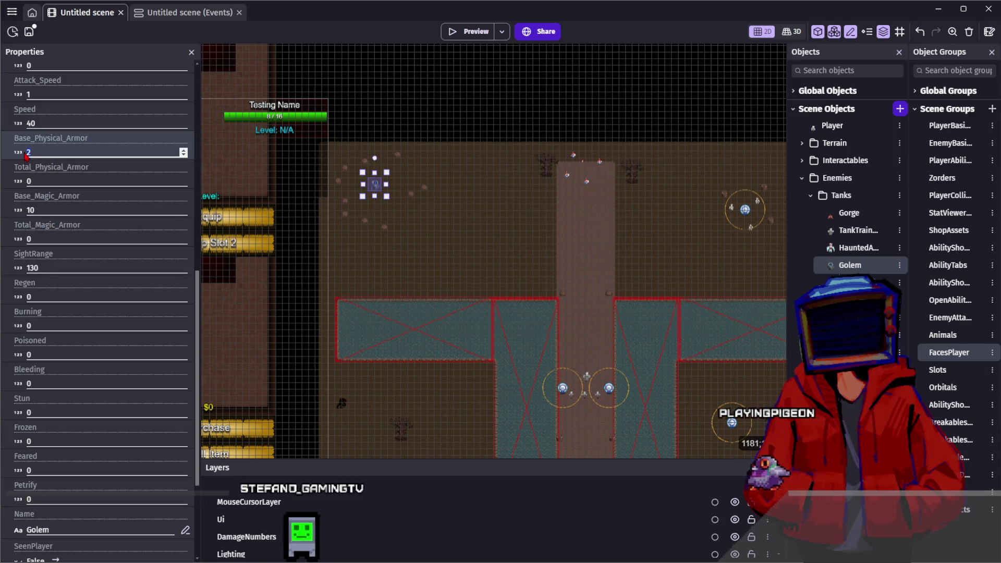
left_click(406, 382)
Step: Reselect HauntedArmor to view magic damage 80, speed 50 and sight range 130, then deselect it
scroll(406, 382, "down", 5)
left_click(389, 373)
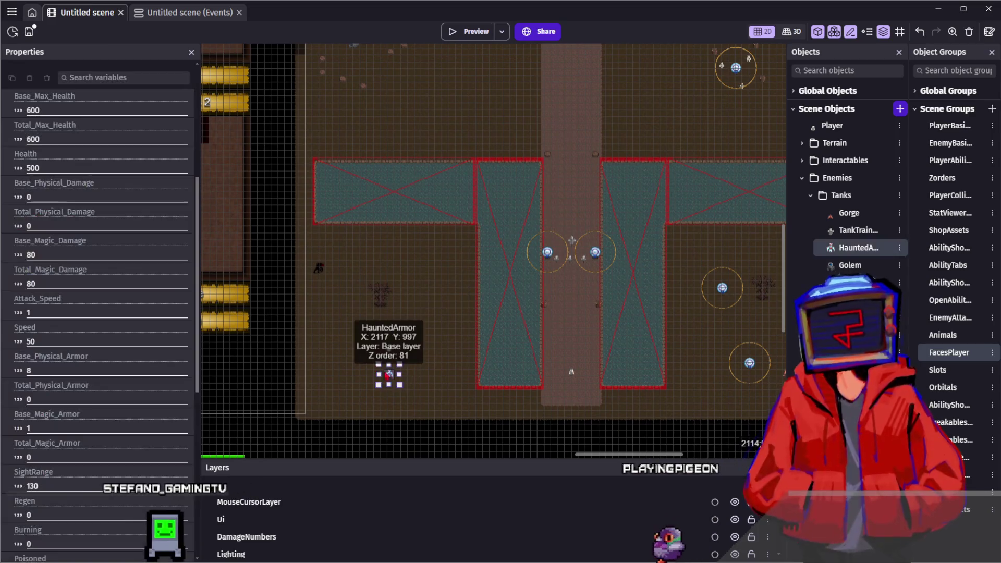
scroll(99, 194, "up", 2)
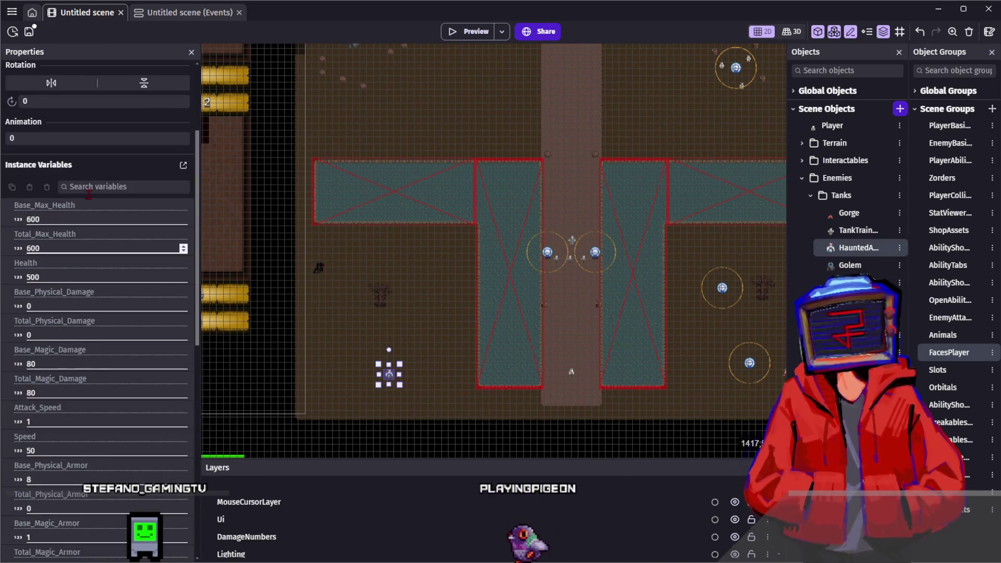
scroll(88, 287, "down", 5)
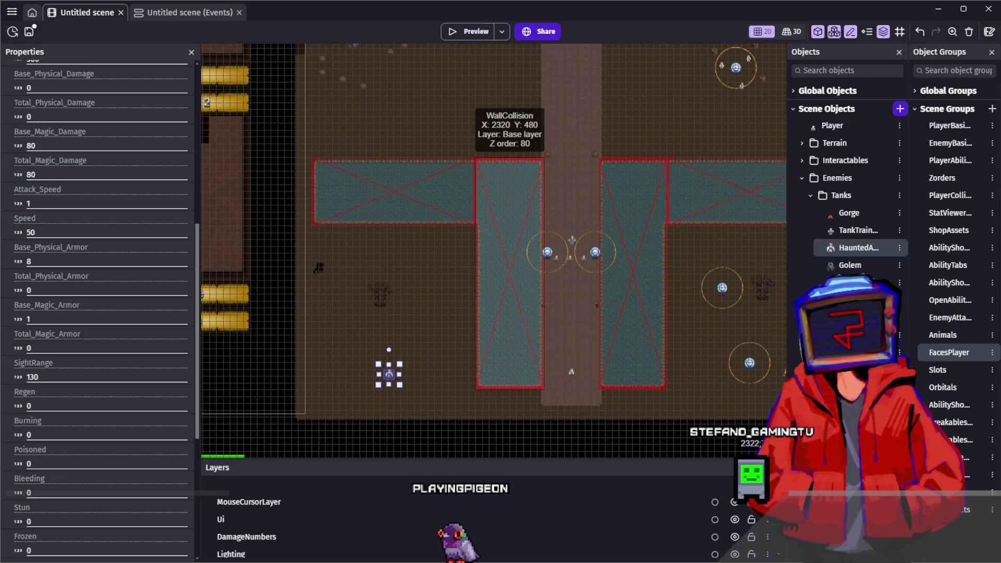
left_click(558, 308)
Step: Pan and zoom around the walled corridor and its turrets, then launch a game preview
scroll(557, 299, "down", 1)
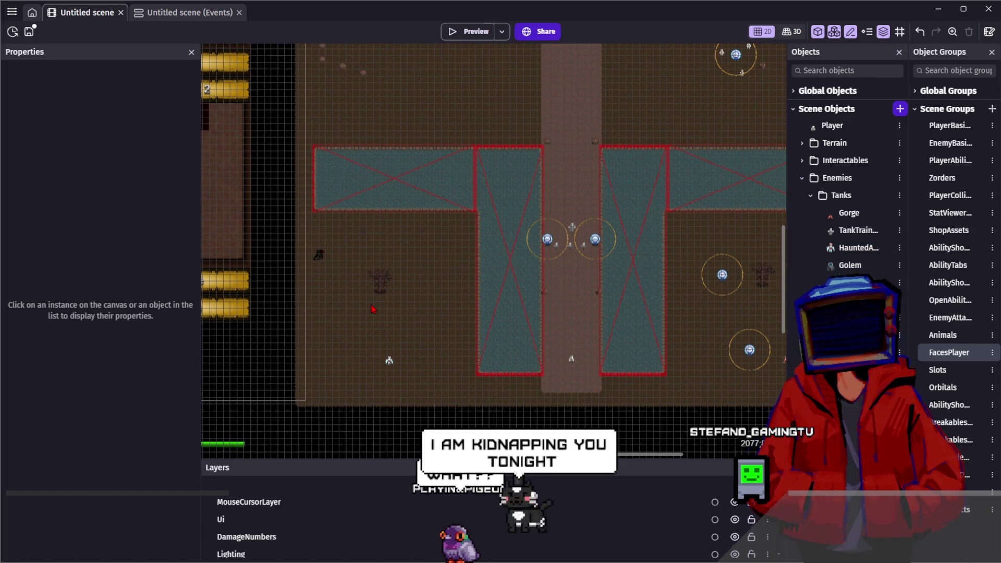
left_click_drag(372, 312, 466, 295)
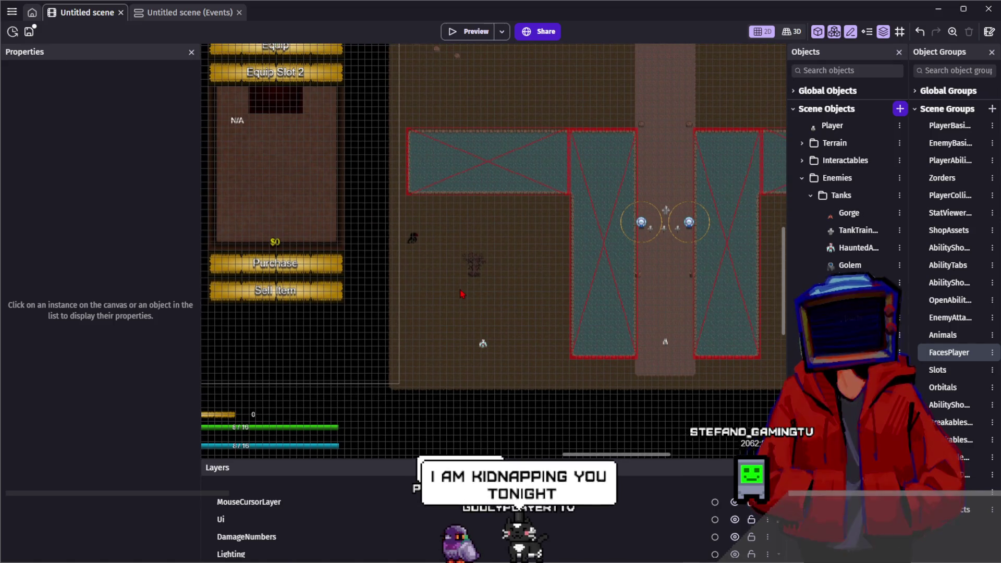
scroll(466, 295, "up", 5)
scroll(548, 270, "down", 2)
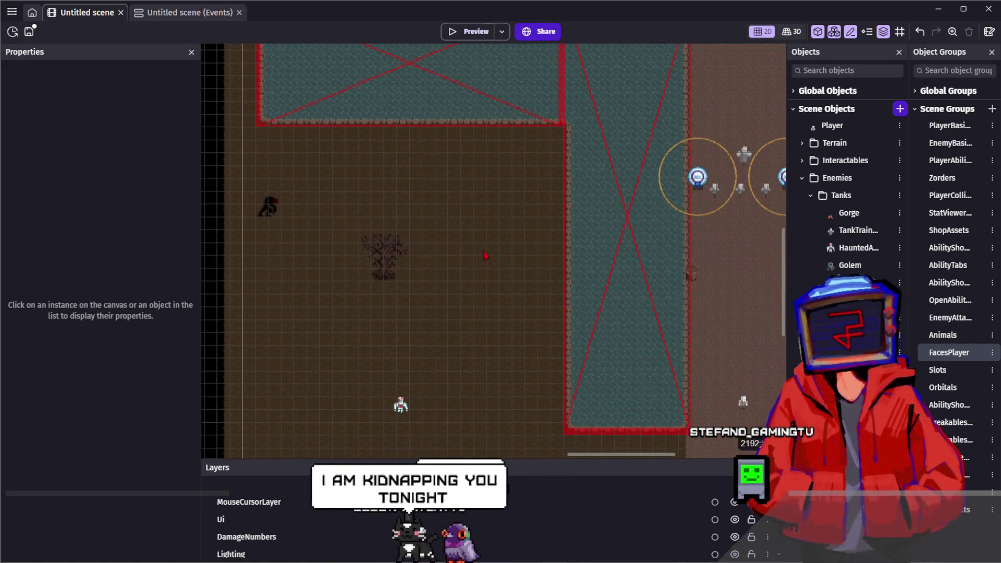
scroll(584, 267, "right", 6)
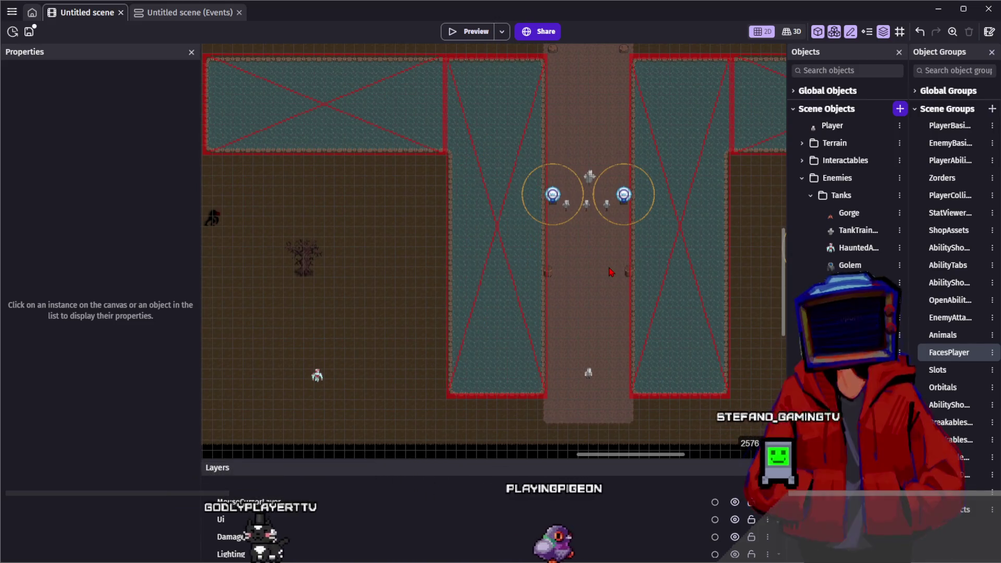
scroll(609, 266, "down", 1)
left_click_drag(609, 281, 608, 296)
scroll(608, 297, "up", 1)
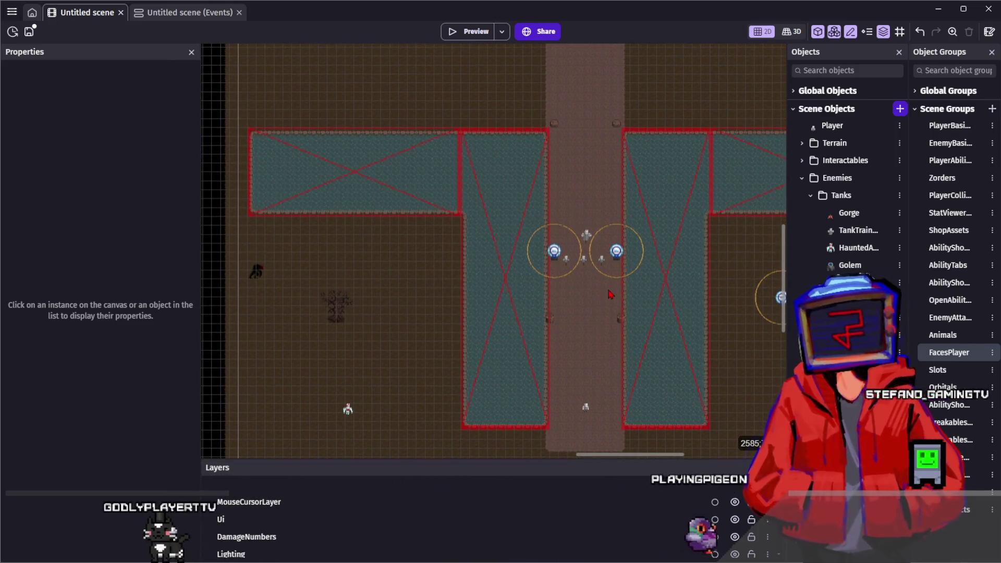
scroll(571, 151, "up", 5)
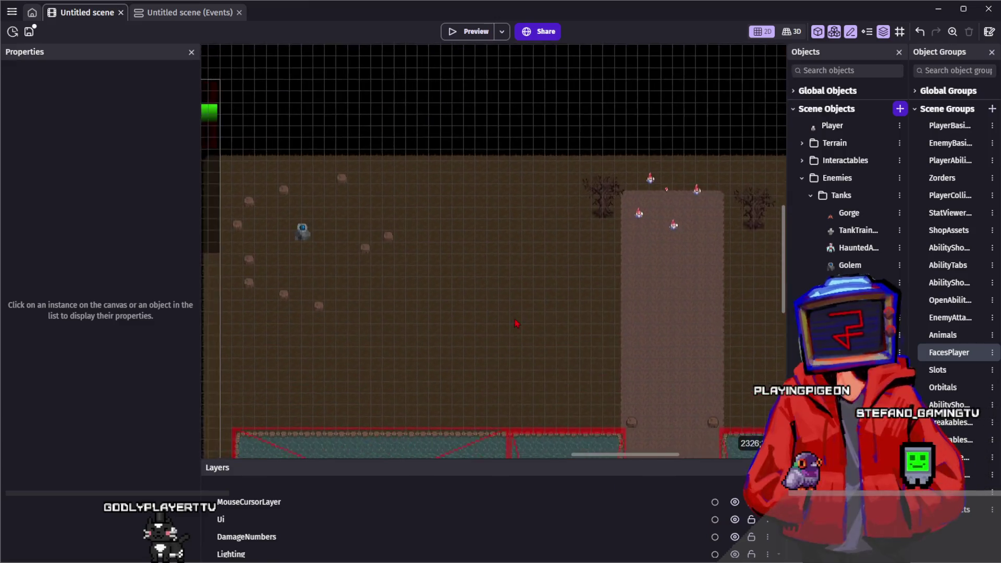
scroll(302, 225, "right", 5)
scroll(420, 201, "down", 3)
scroll(421, 201, "left", 5)
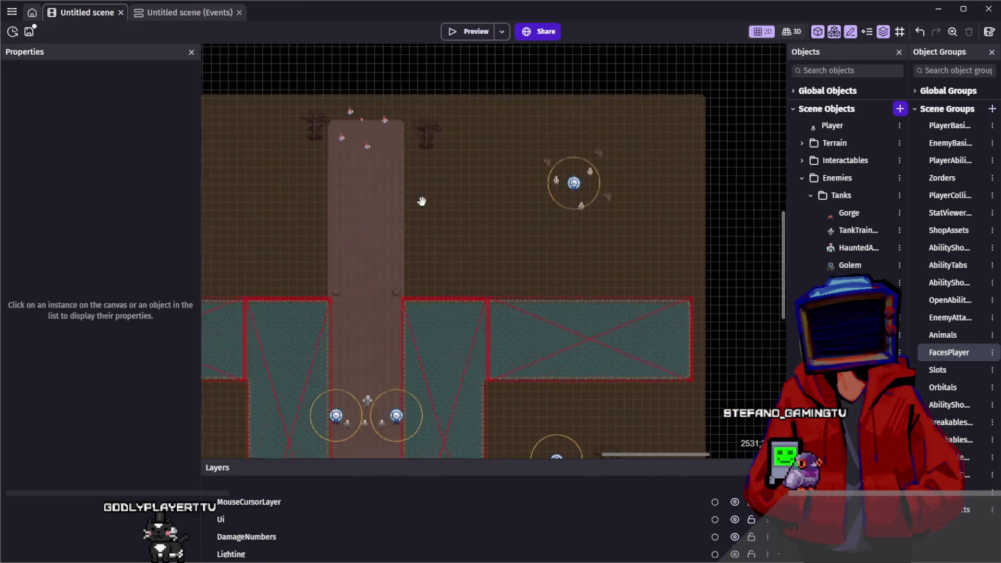
left_click(463, 36)
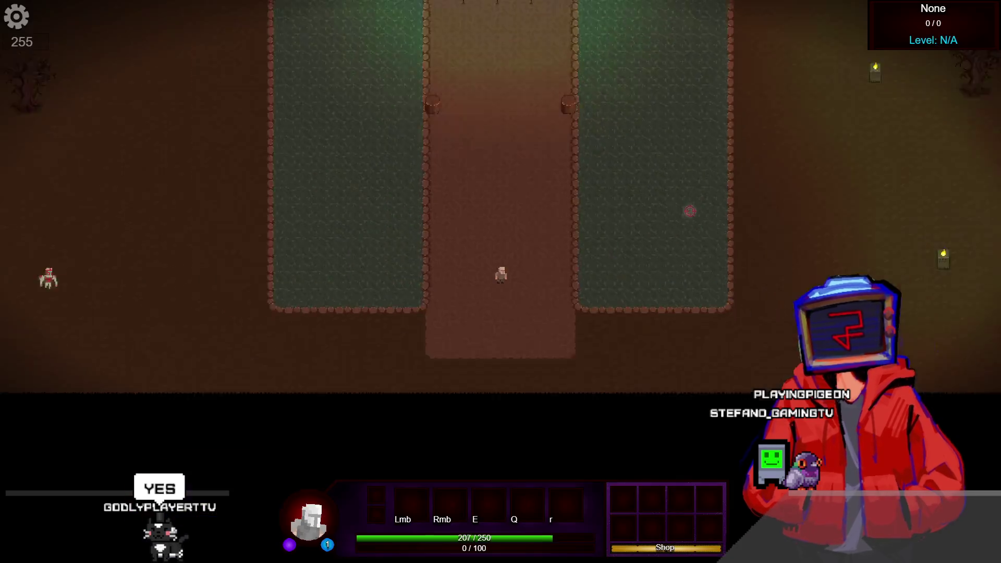
Step: In the preview, buy Omnifect from the Item Shop, walk left, and switch to the skills panel
key("b")
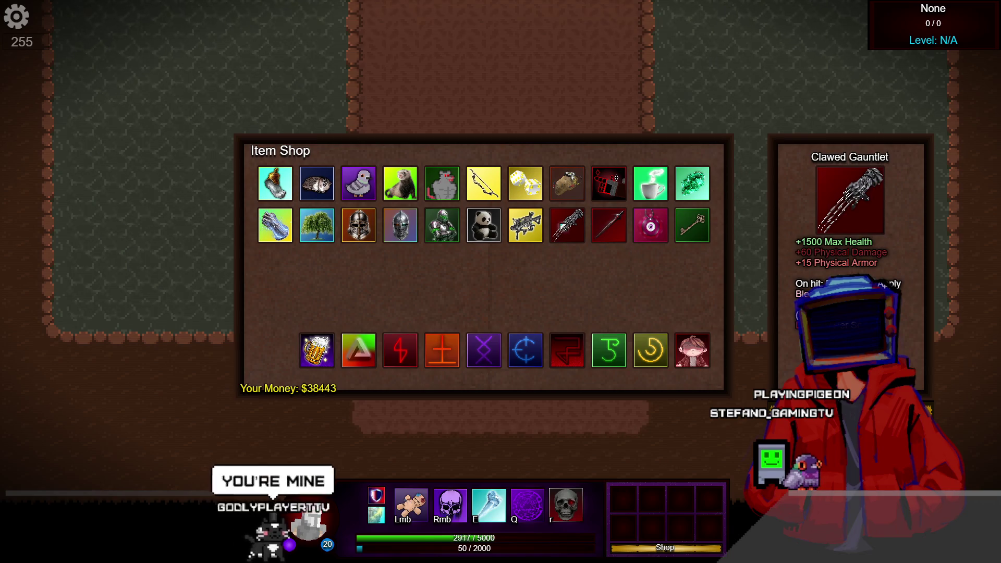
left_click(368, 349)
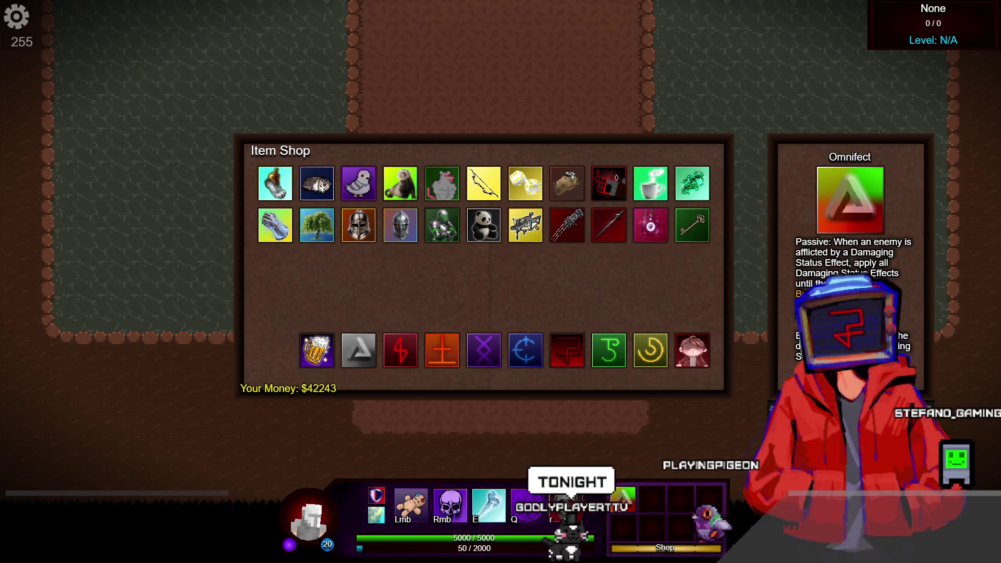
key("a")
key("s")
key("a")
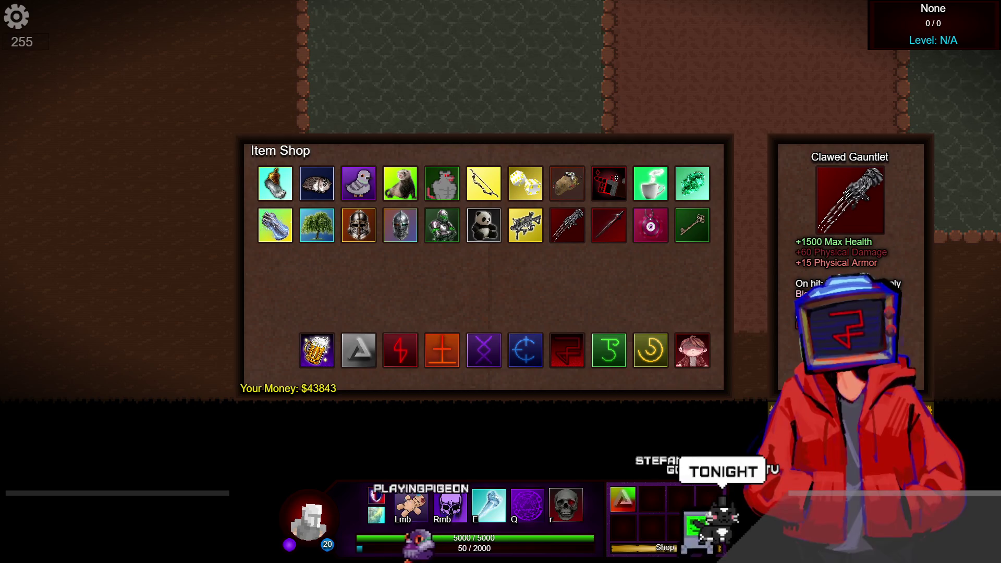
mouse_move(348, 357)
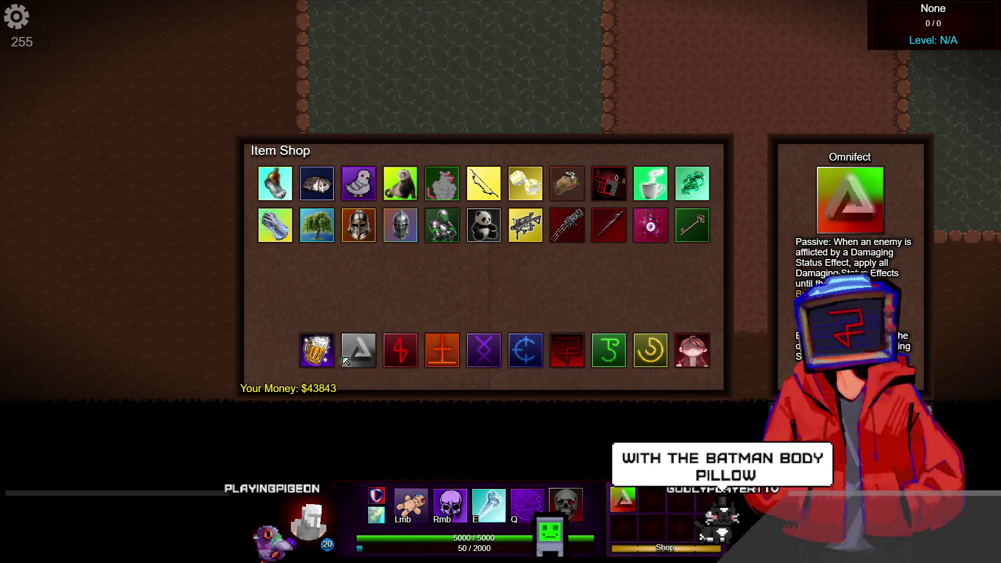
left_click(381, 497)
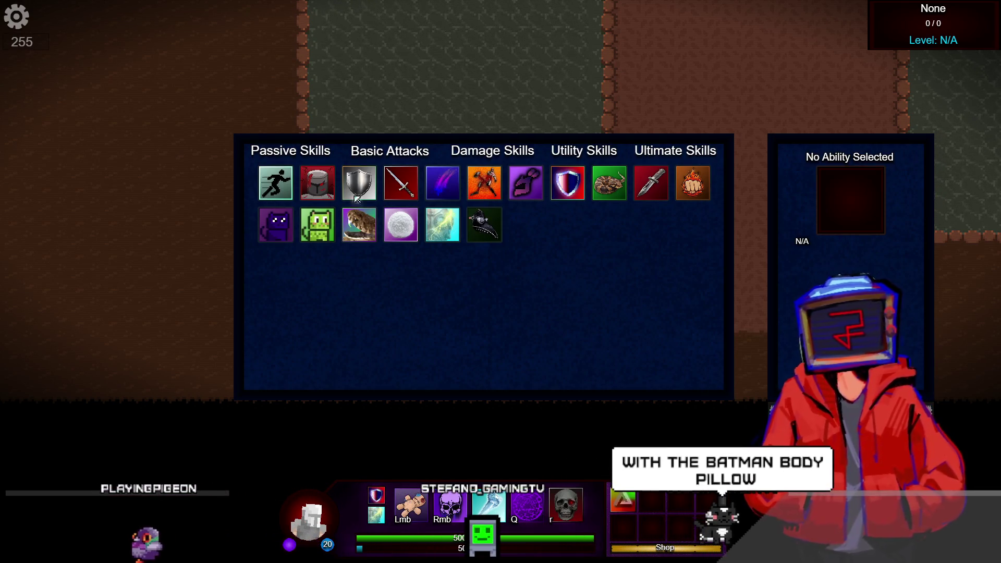
Step: Browse the Serrated Blades, Venomous Strike and Blazing Barrage skill details, then close the panel
left_click(608, 183)
left_click(651, 183)
left_click(600, 186)
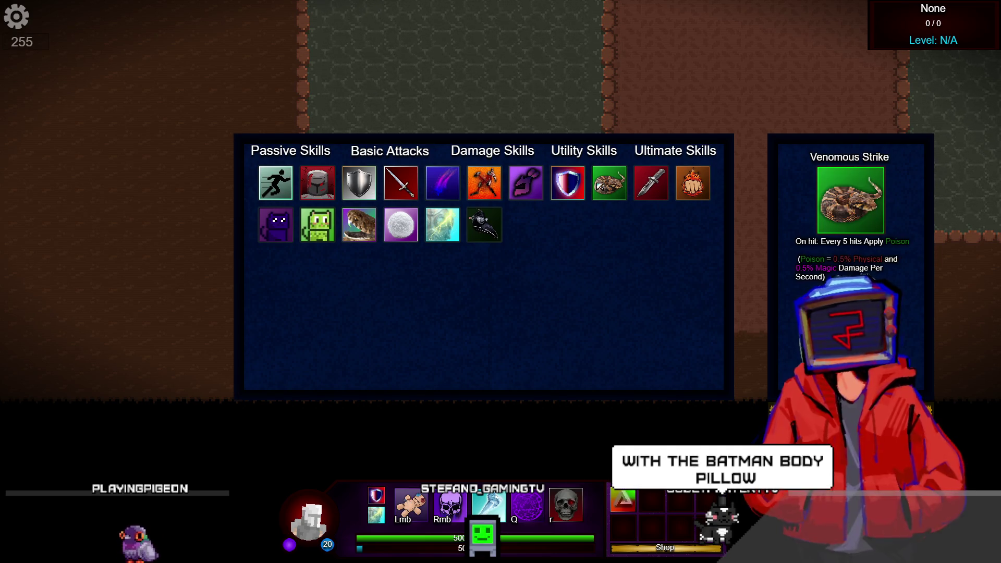
left_click(678, 190)
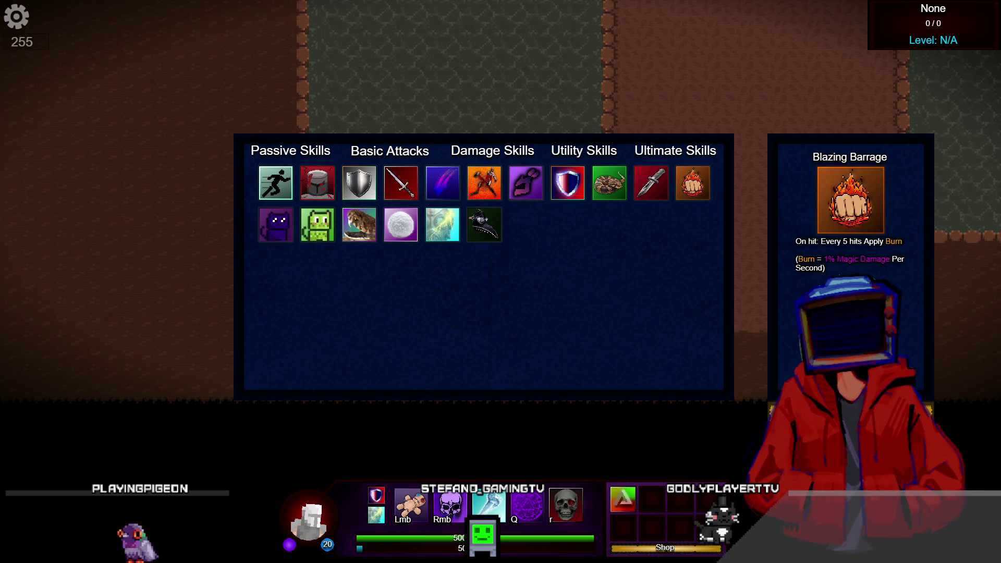
key("Escape")
Step: Equip Incinerate on the Rmb hotbar slot
left_click(432, 505)
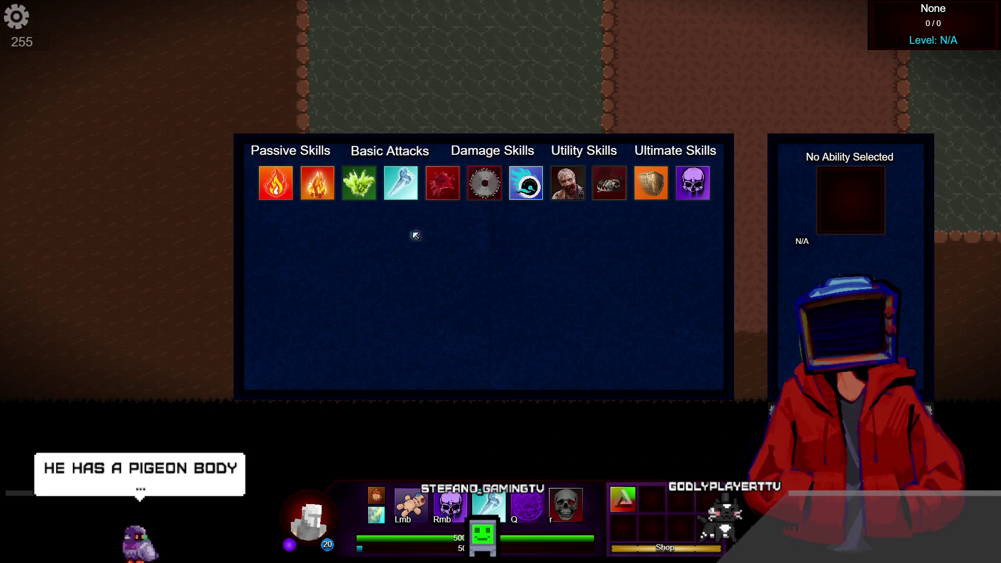
left_click(275, 182)
left_click(450, 505)
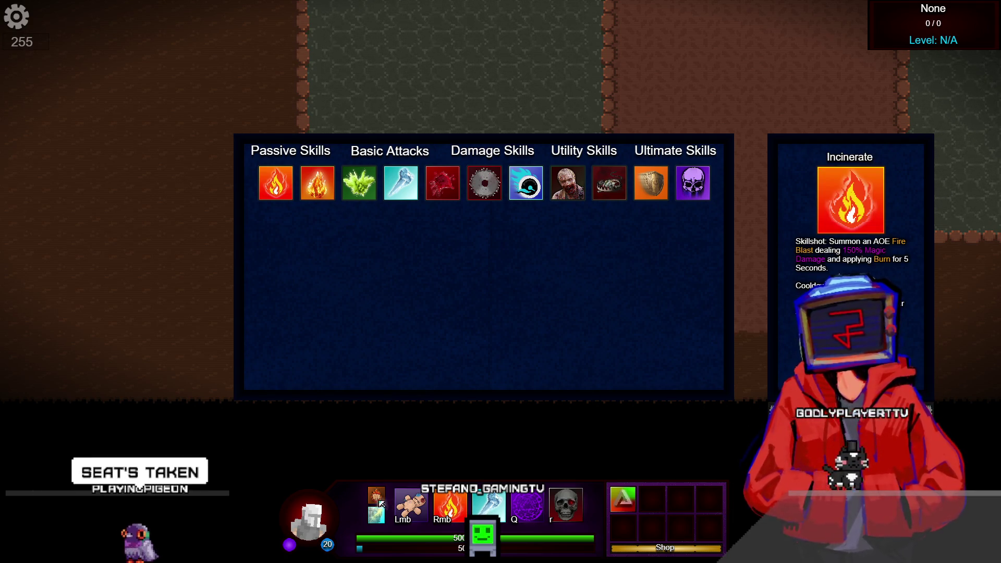
Step: Browse other skill categories for another slot, viewing Magic Bolt and Warrior's Spirit details
left_click(376, 515)
left_click(380, 509)
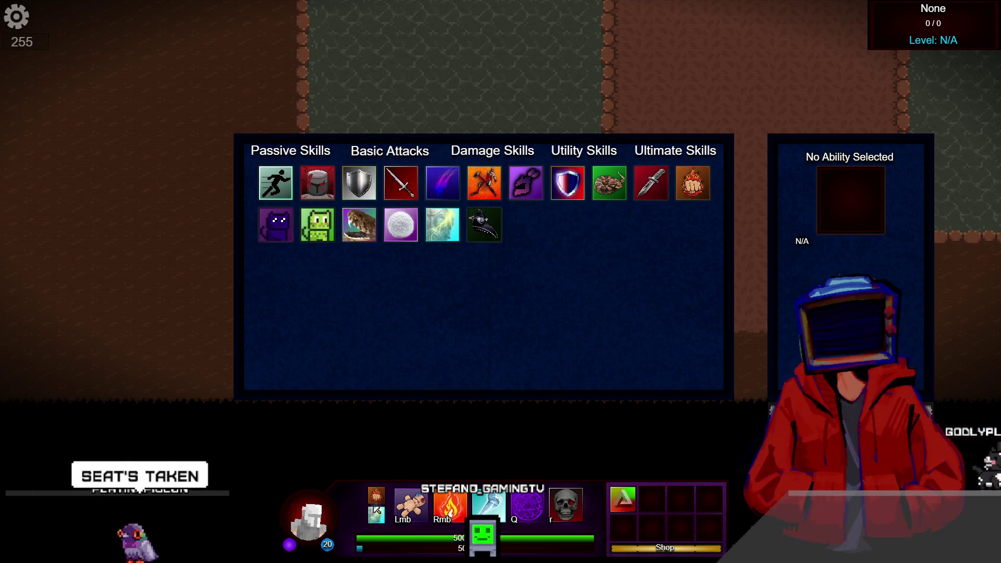
left_click(493, 151)
left_click(390, 151)
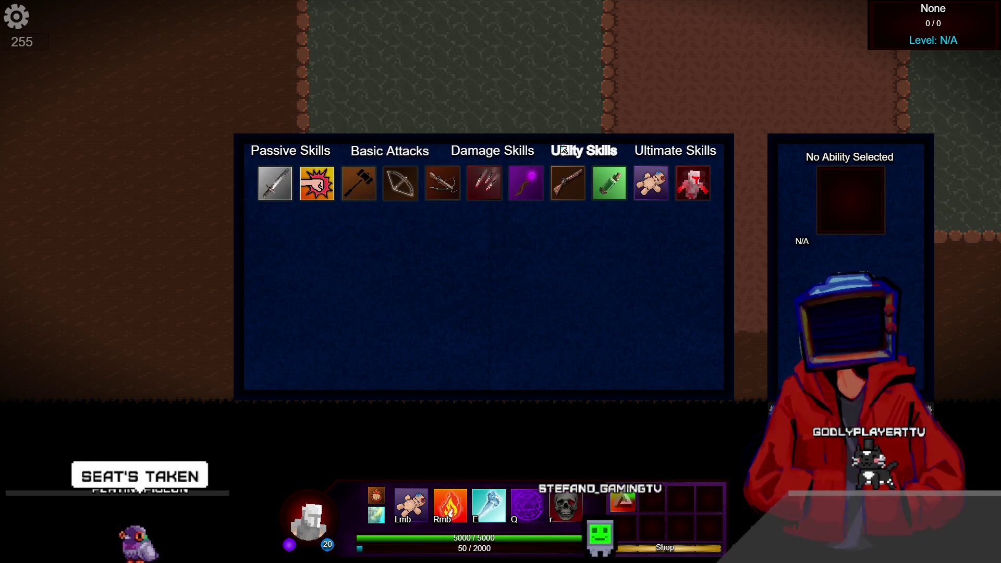
left_click(564, 151)
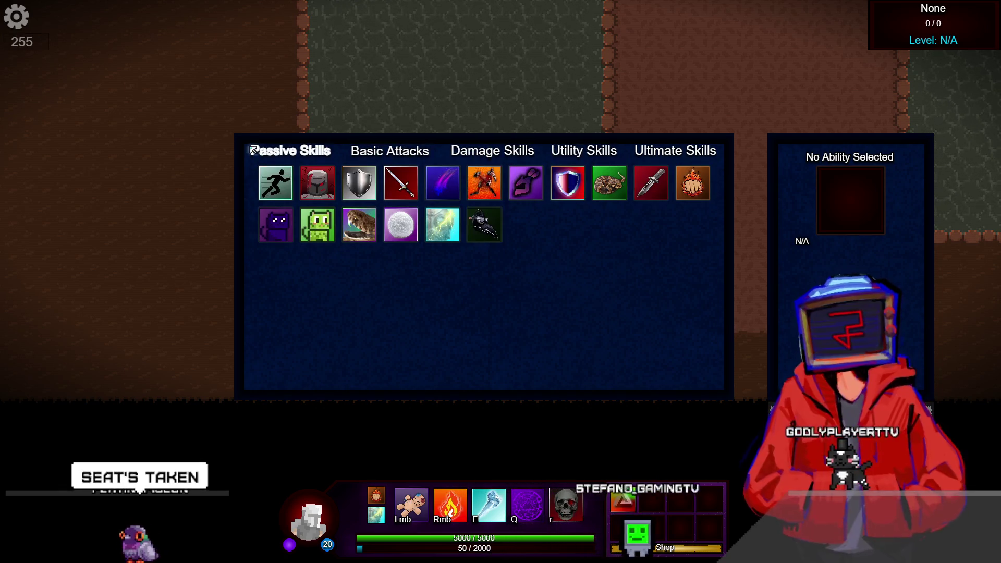
left_click(443, 188)
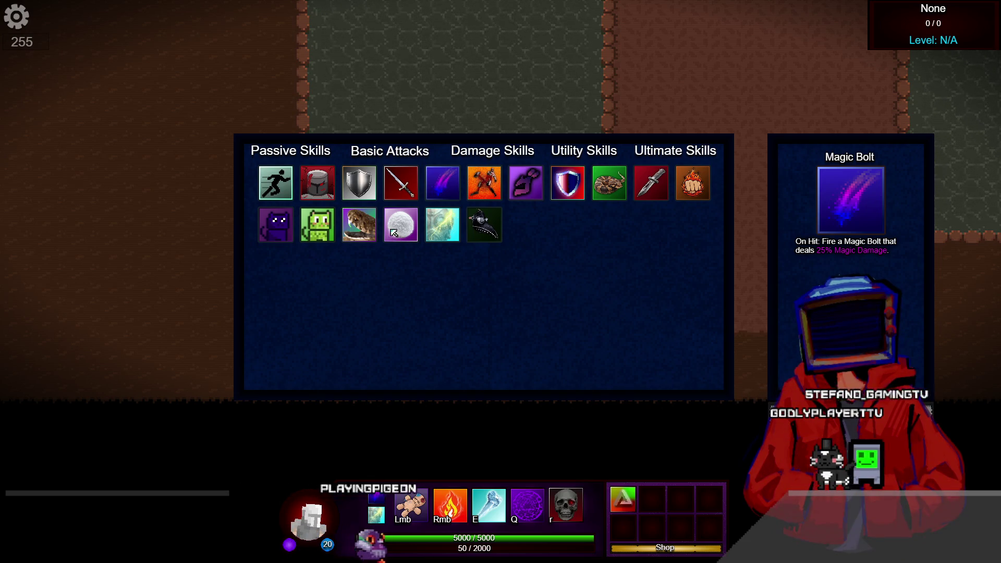
key("k")
key("k")
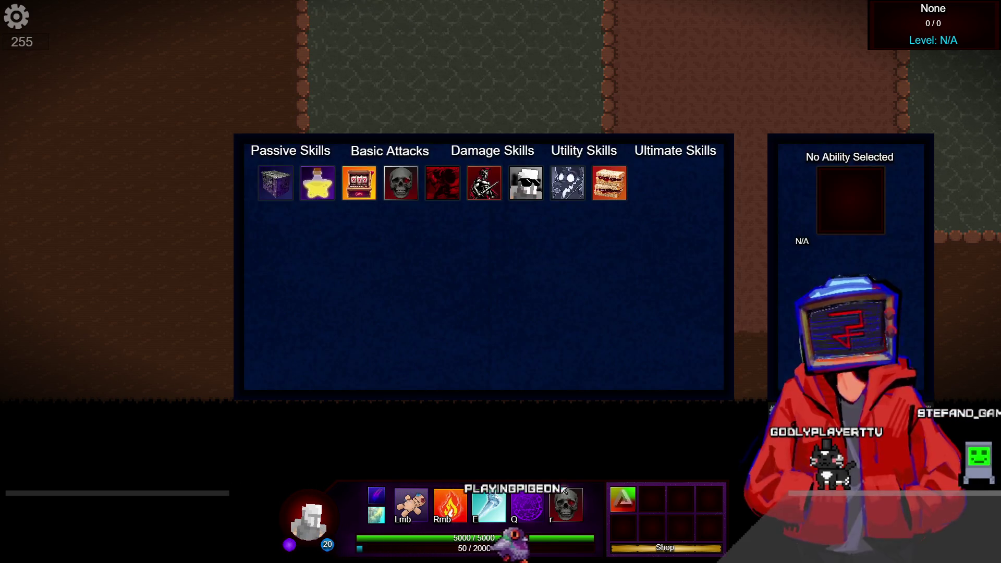
left_click(492, 197)
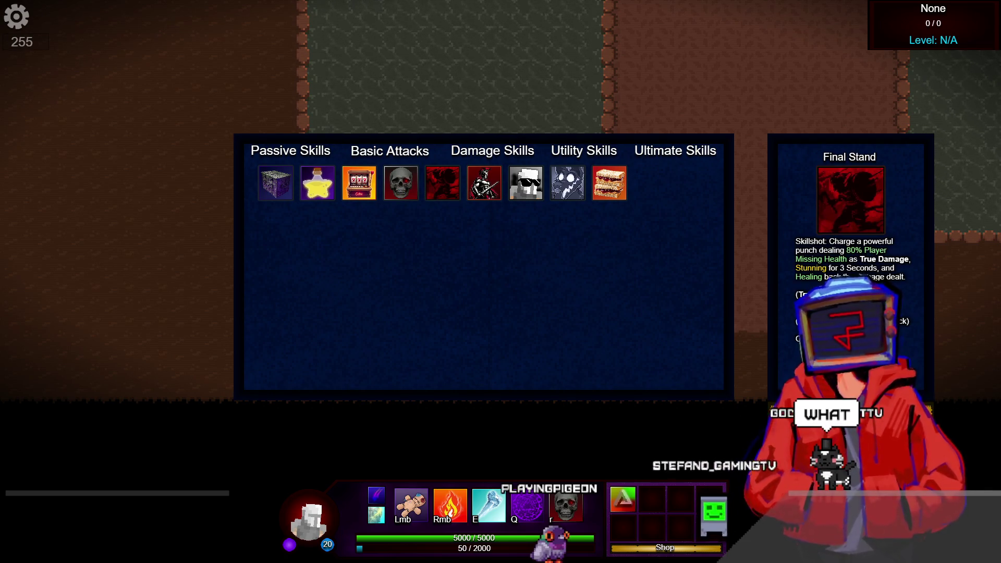
Step: Assign Final Stand to the r slot and close the skills panel
key("r")
key("k")
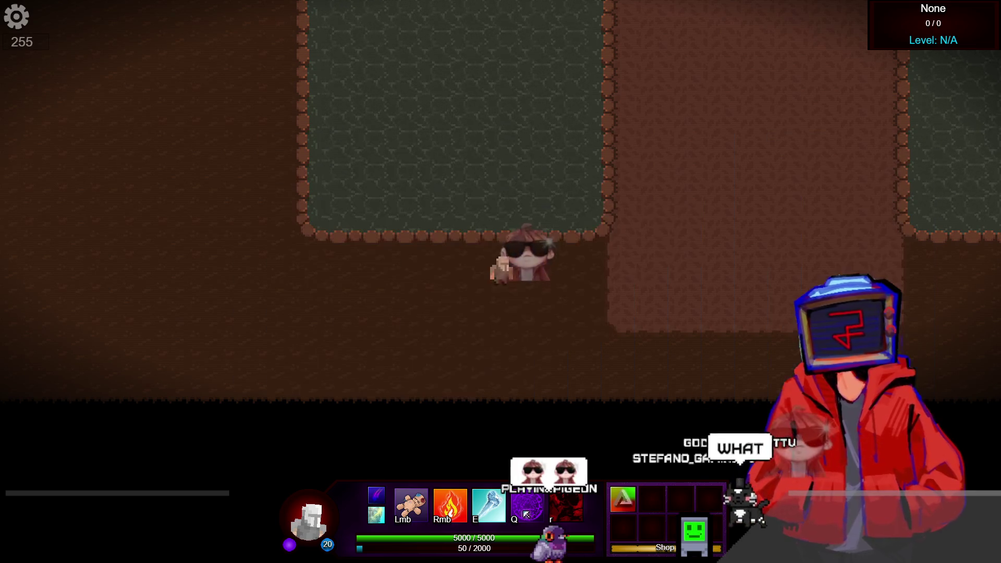
key("k")
key("k")
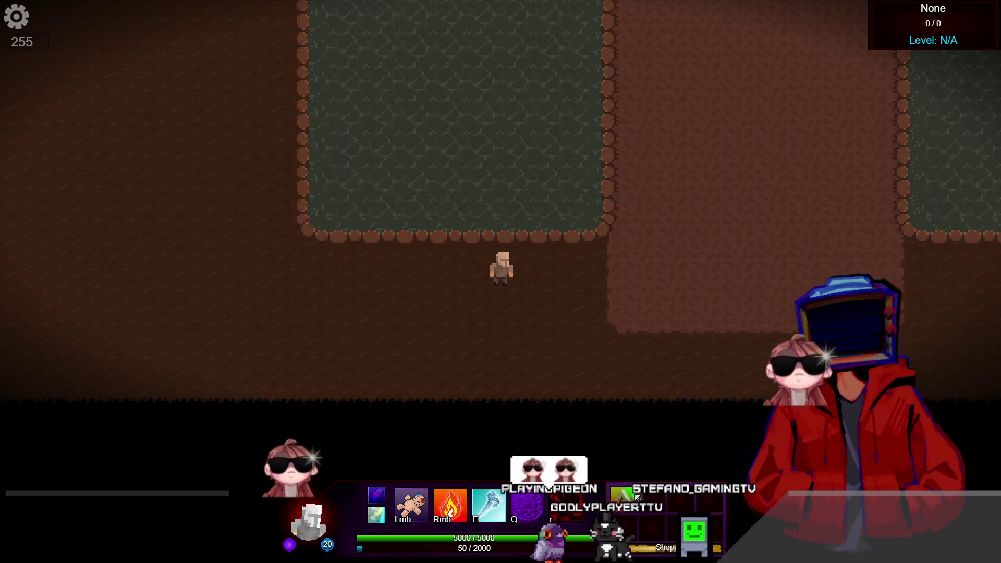
Step: In the Item Shop, buy Gym Rat and Stone of Life, then sell the Stone of Life back
key("b")
left_click(444, 193)
left_click(444, 193)
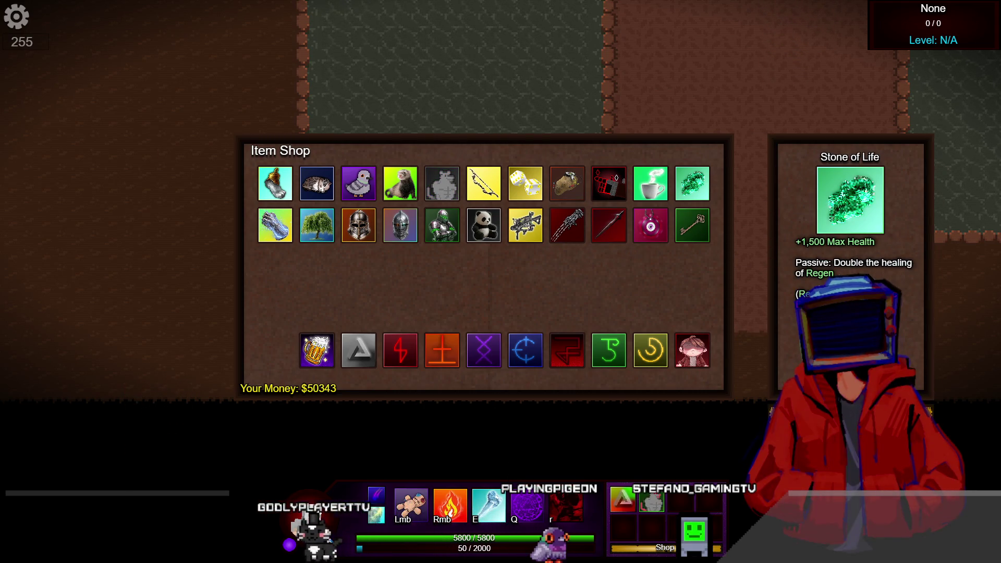
left_click(692, 183)
key("b")
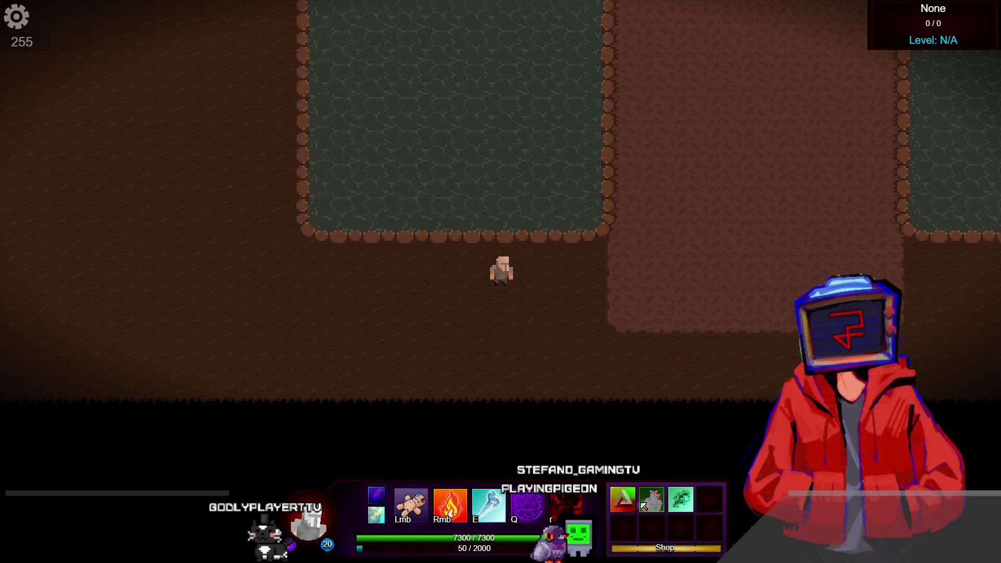
key("b")
left_click(692, 183)
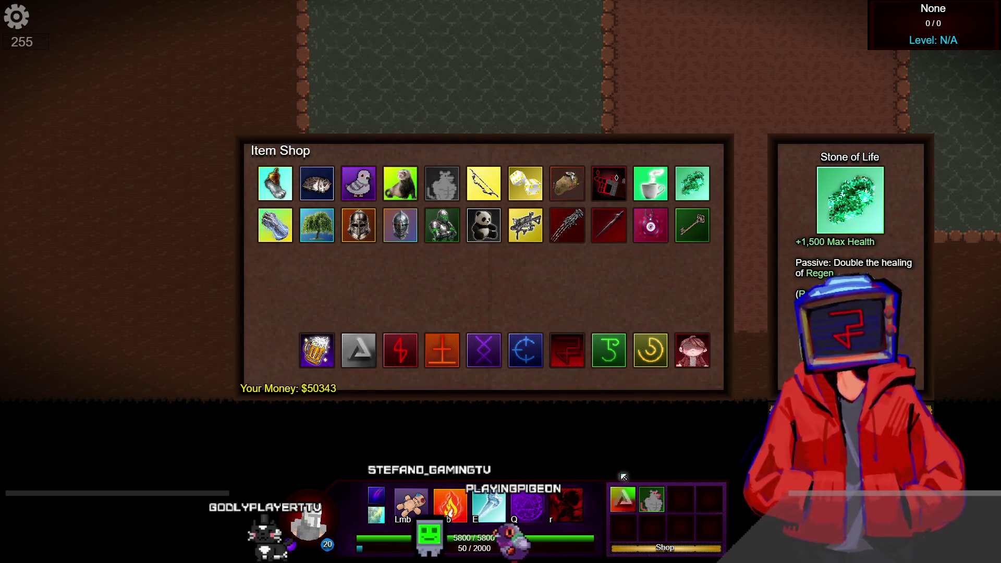
key("b")
key("b")
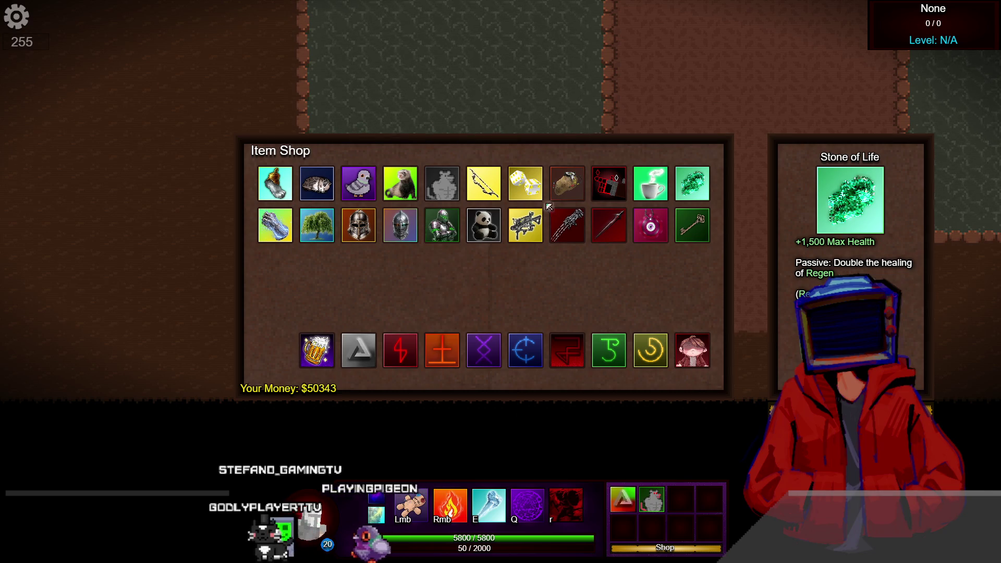
Step: Sell Omnifect, then buy Stone of Life and the green armor item, leaving $43343
left_click(359, 350)
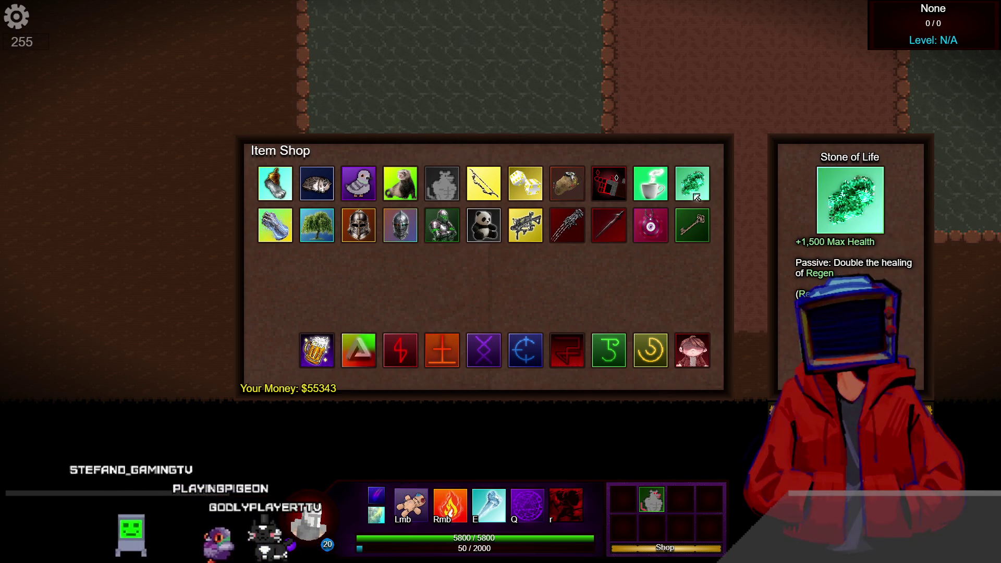
left_click(692, 183)
left_click(442, 225)
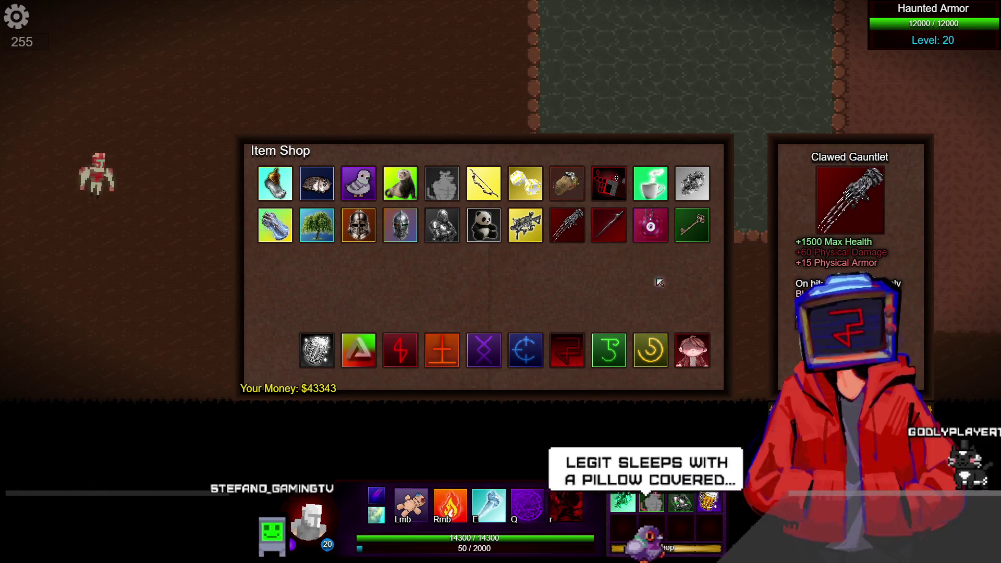
Step: Buy the Clawed Gauntlet, close the shop, and walk toward the Haunted Armor boss
left_click(567, 225)
key("k")
key("k")
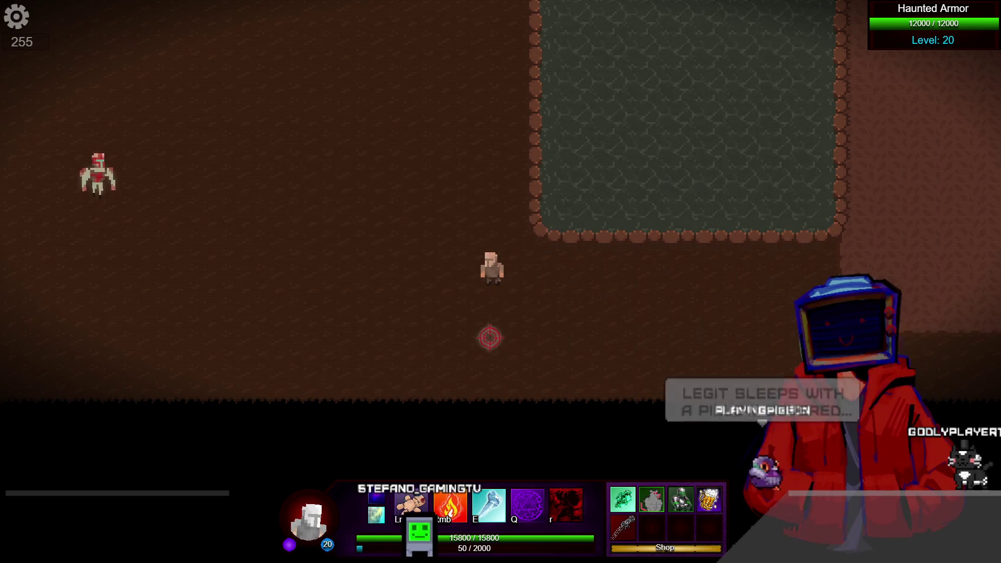
key("a")
key("w")
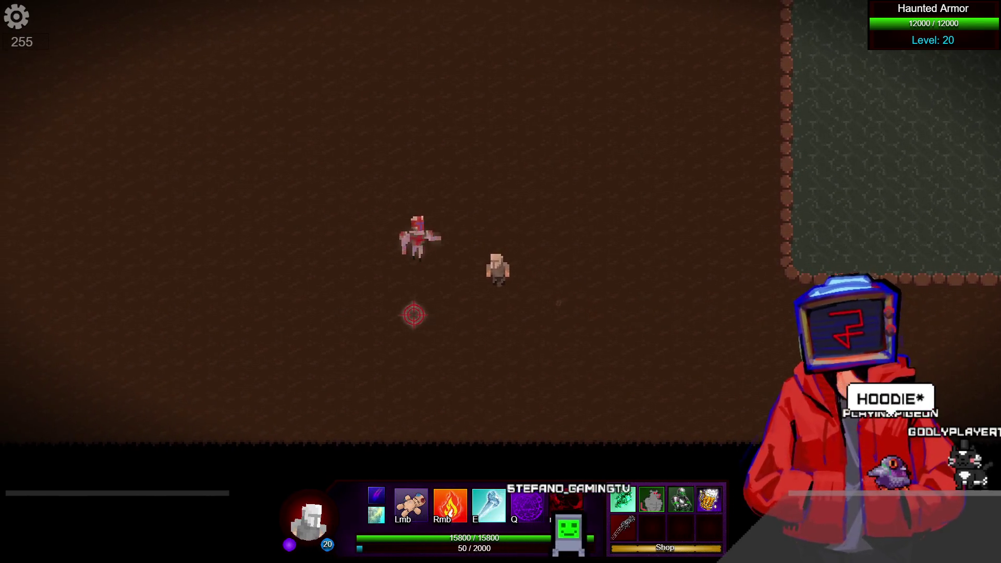
Step: Fight the boss with repeated rune circle casts and fire streams, then leave the preview
key("q")
right_click(399, 294)
key("q")
right_click(551, 280)
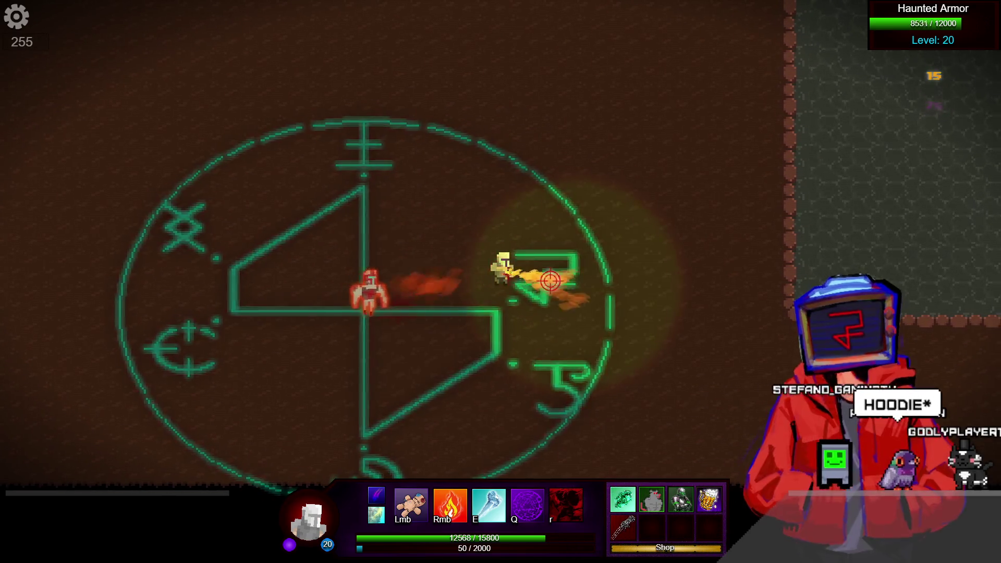
right_click(410, 322)
key("q")
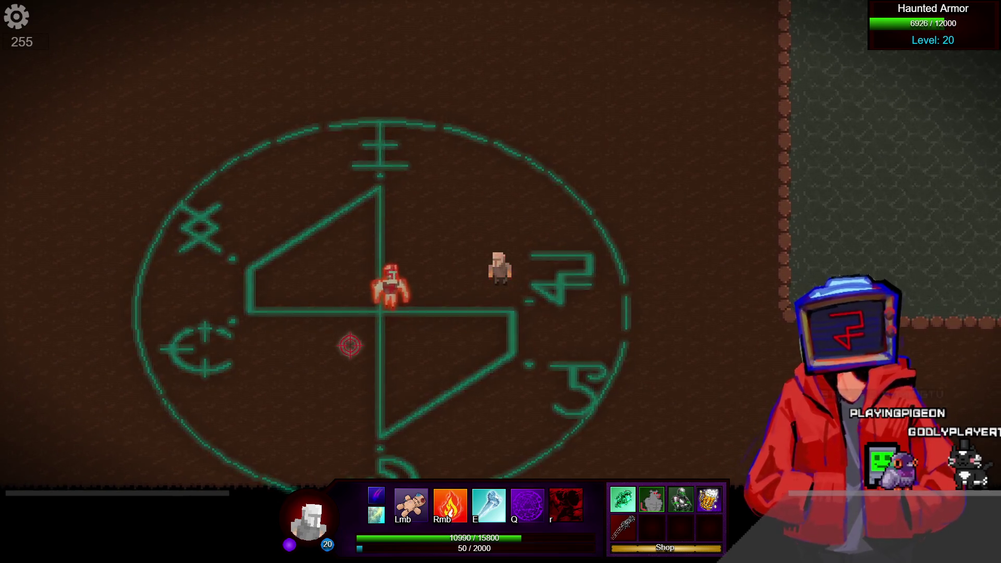
key("q")
key("q")
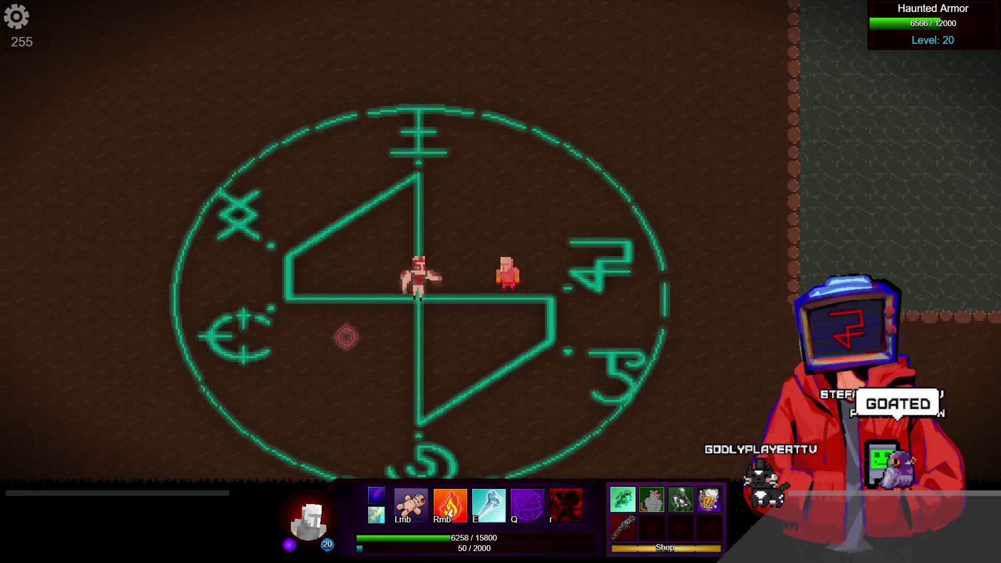
key("q")
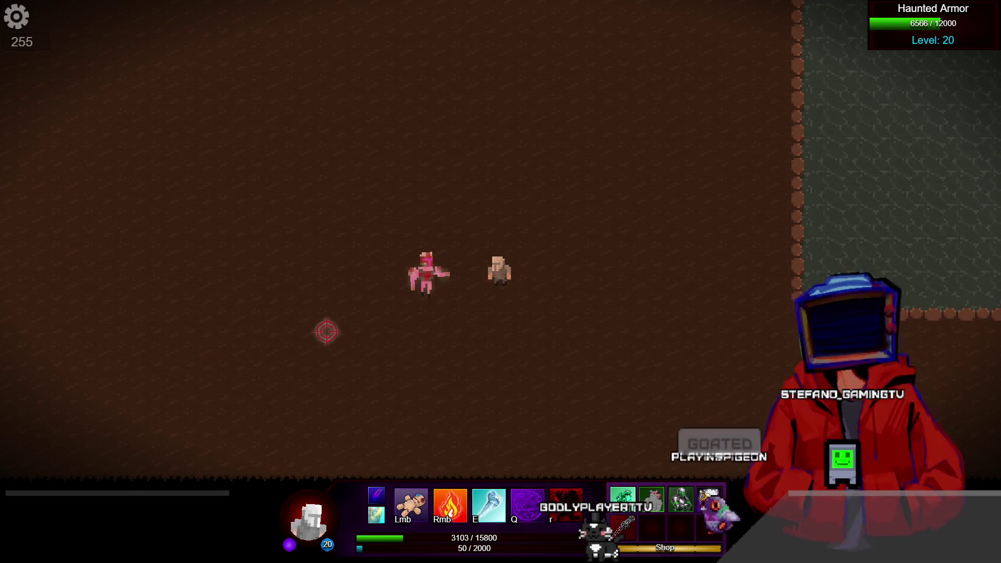
right_click(327, 331)
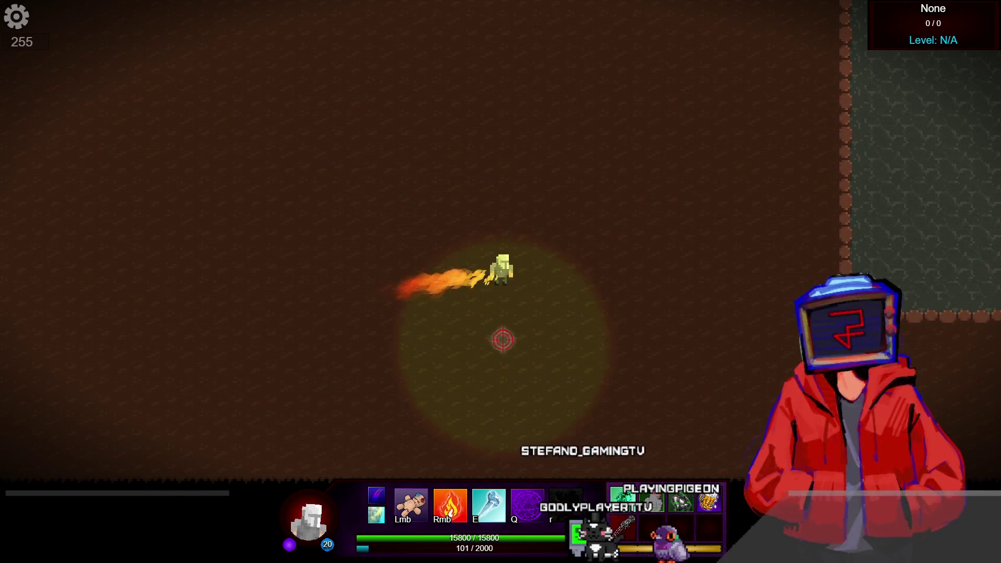
key("d")
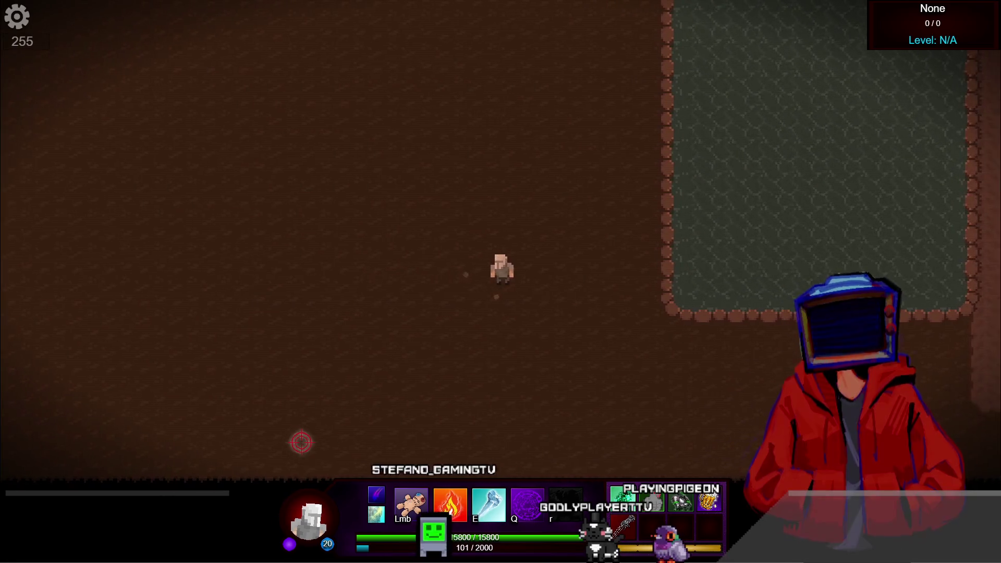
key("alt+Tab")
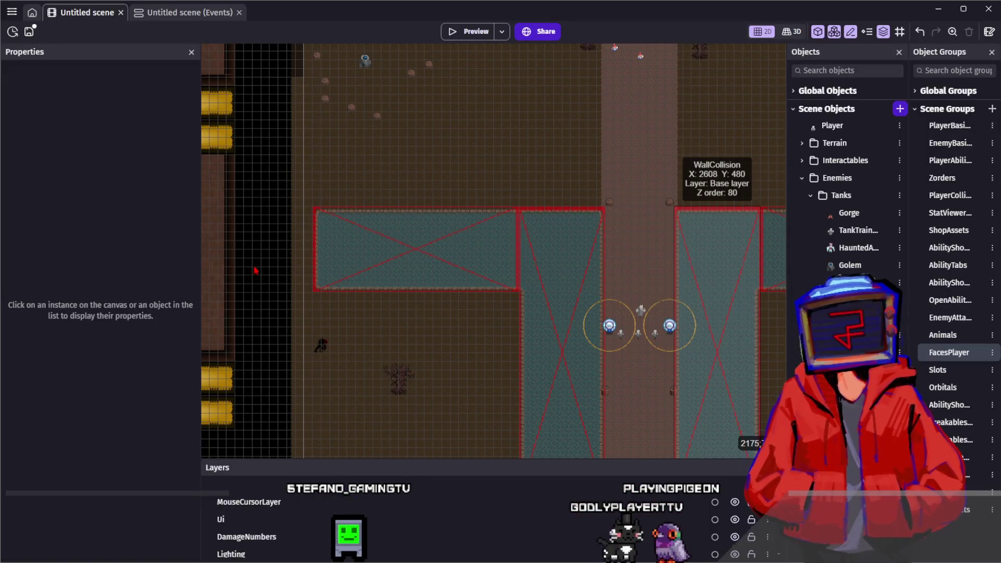
Step: Save the scene and zoom around the walled water area of the level
left_click(30, 32)
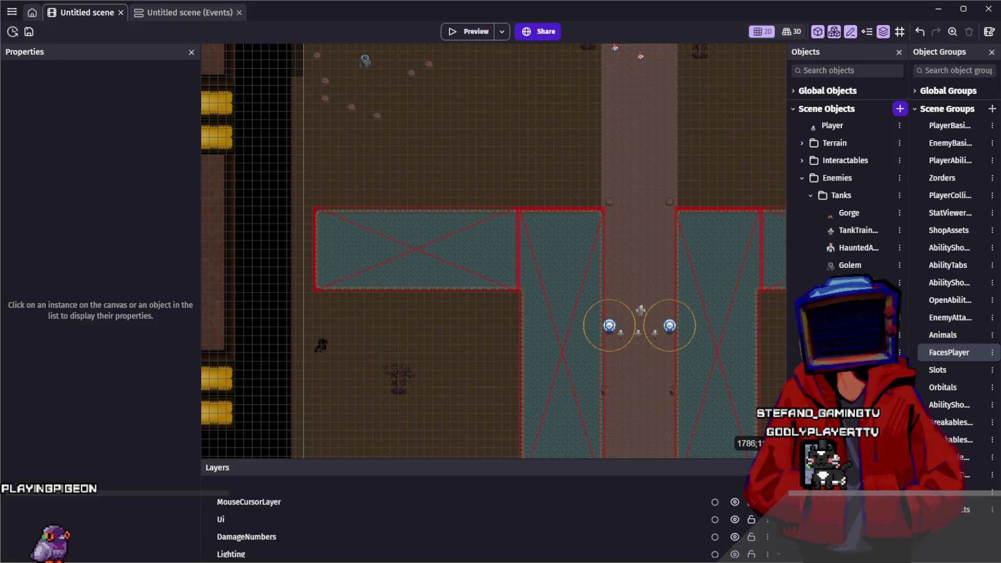
scroll(598, 165, "down", 2)
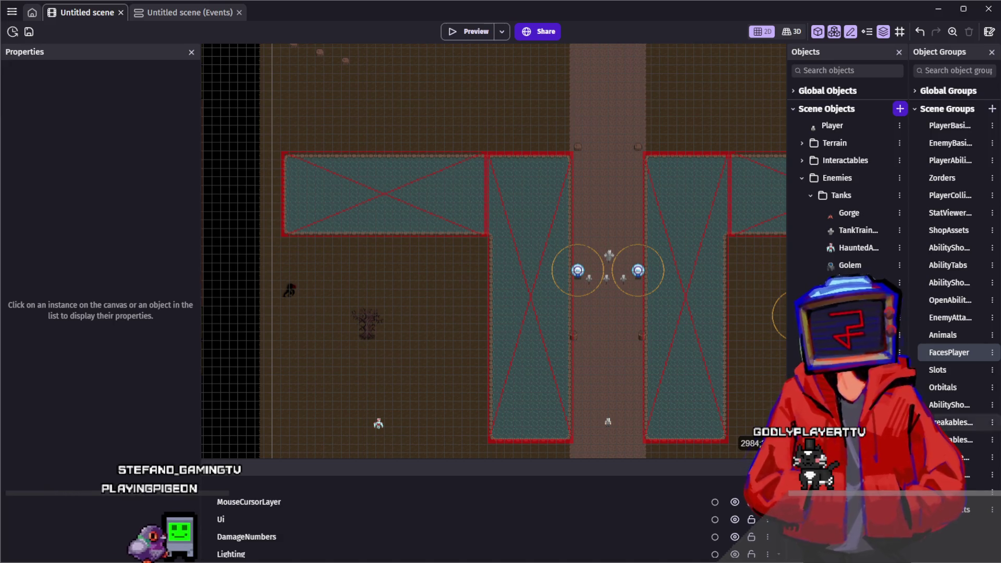
scroll(605, 402, "down", 1)
scroll(606, 416, "up", 2)
Step: Pan the view up and select the HauntedArmor enemy to show its properties
mouse_move(606, 415)
left_mouse_down()
mouse_move(610, 333)
mouse_move(597, 297)
left_mouse_up()
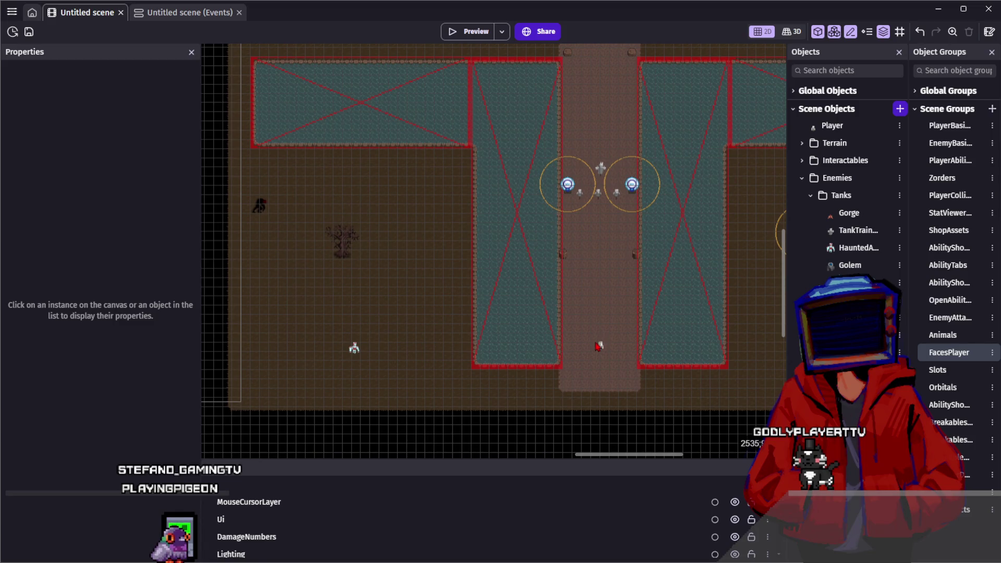
left_click(352, 349)
scroll(302, 341, "up", 4)
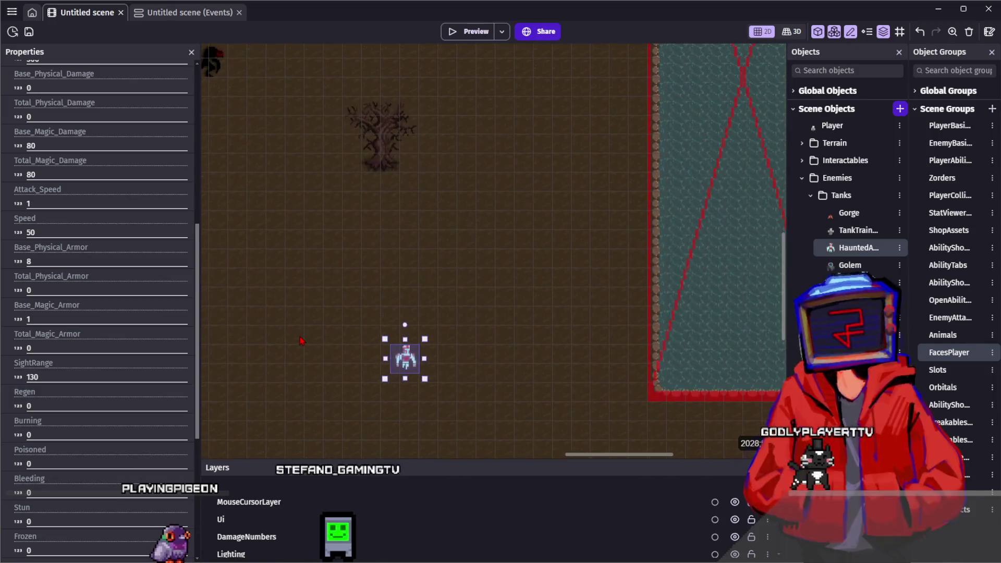
scroll(319, 284, "up", 2)
left_click(360, 306)
left_click(496, 343)
double_click(496, 342)
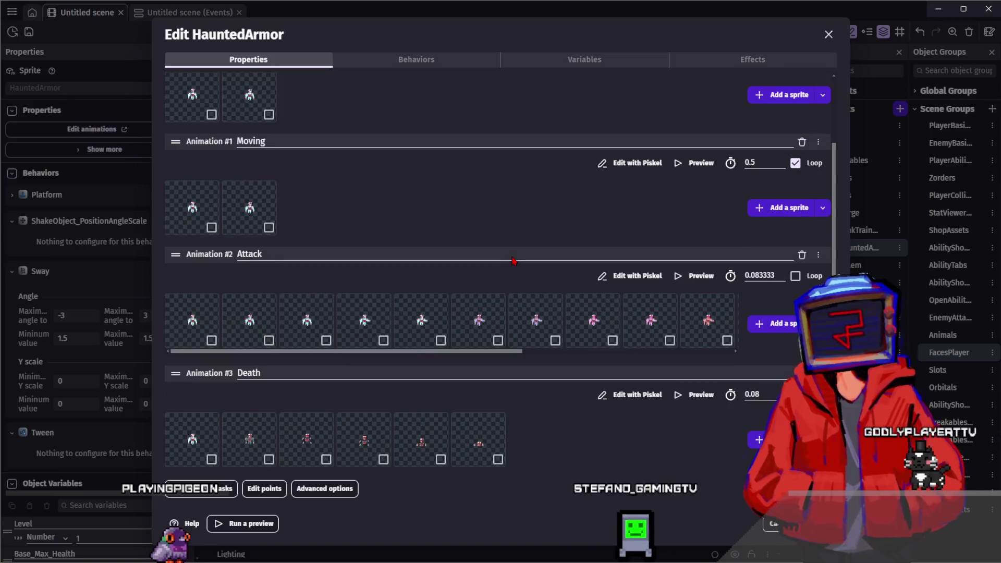
key("Escape")
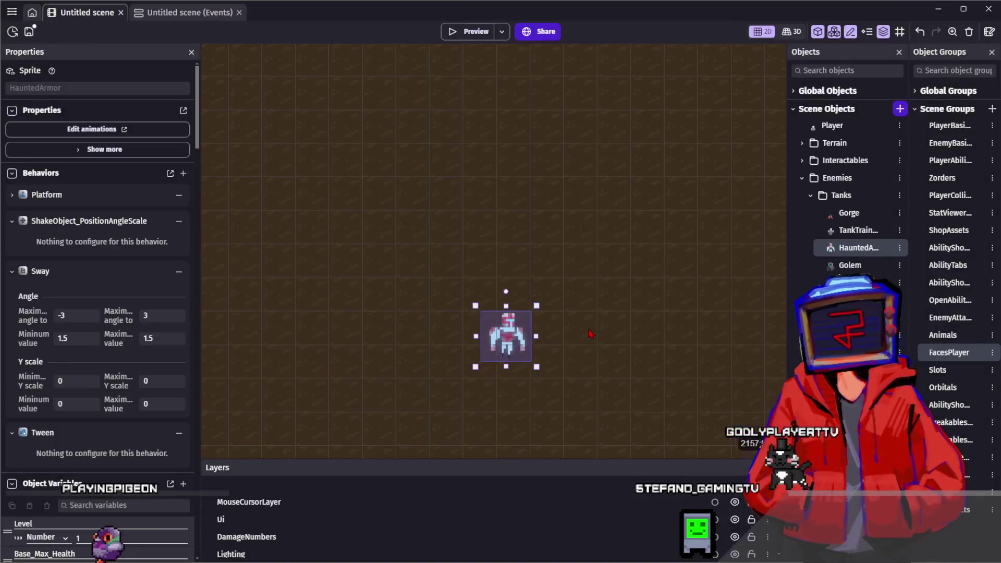
left_click(588, 334)
left_click_drag(587, 334, 586, 285)
scroll(521, 276, "up", 2)
scroll(522, 245, "down", 1)
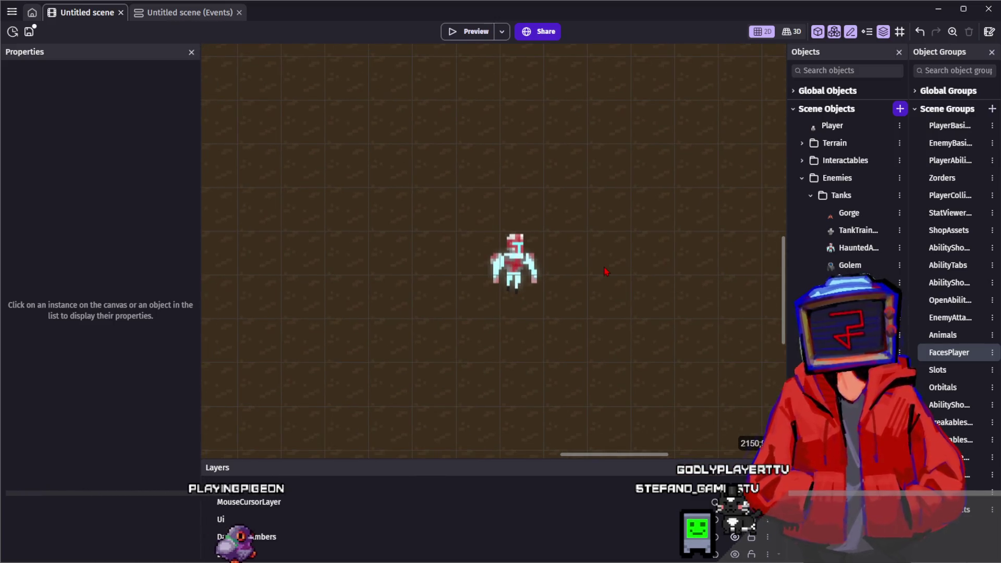
scroll(605, 272, "down", 1)
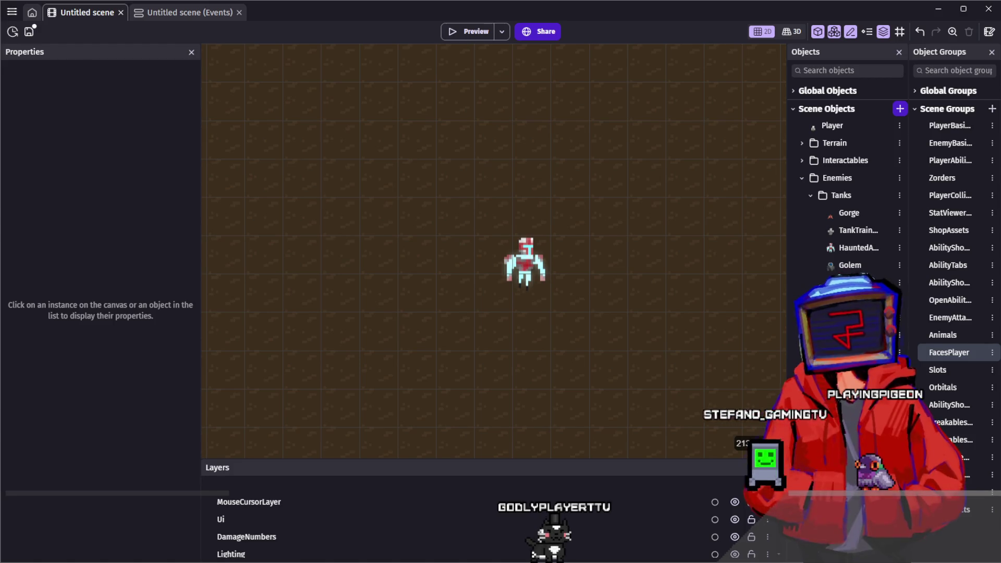
left_click(526, 263)
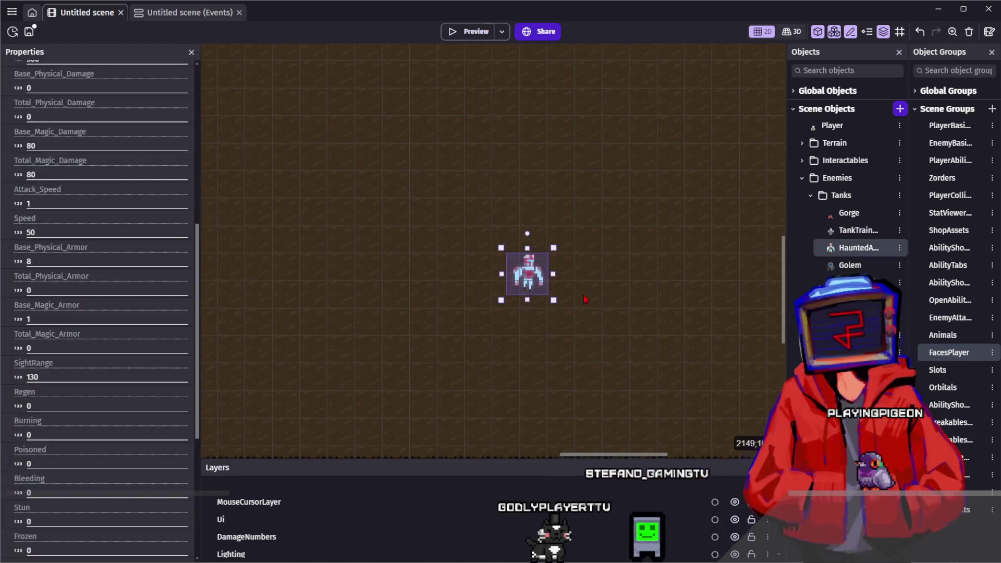
Step: Deselect HauntedArmor, pan to the central path, and launch a level preview
left_click(577, 264)
scroll(576, 263, "down", 2)
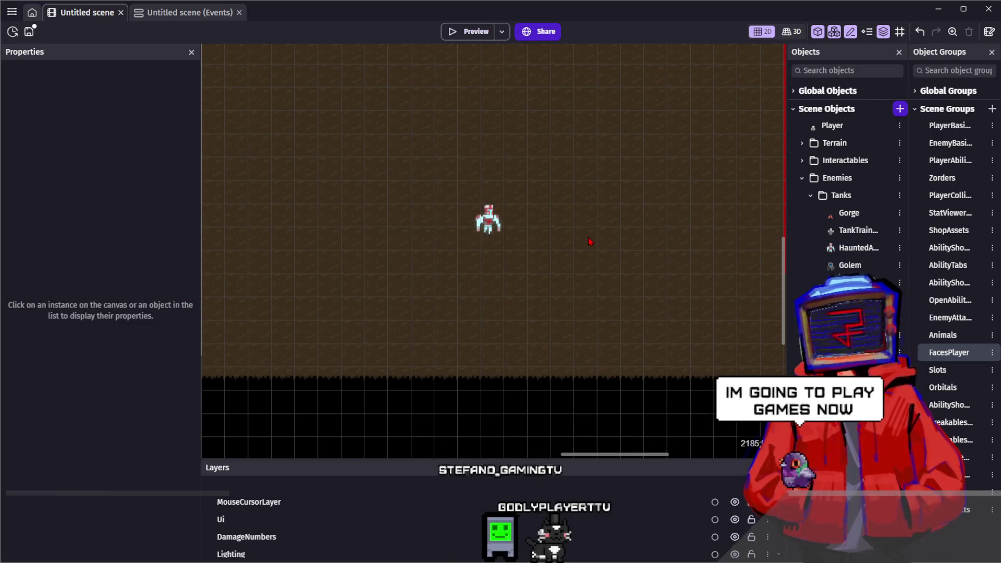
left_click_drag(610, 270, 540, 257)
scroll(540, 257, "right", 6)
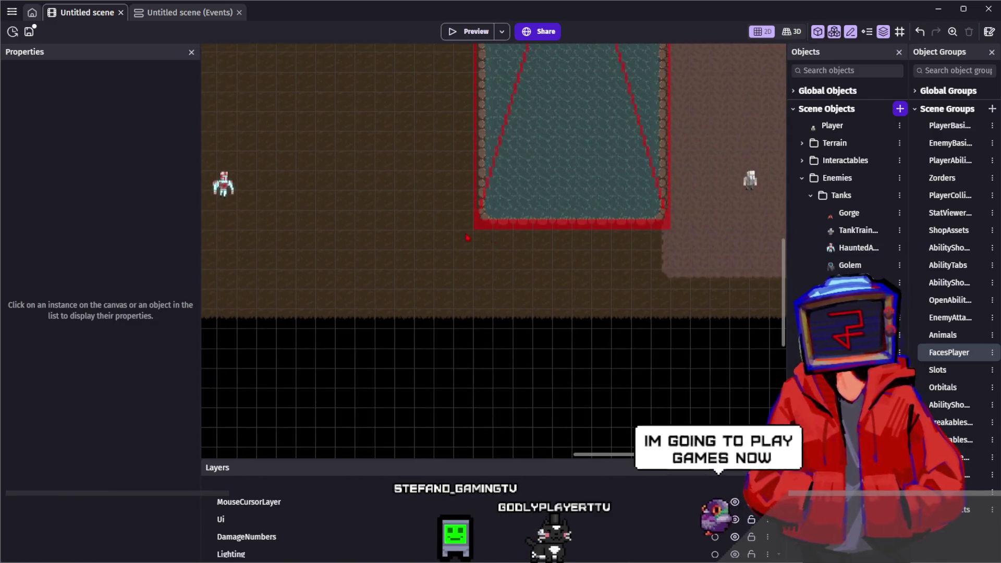
left_click_drag(516, 206, 608, 288)
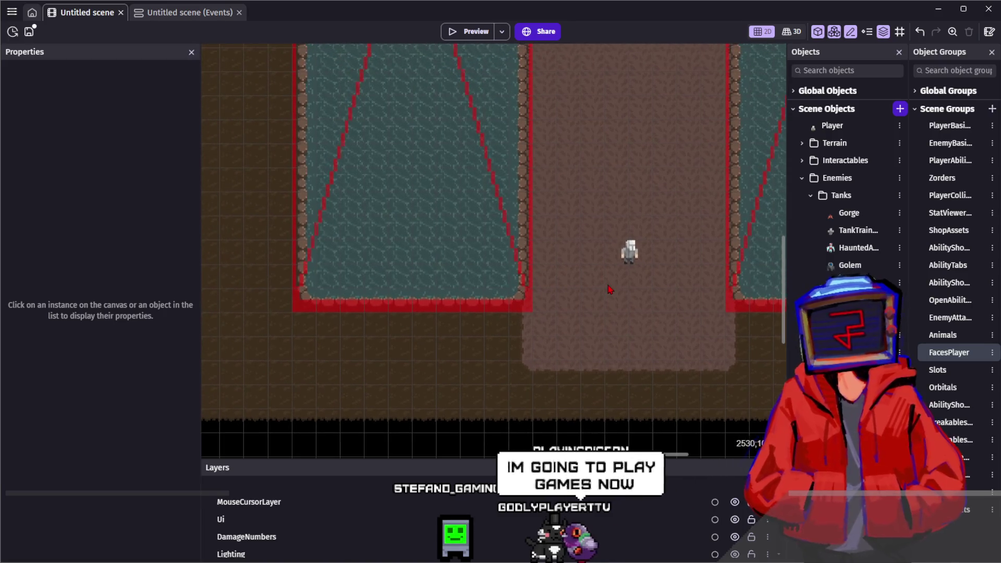
left_click(461, 35)
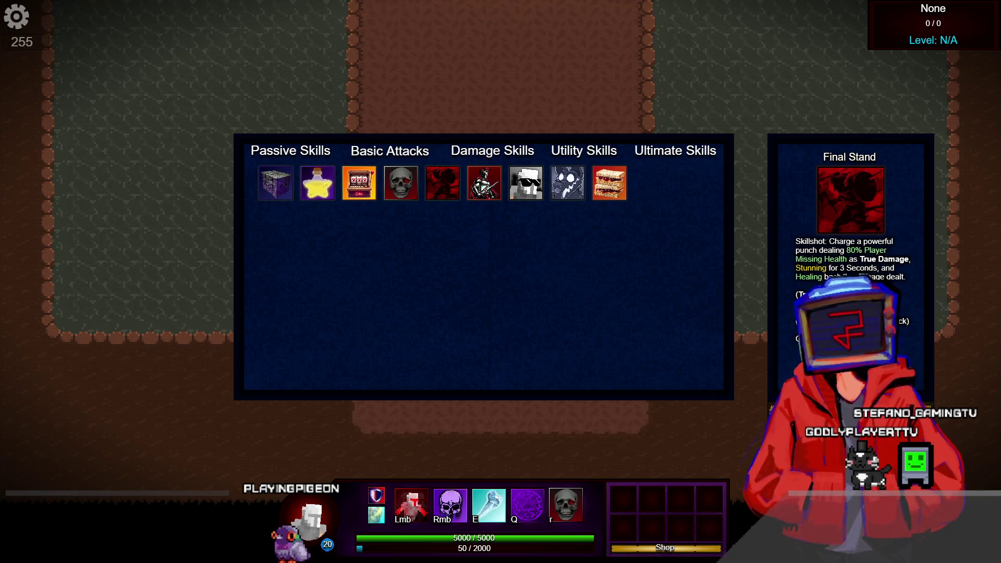
Step: Browse the ultimate skills' details and equip Pandora's Box
left_click(537, 191)
left_click(572, 191)
left_click(597, 190)
left_click(589, 190)
left_click(605, 189)
left_click(568, 188)
left_click(525, 188)
left_click(483, 188)
left_click(443, 188)
left_click(401, 187)
left_click(359, 187)
left_click(276, 189)
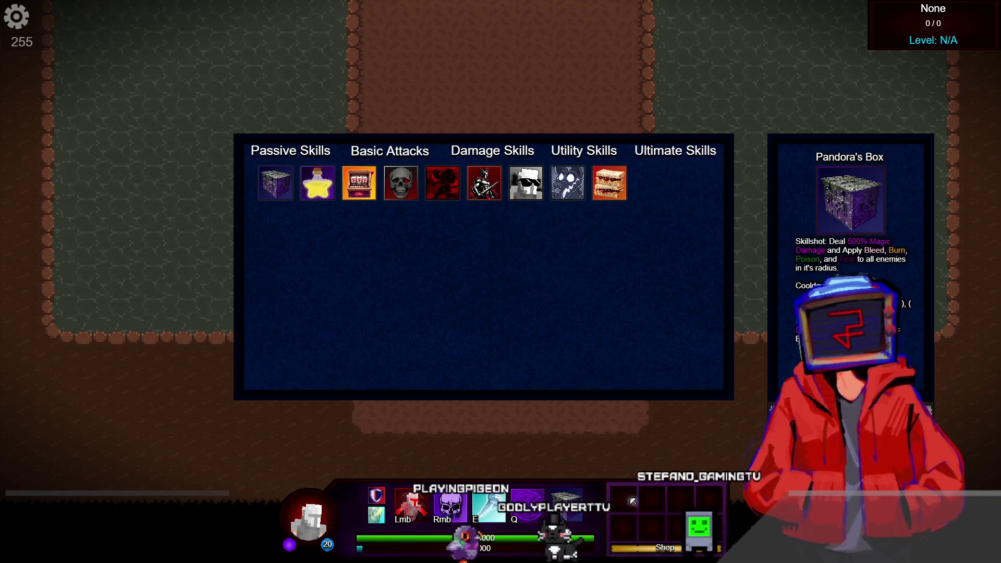
Step: Buy the Love and The Beholder runes in the Item Shop, then show the player stats
key("p")
left_click(359, 183)
left_click(317, 183)
left_click(317, 225)
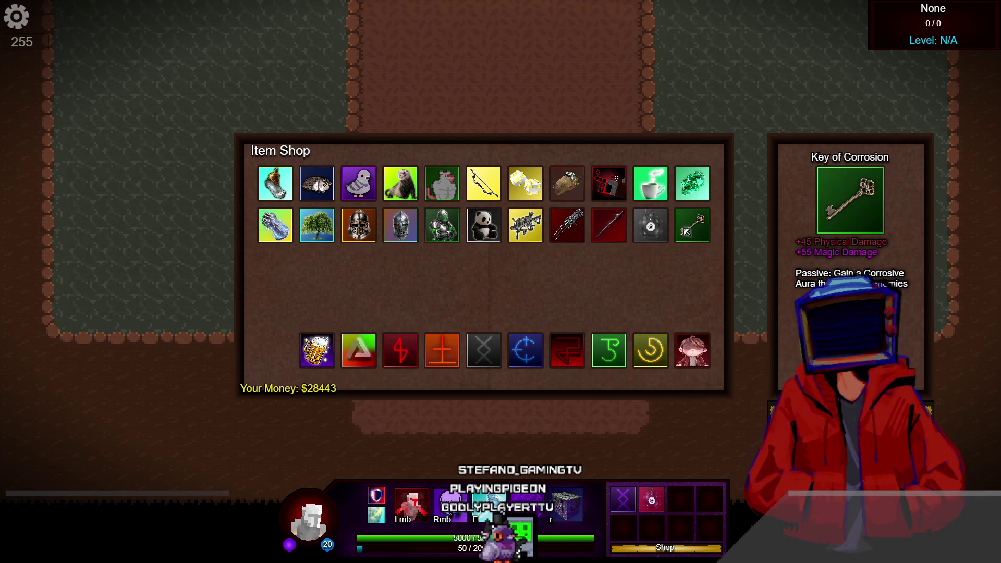
left_click(615, 221)
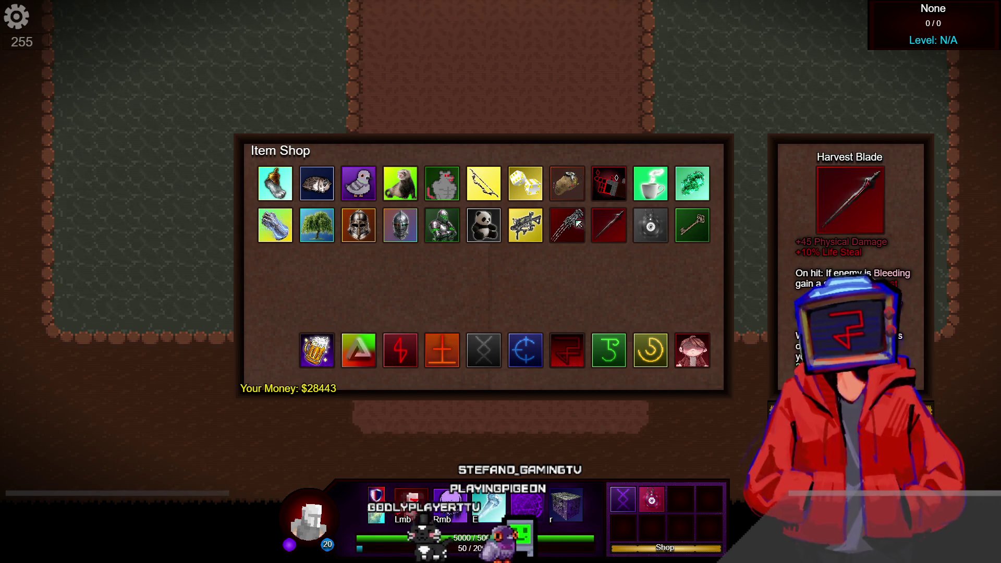
left_click(567, 352)
key("Escape")
key("Tab")
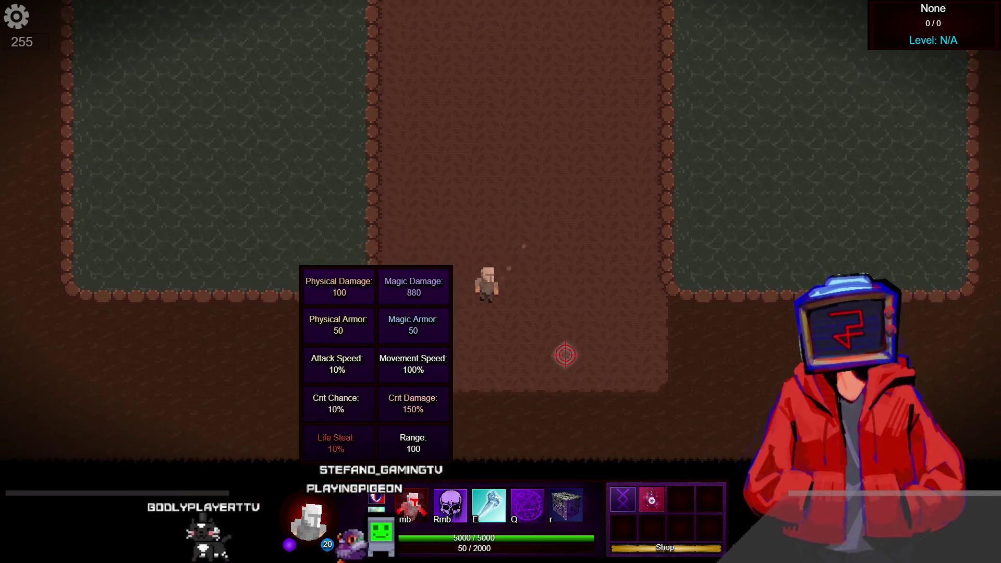
Step: Walk toward the Haunted Armor and unleash the ultimate ability on it
key("a")
key("s")
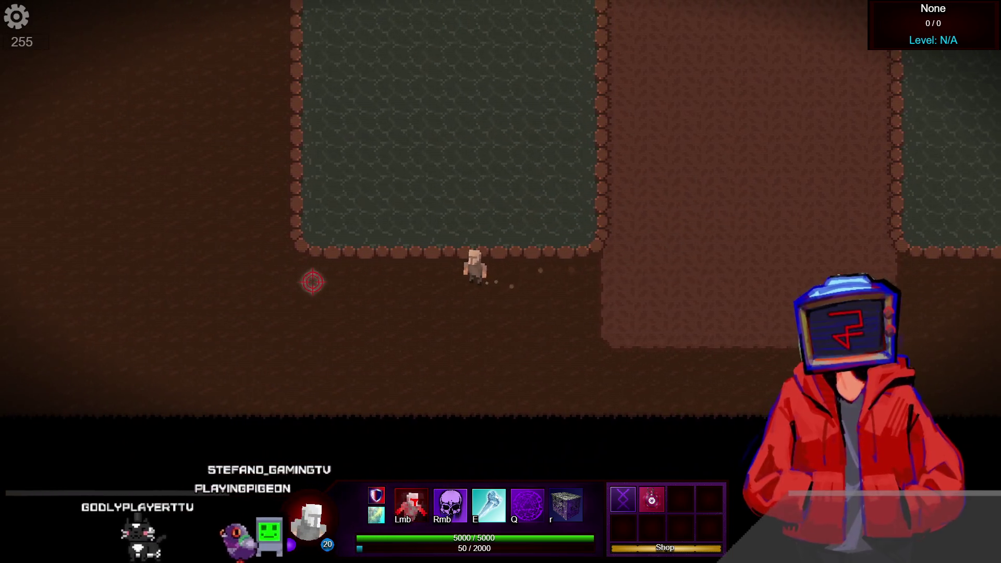
key("a")
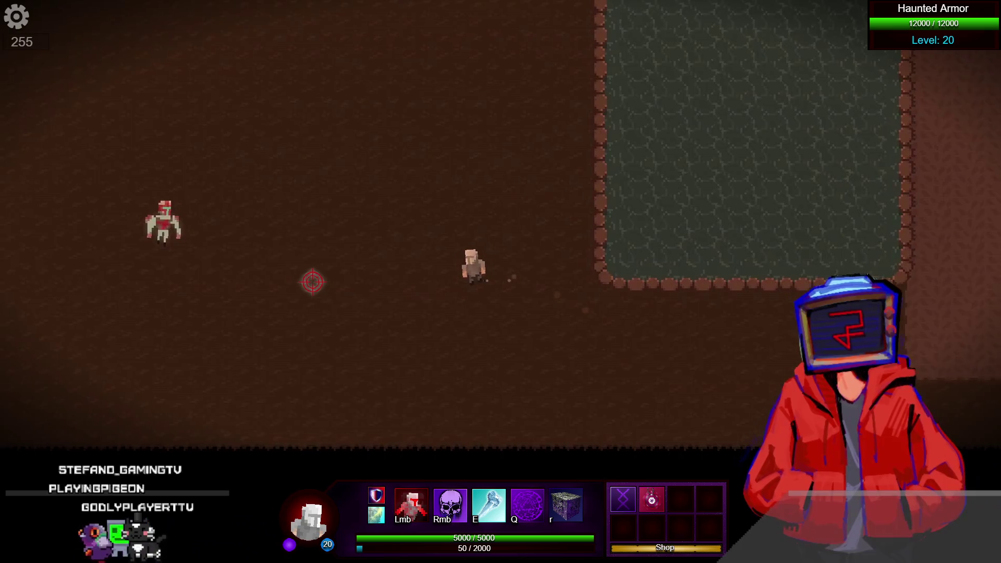
key("a")
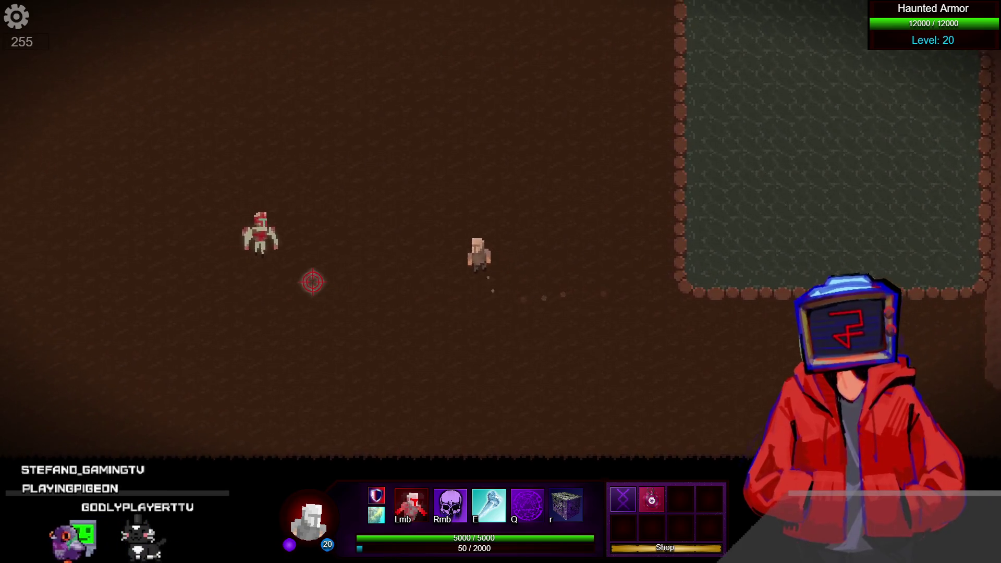
key("r")
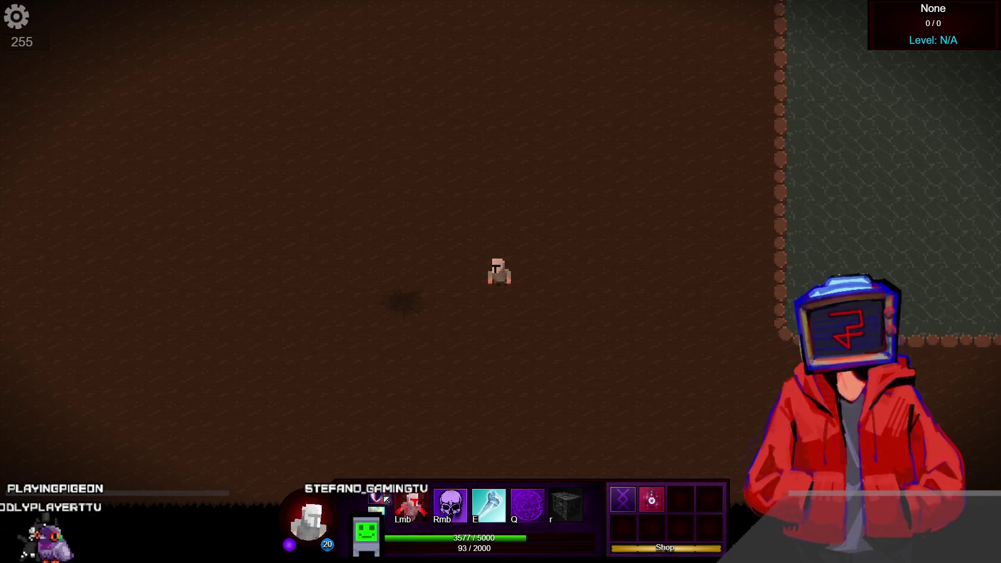
Step: Check the Power Surge skill in the skill panel, then close the preview
key("Tab")
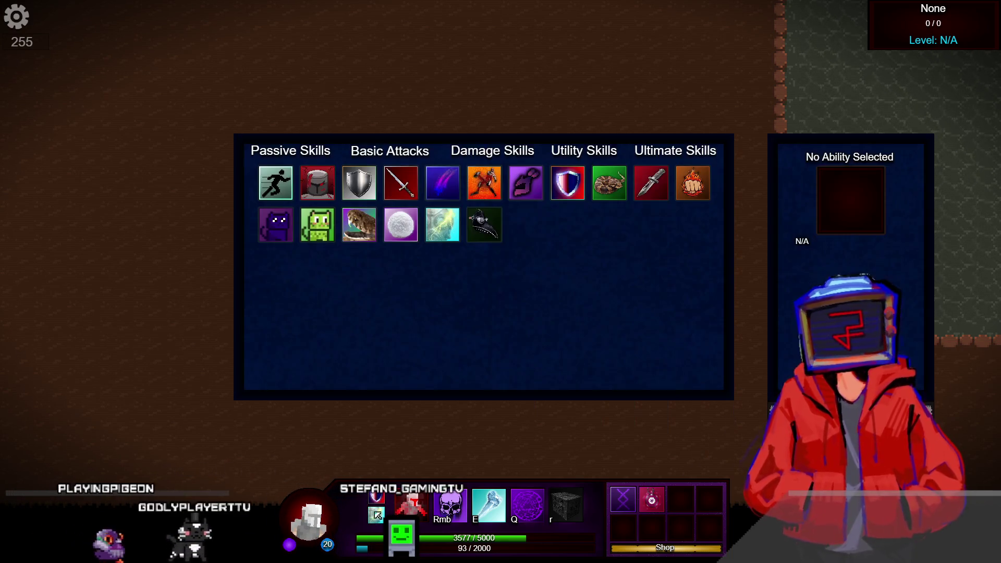
left_click(451, 240)
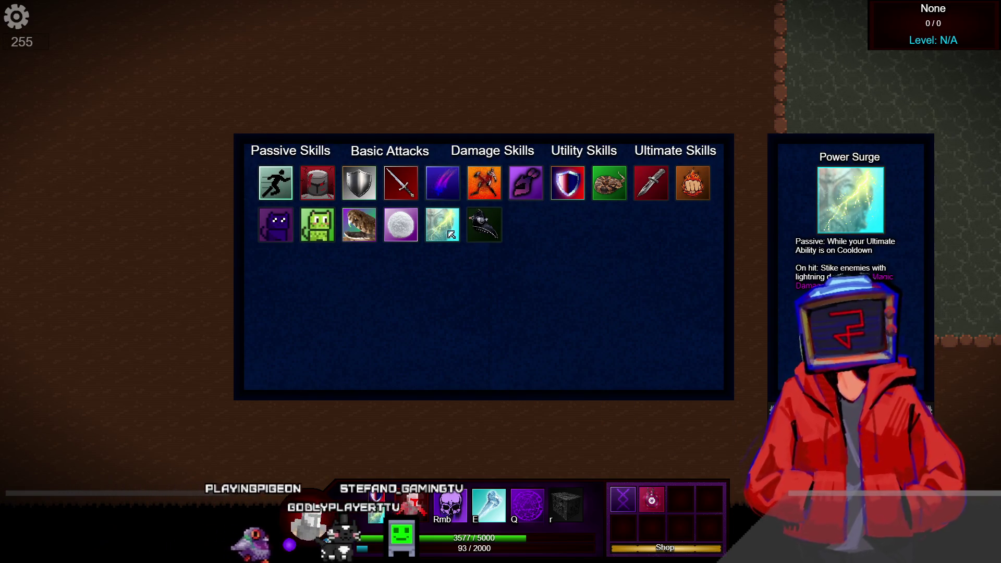
key("Tab")
key("Tab")
key("Tab")
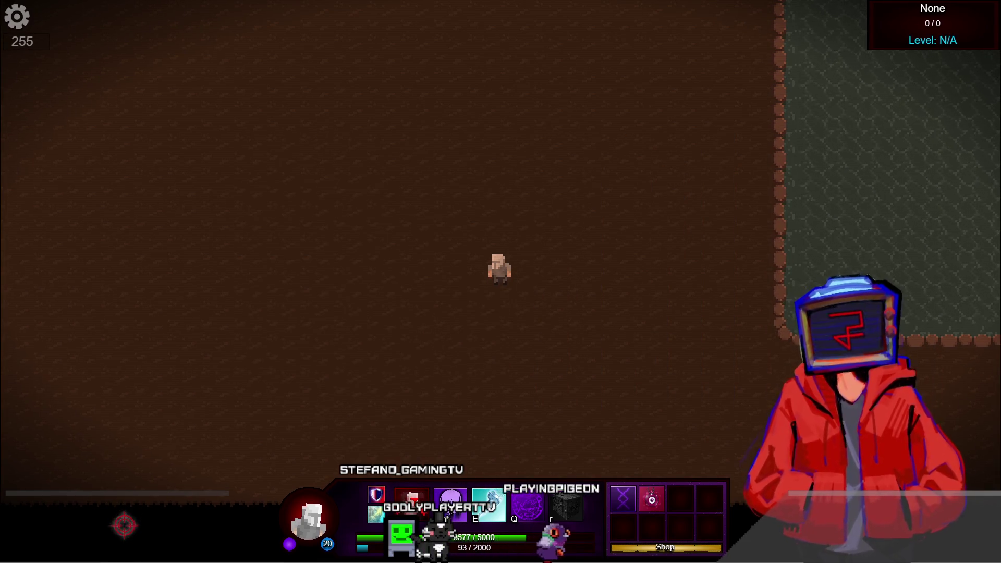
key("alt+F4")
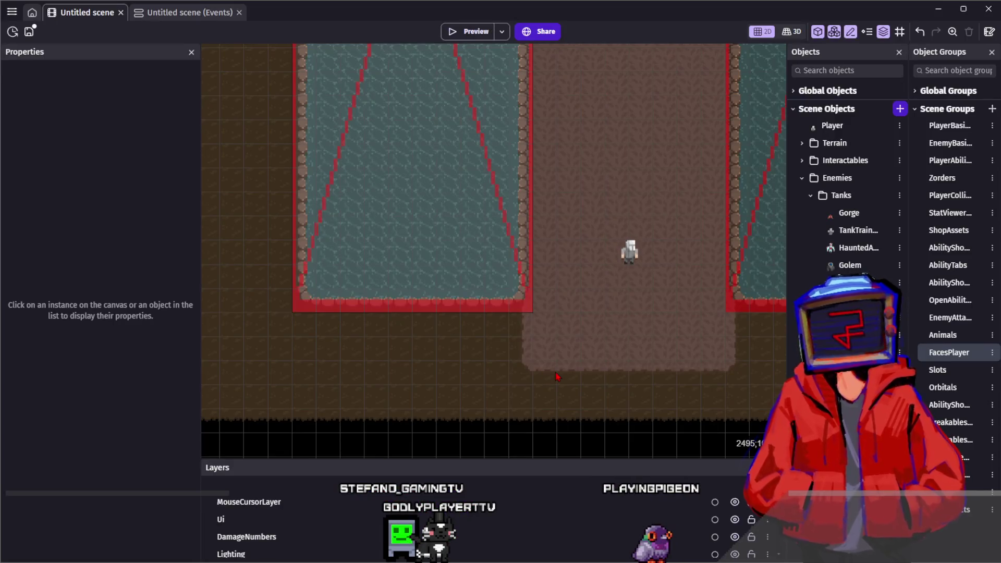
Step: Find the HauntedArmor instance in the level and open its object editor
scroll(557, 376, "down", 1)
scroll(556, 377, "down", 5)
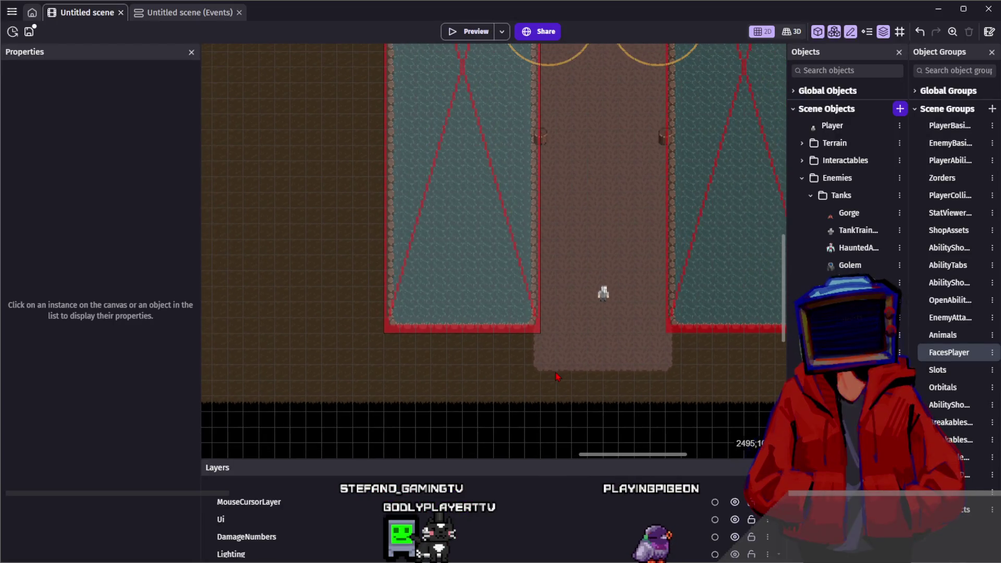
scroll(576, 346, "down", 2)
scroll(589, 337, "up", 4)
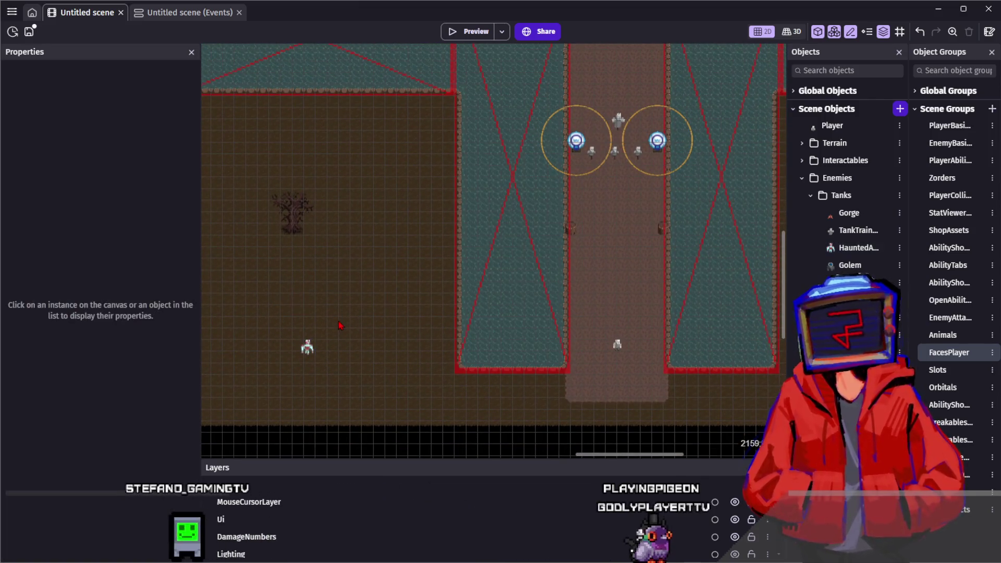
left_click(315, 352)
left_click(315, 352)
left_click(315, 349)
double_click(315, 347)
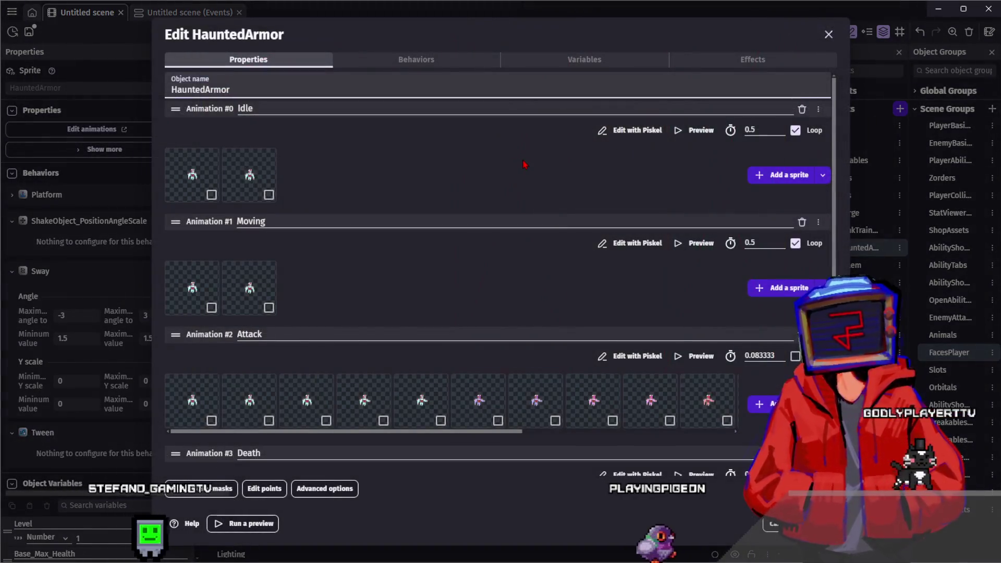
Step: Set the Attack animation to 0.058824 s per frame, preview it, and close the editor
scroll(511, 172, "down", 2)
left_click(266, 328)
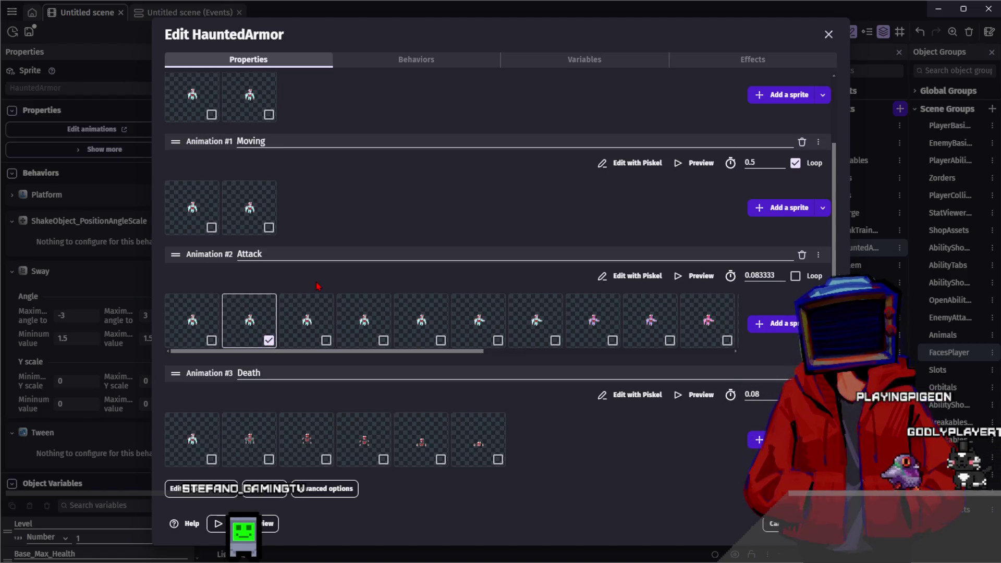
left_click(708, 277)
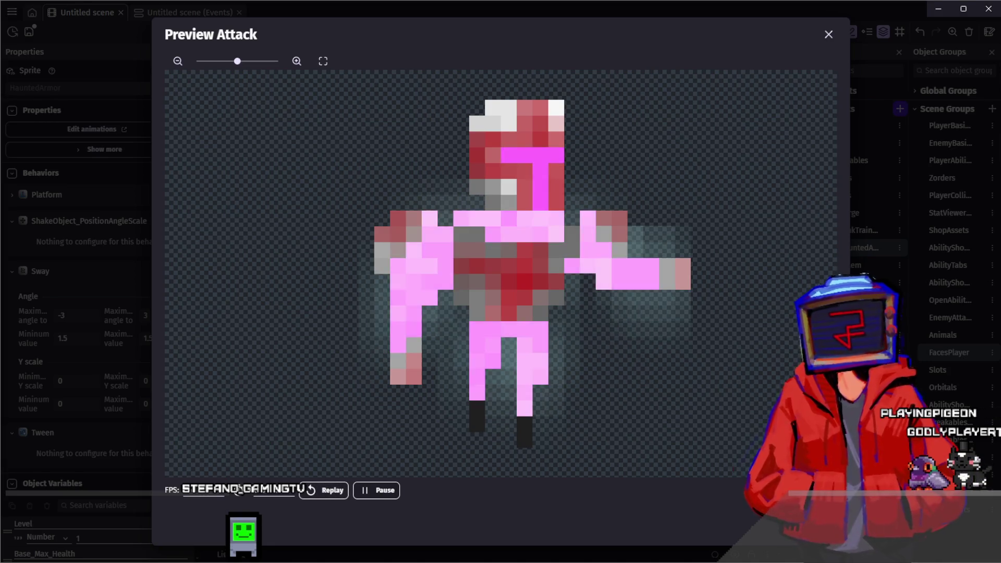
key("Escape")
key("Escape")
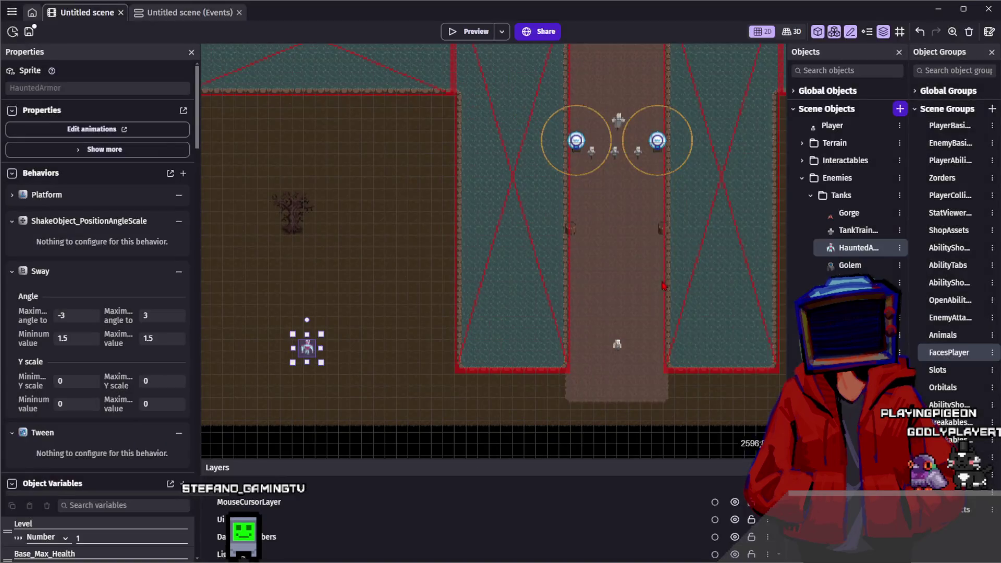
double_click(772, 264)
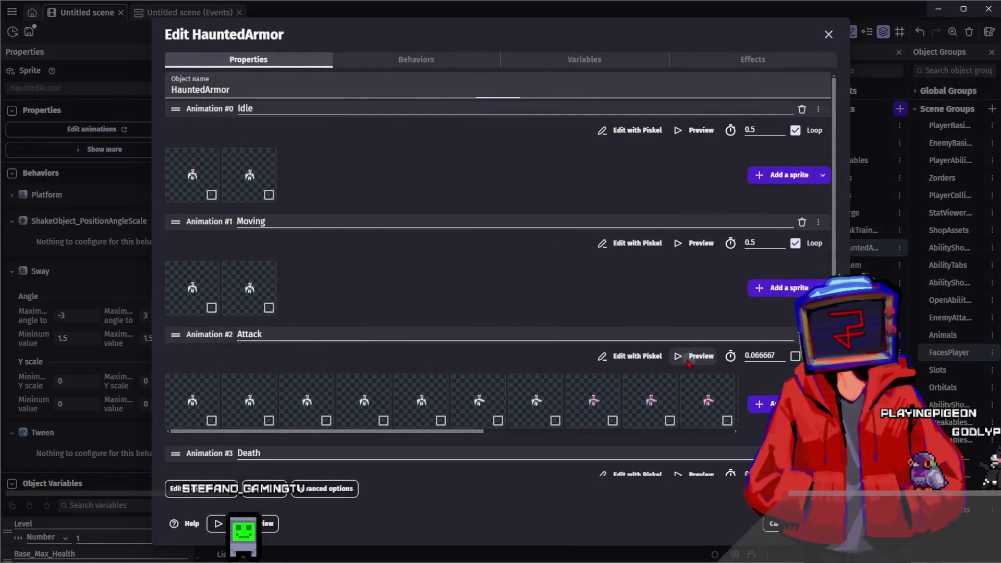
left_click(693, 356)
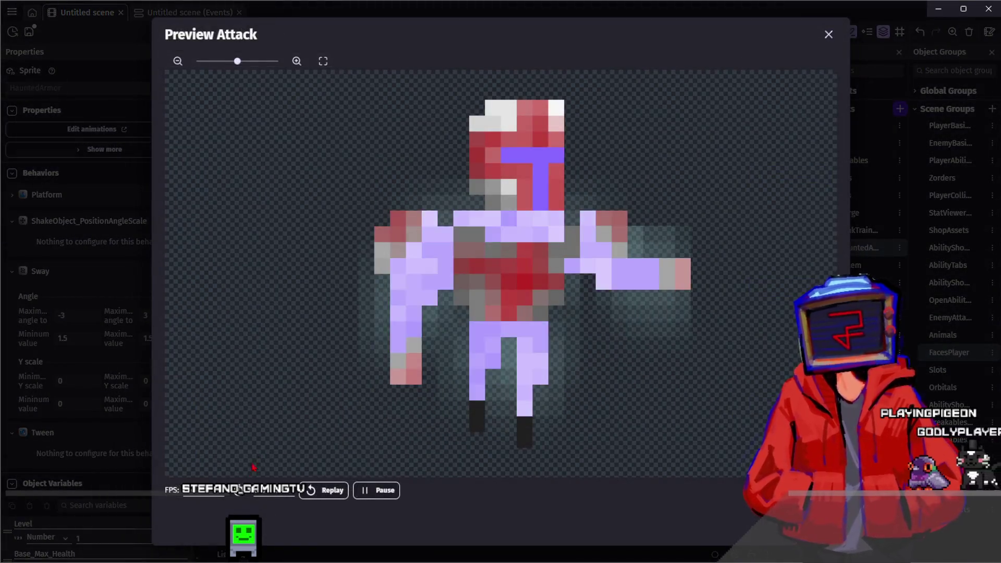
left_click(328, 491)
key("Escape")
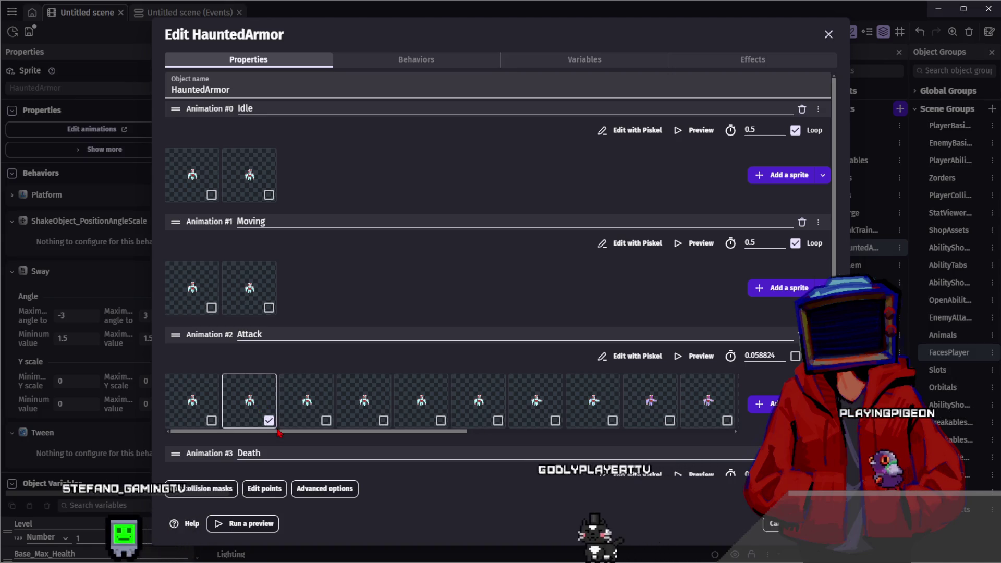
left_click(276, 427)
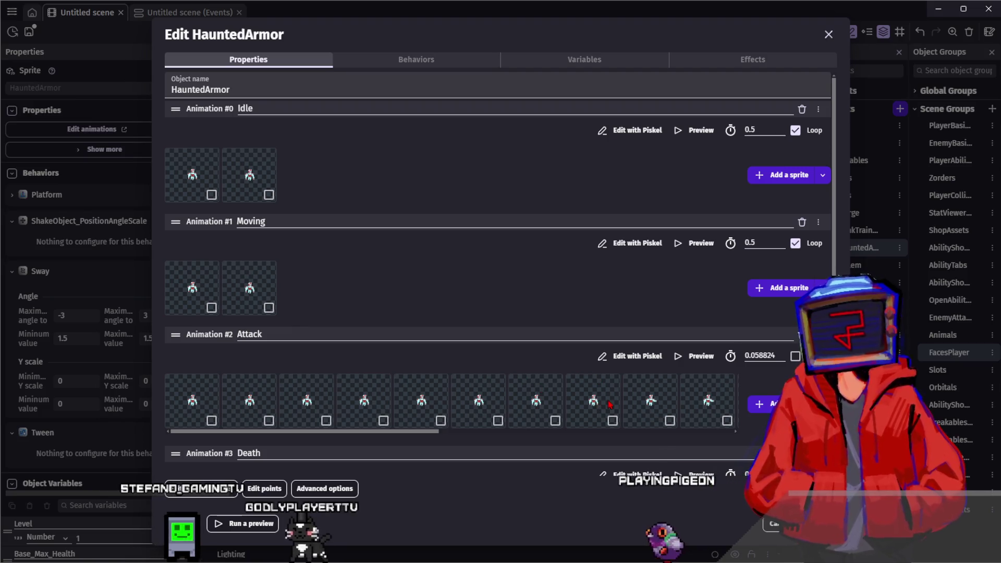
mouse_move(408, 432)
left_mouse_down()
mouse_move(494, 454)
mouse_move(654, 471)
left_mouse_up()
key("Escape")
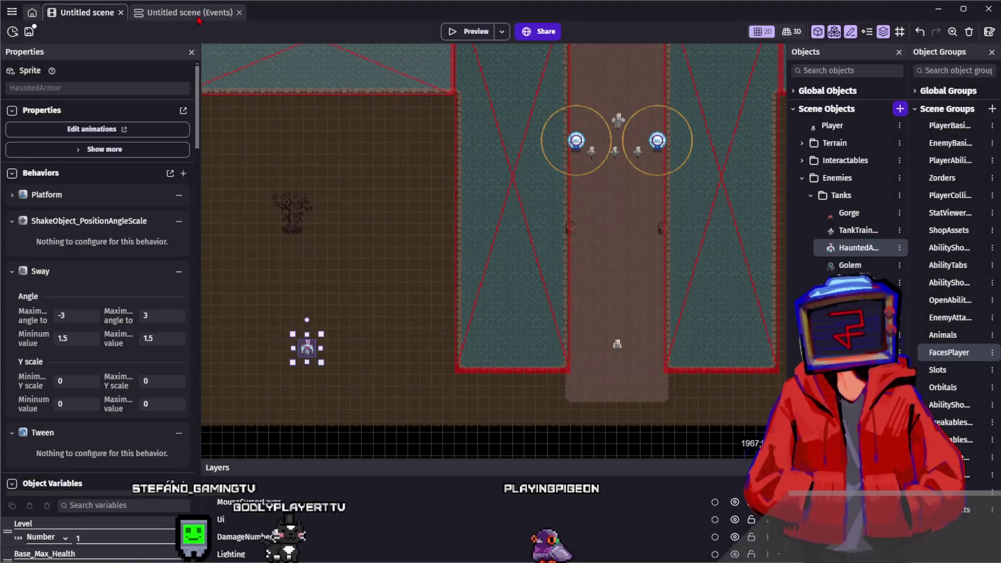
Step: On the event sheet, collapse the Ultimate Abilities and Player groups to reach Haunted Armor
left_click(189, 12)
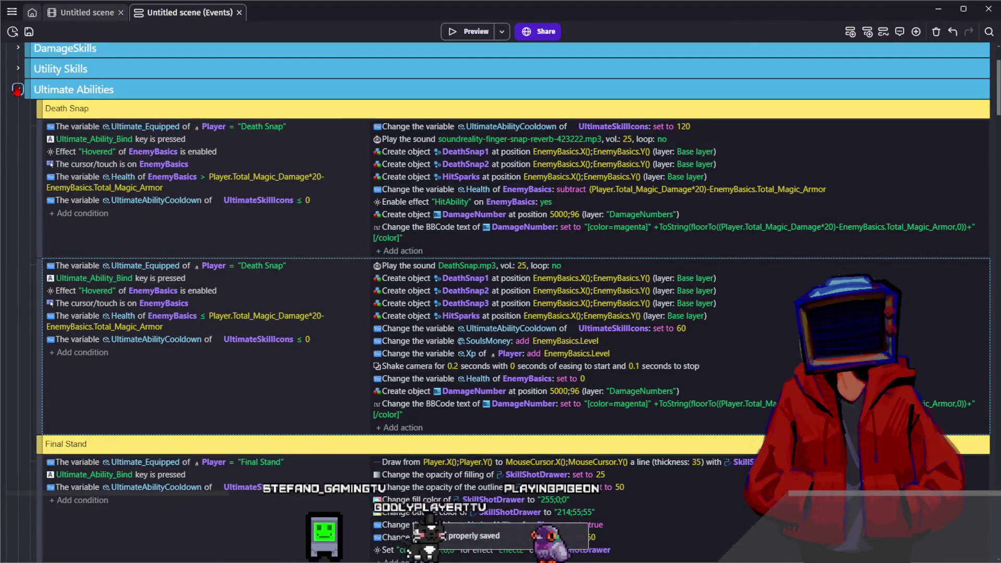
left_click(18, 89)
scroll(10, 100, "up", 2)
left_click(6, 94)
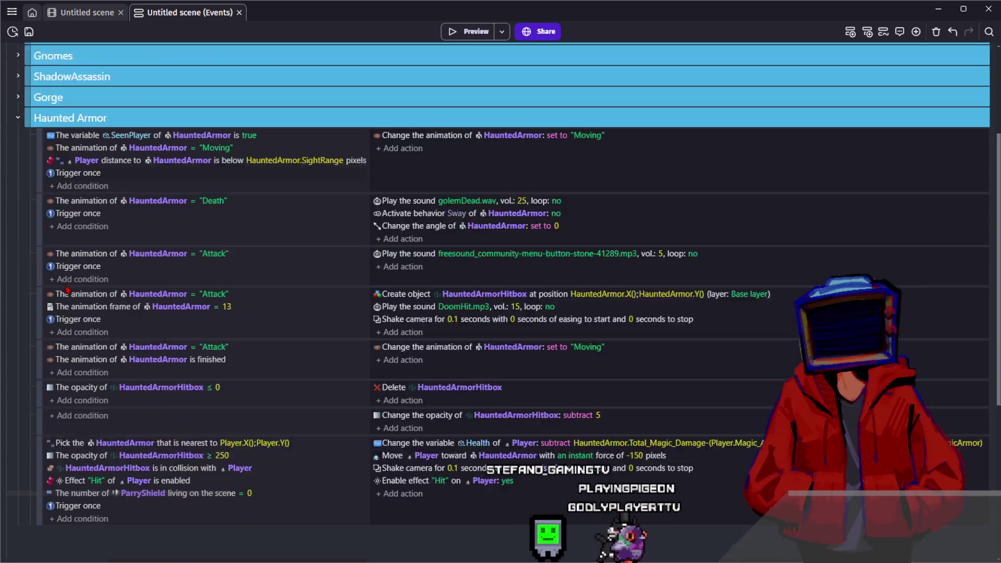
scroll(248, 275, "down", 4)
Step: Change the hitbox's animation frame condition from 13 to 17 and launch a preview
left_click(227, 252)
type("1")
key("Return")
left_click(459, 33)
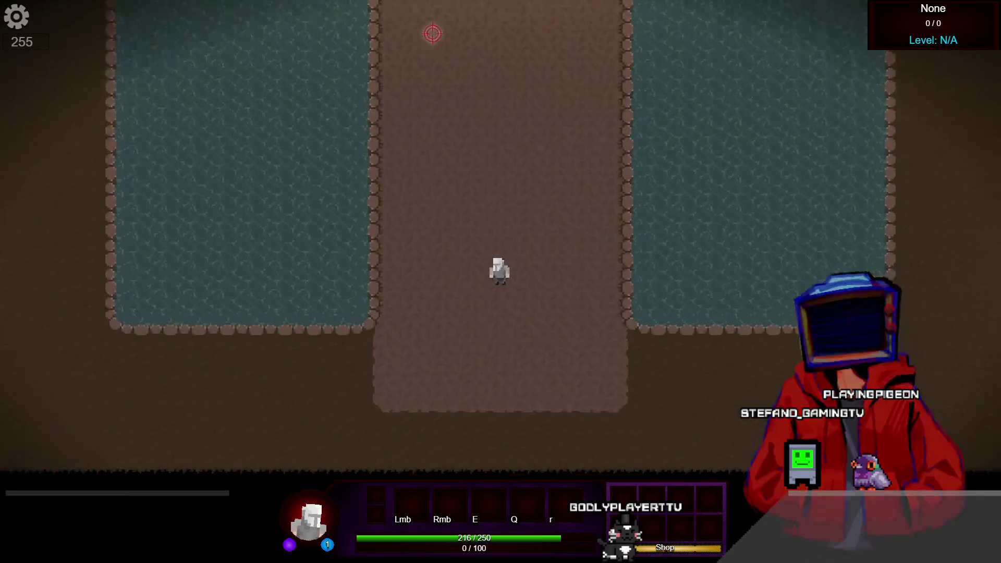
Step: Walk around the test level and check the skills and Item Shop panels near the Haunted Armor
key("a")
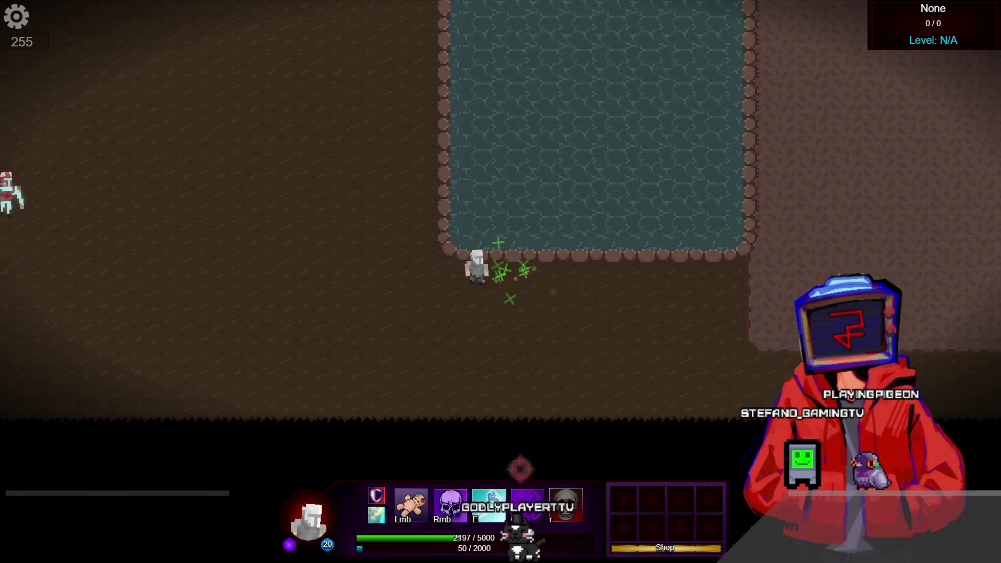
left_click(570, 491)
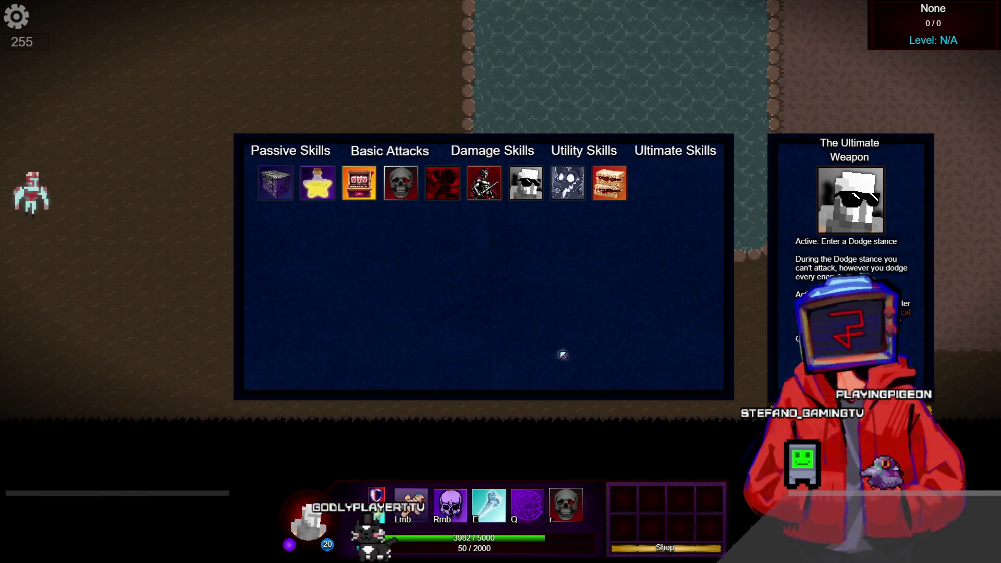
key("b")
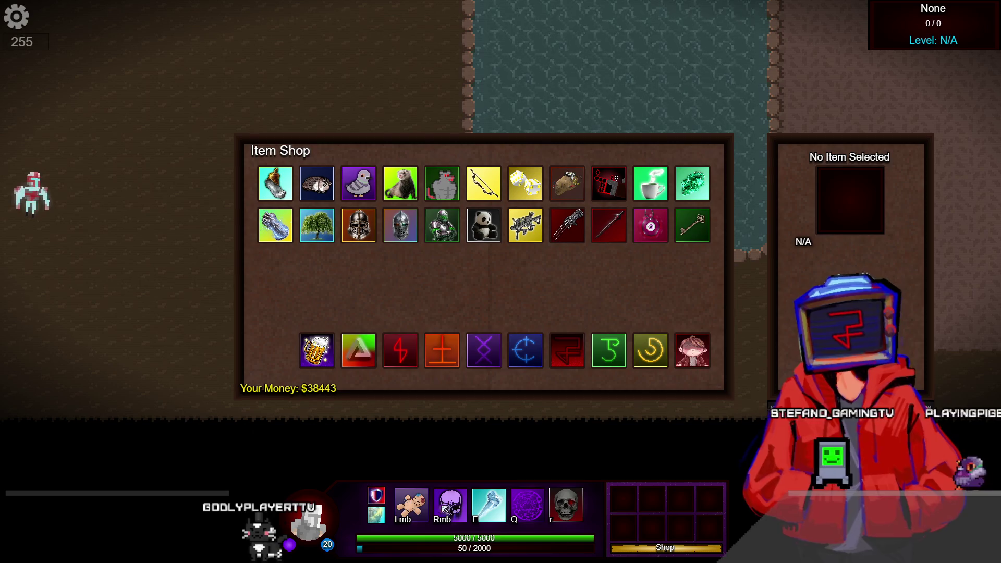
key("b")
key("Escape")
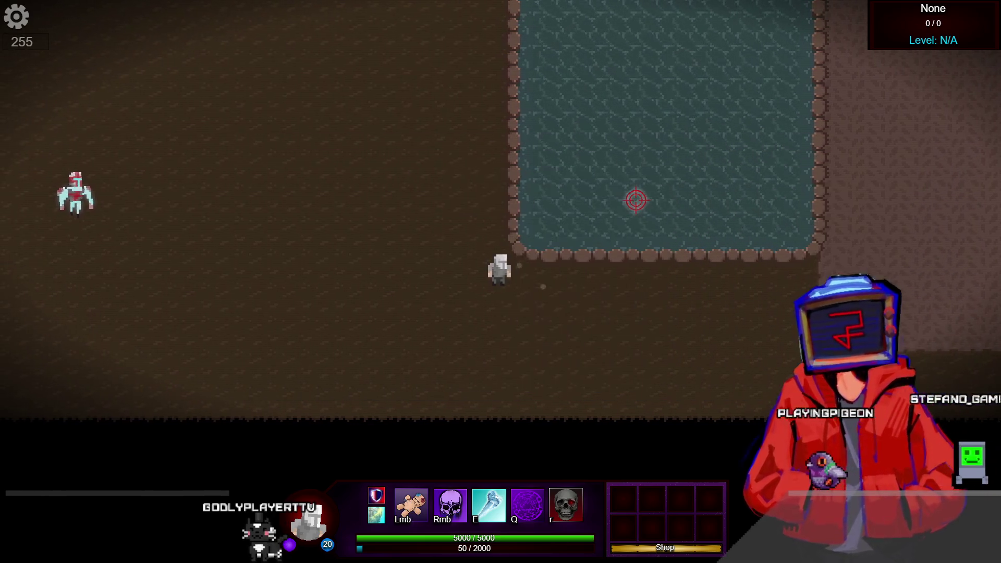
key("d")
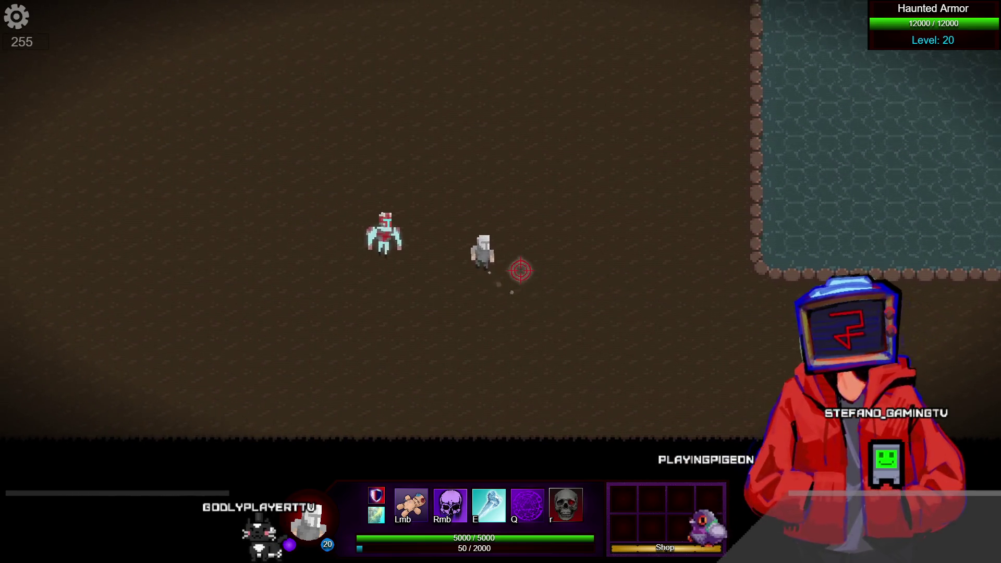
key("a")
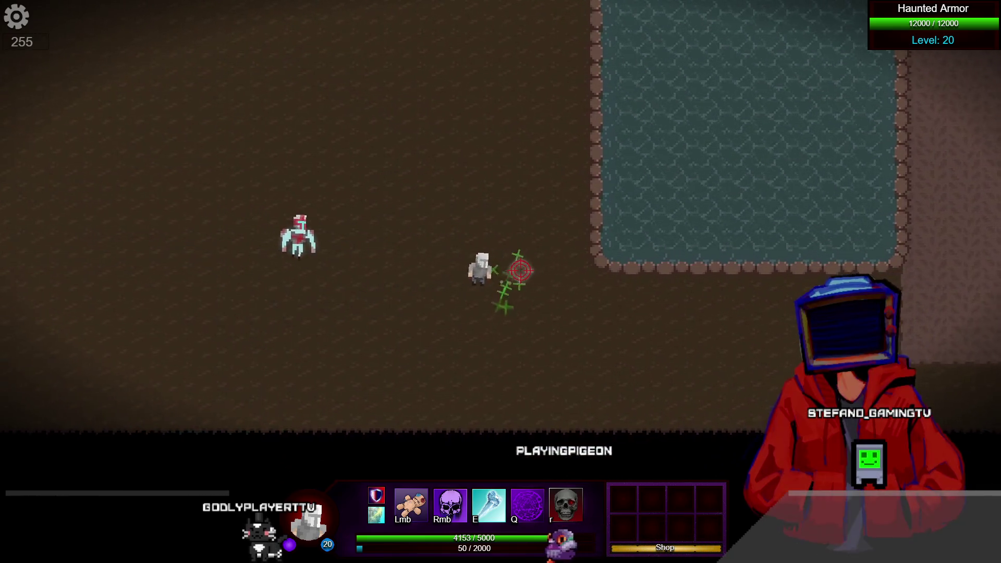
key("s")
key("d")
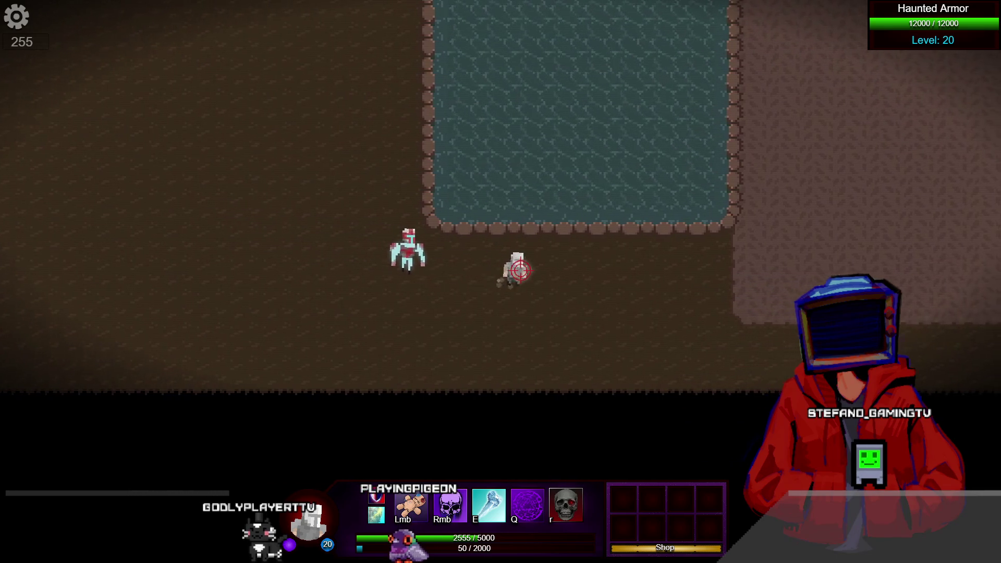
key("d")
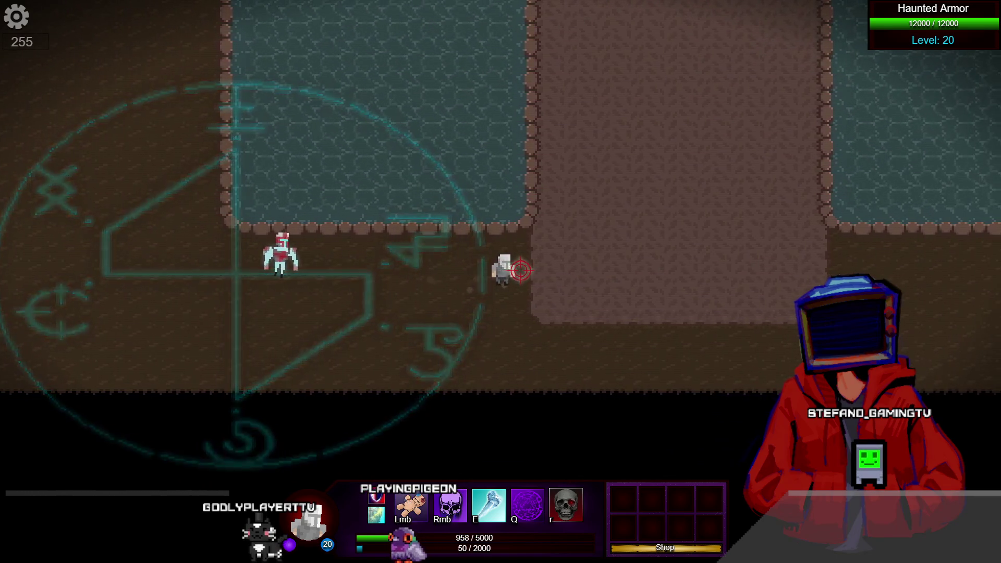
key("a")
key("a")
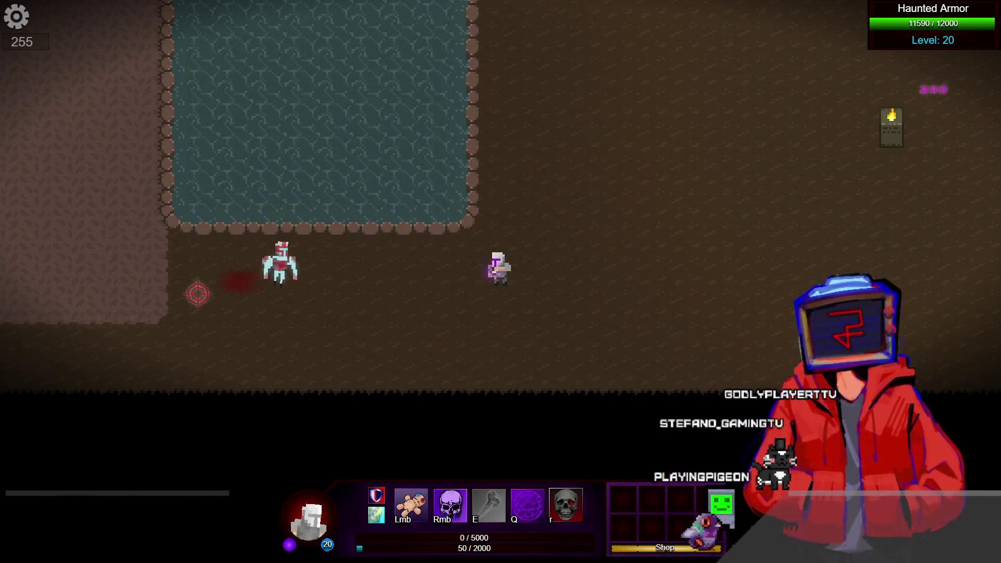
Step: Buy The Beholder, then hit the boss with abilities and the rune circle ultimate
key("Tab")
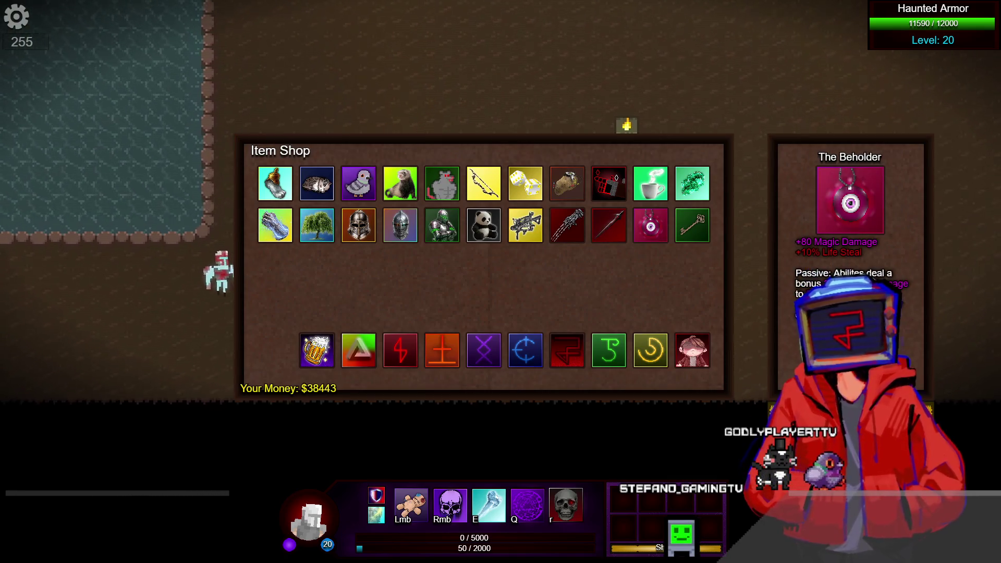
left_click(651, 225)
key("Tab")
key("Tab")
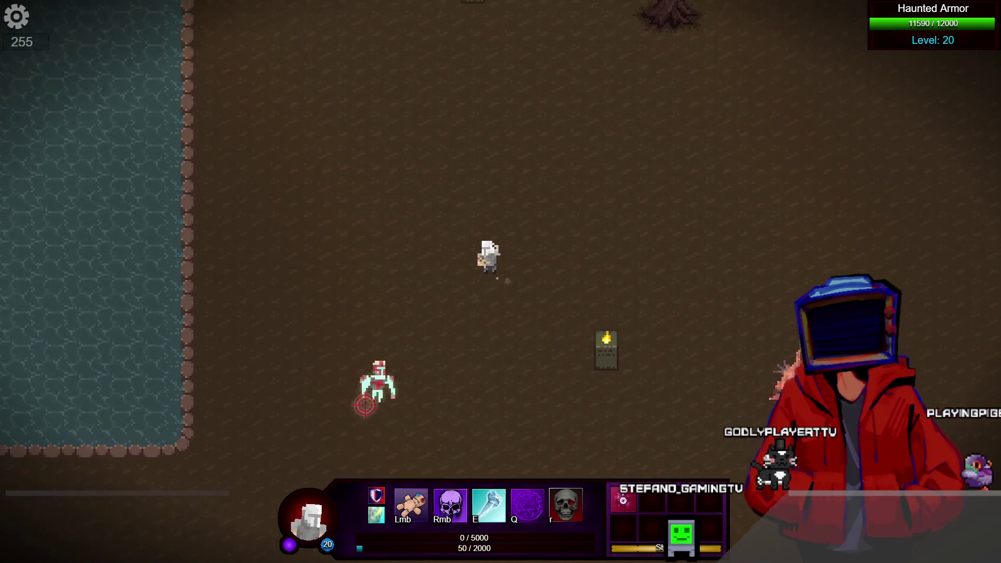
key("w+a")
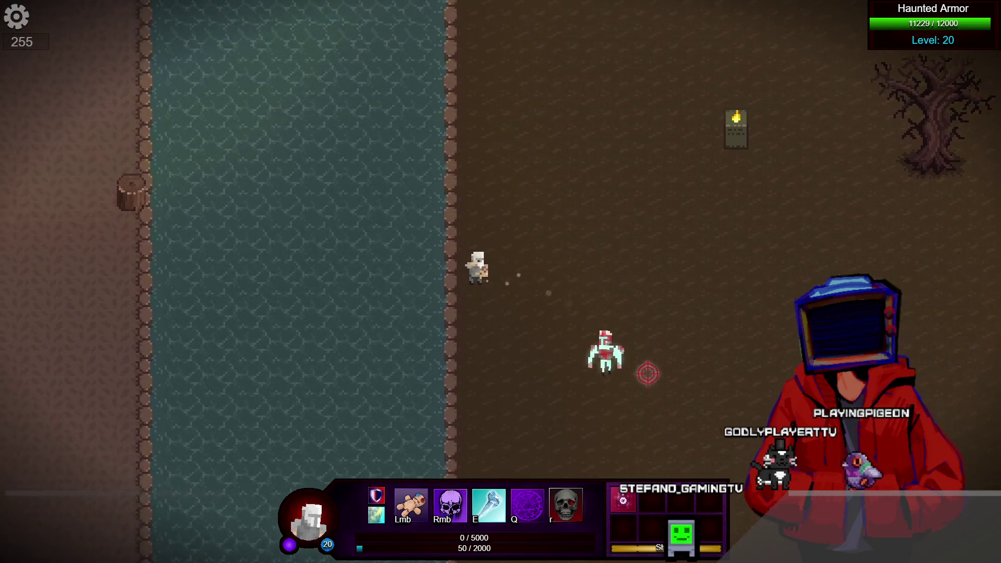
key("s")
right_click(588, 224)
key("e")
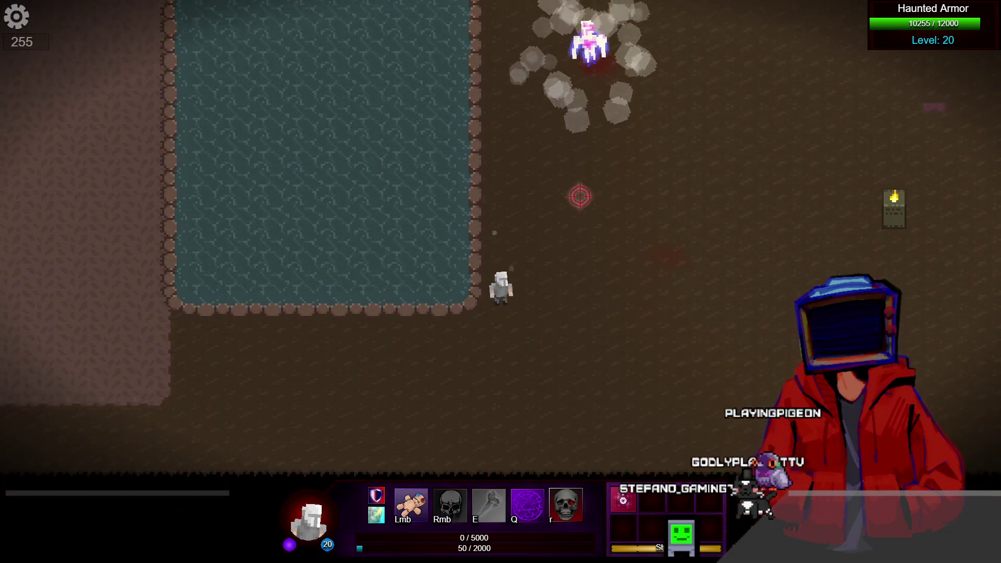
key("s+d")
key("w")
key("s")
key("r")
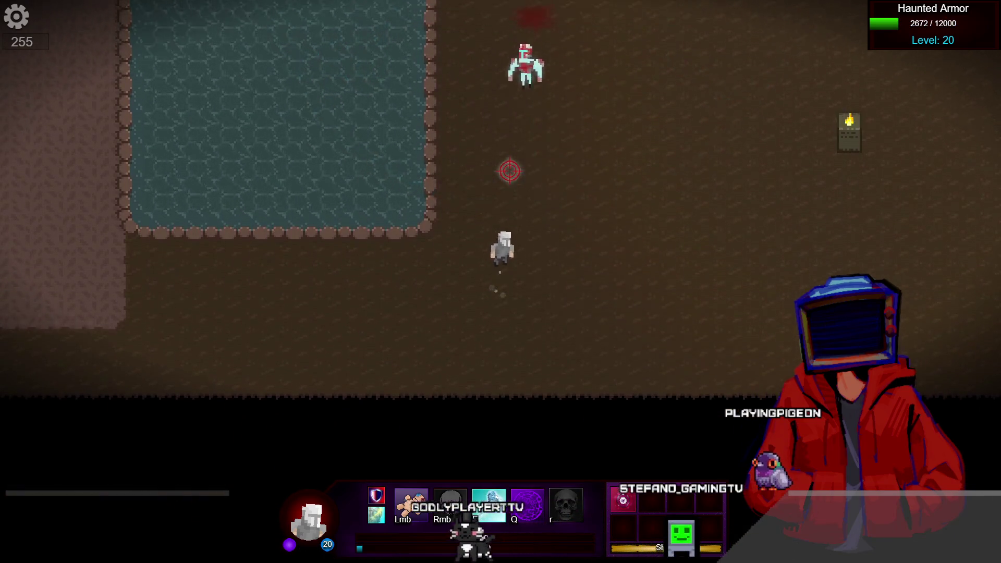
key("e")
key("q")
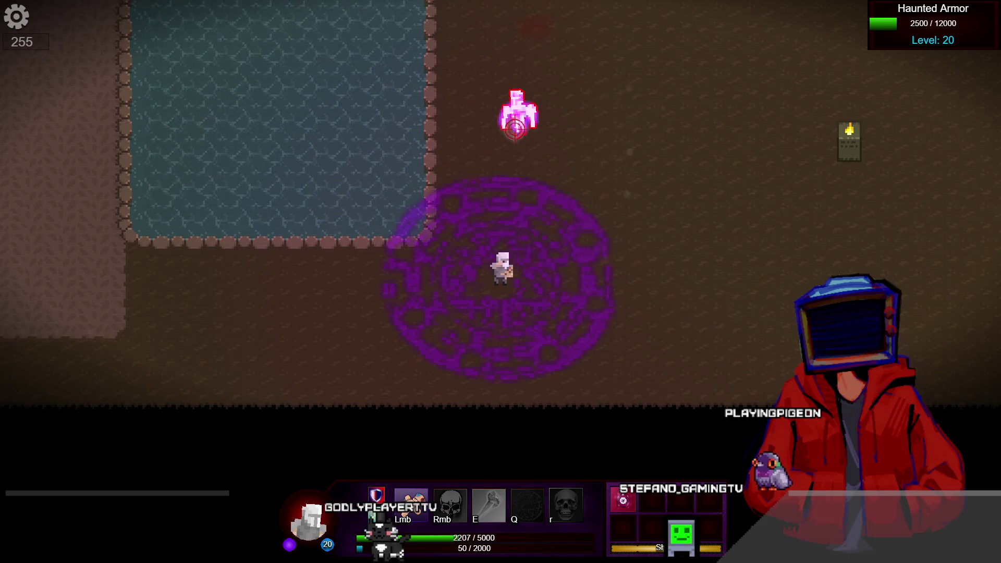
Step: Kite the Haunted Armor leftward while attacking, then circle up past it
key("a")
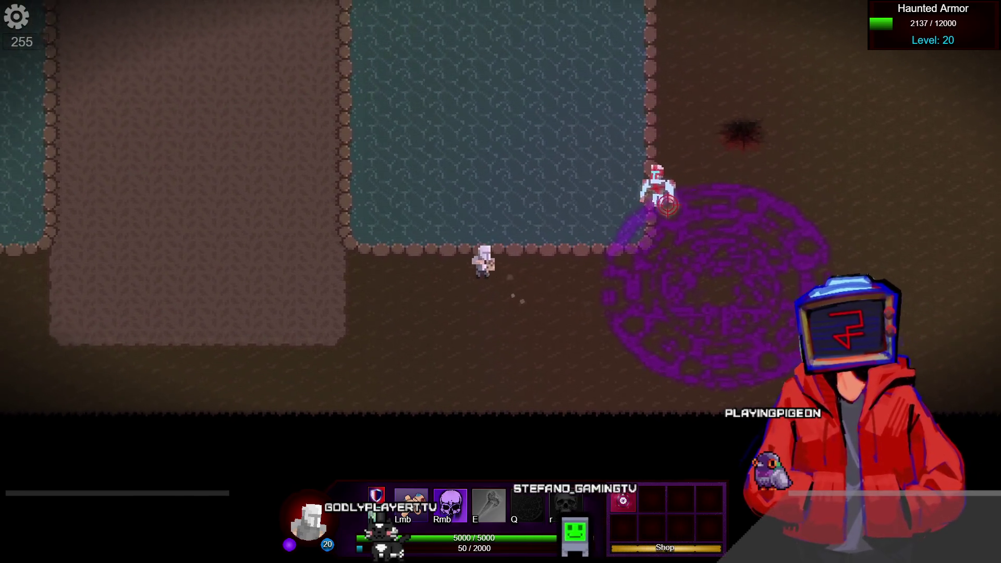
key("a")
left_click(647, 208)
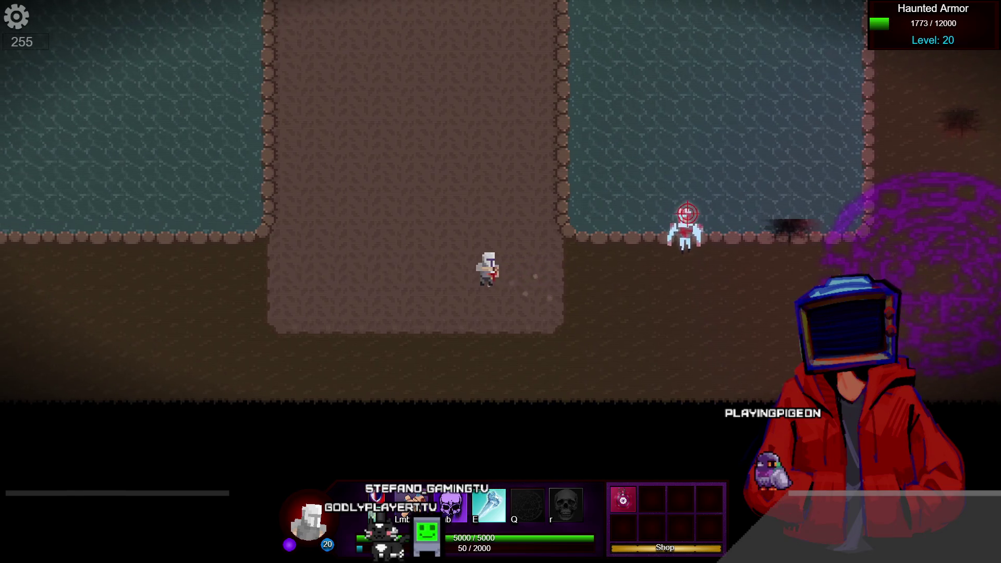
key("a")
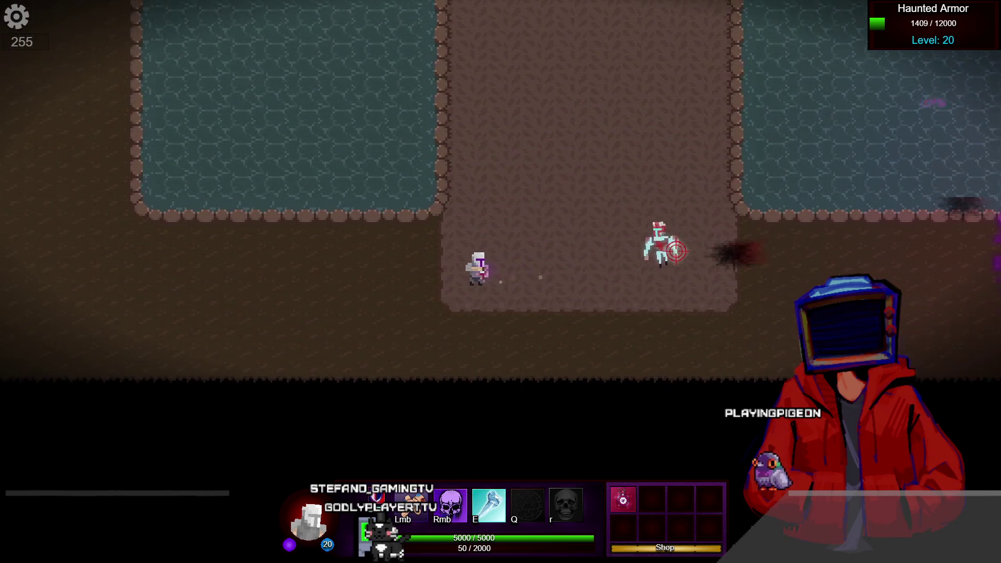
key("a")
right_click(678, 253)
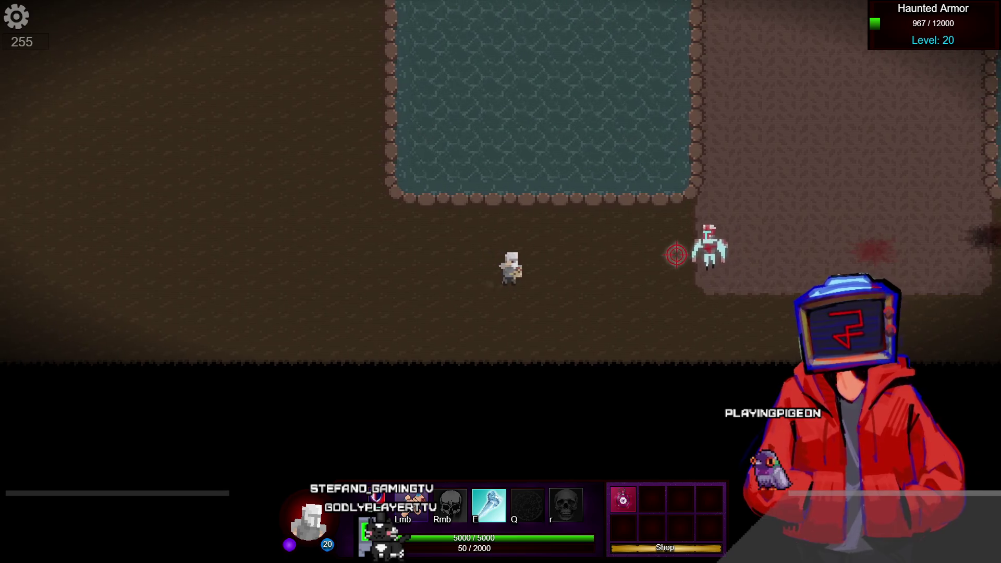
key("a")
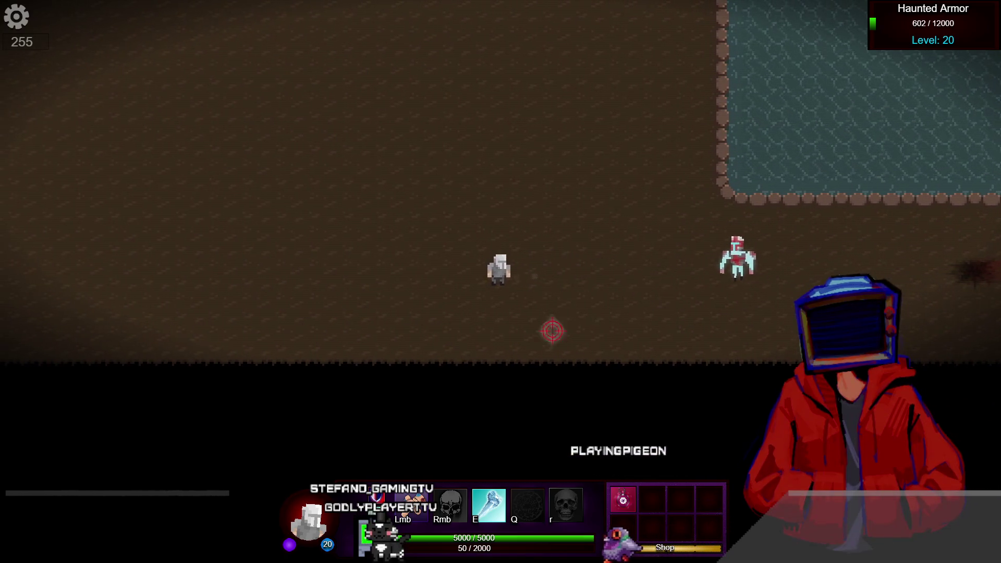
key("a")
key("Tab")
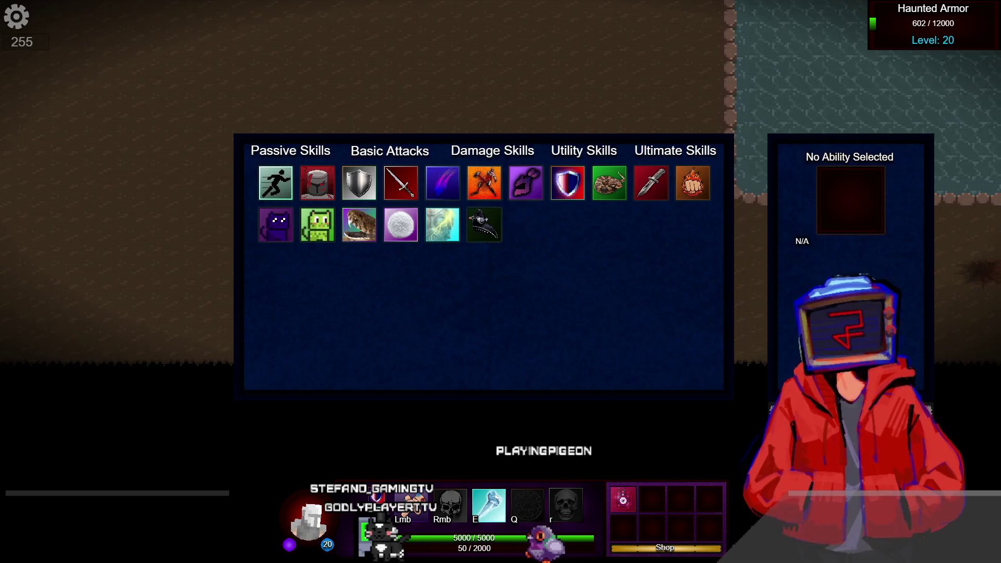
key("Tab")
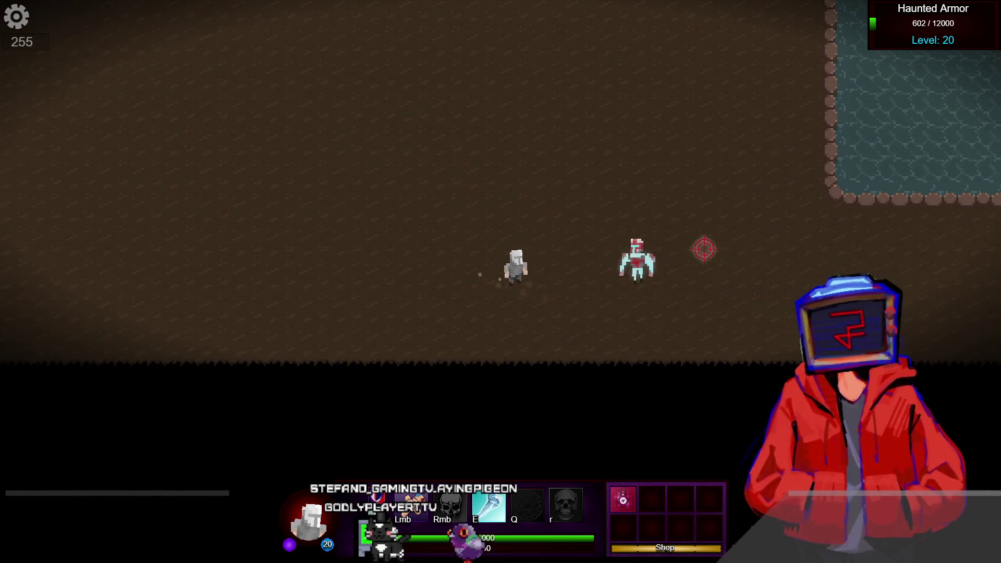
key("a")
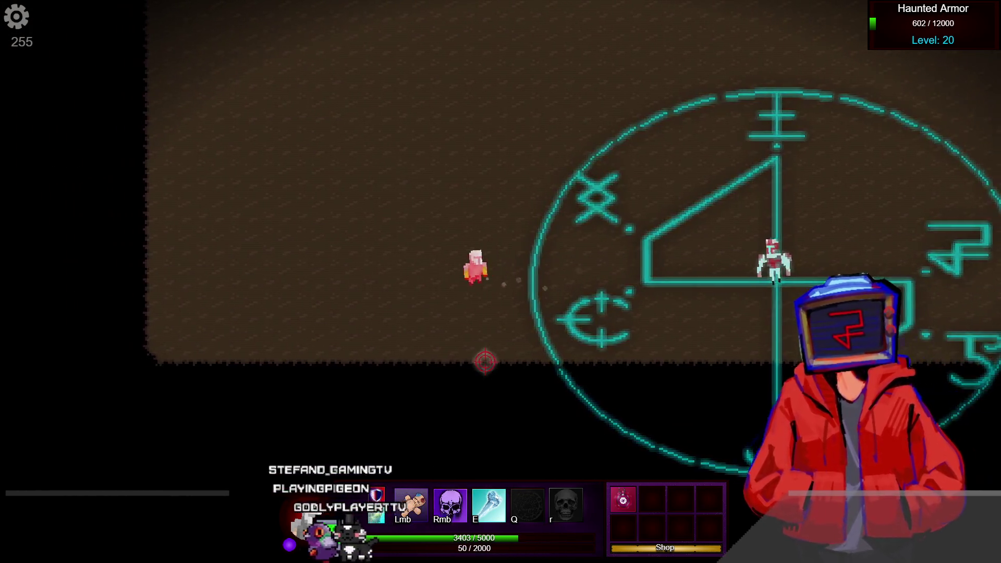
key("a")
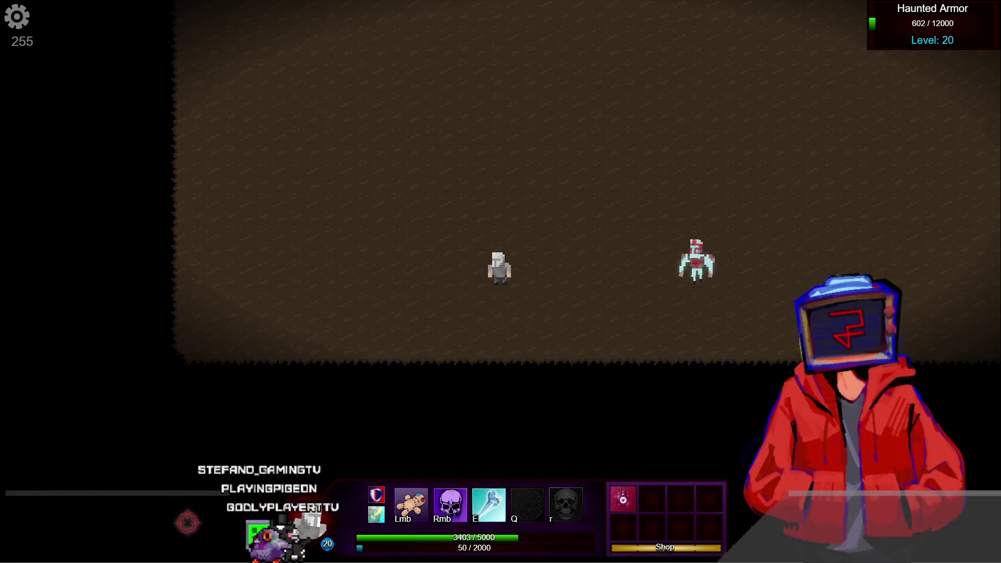
key("w")
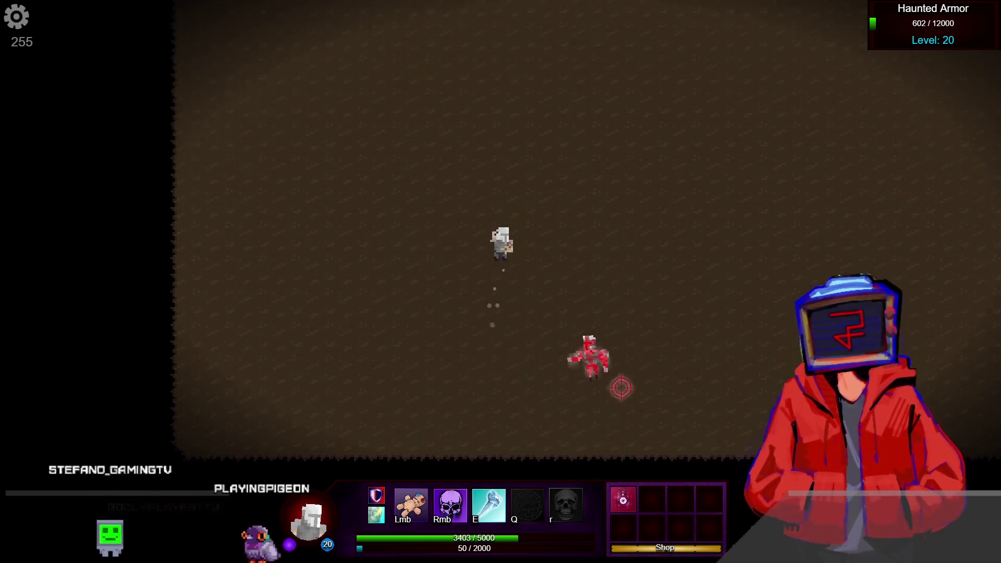
key("d")
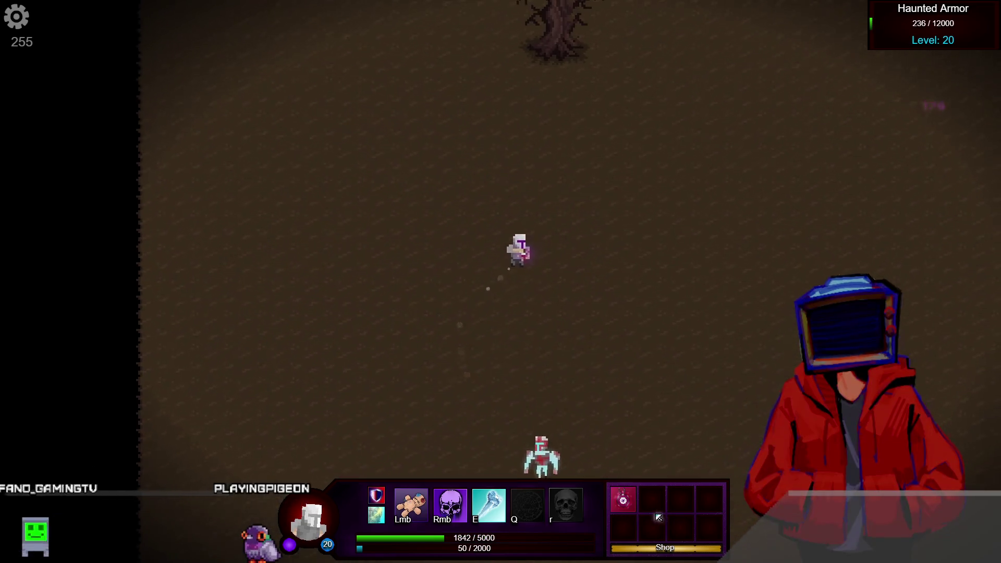
Step: Buy Pocket Pigeon and keep attacking until the Haunted Armor reaches zero health
left_click(662, 546)
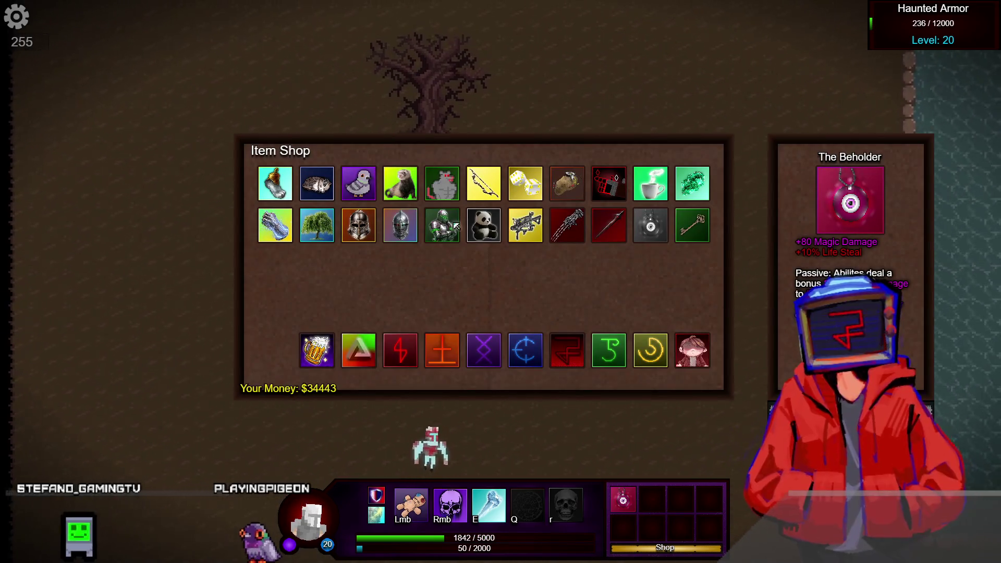
left_click(366, 185)
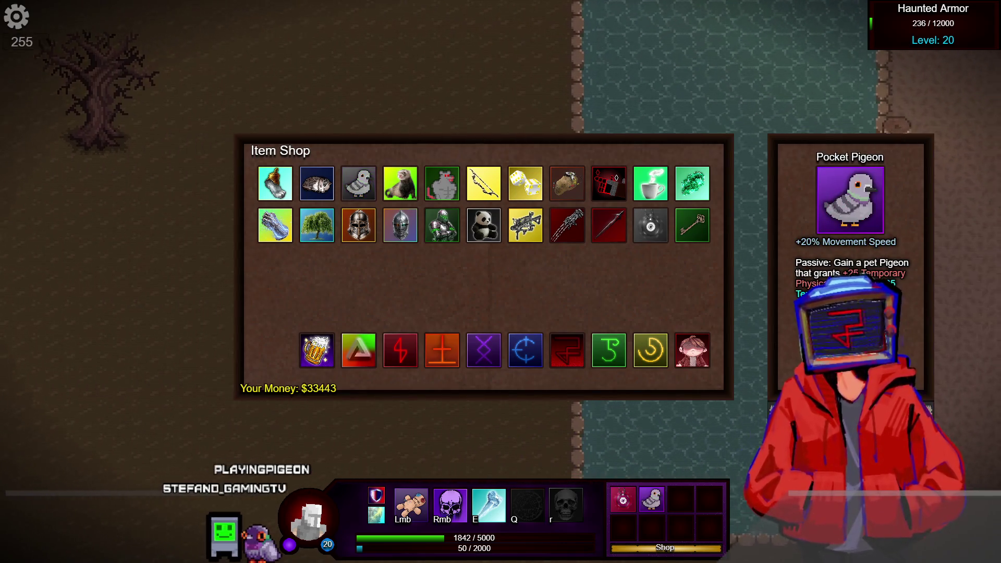
key("Tab")
key("Tab")
key("a")
key("s")
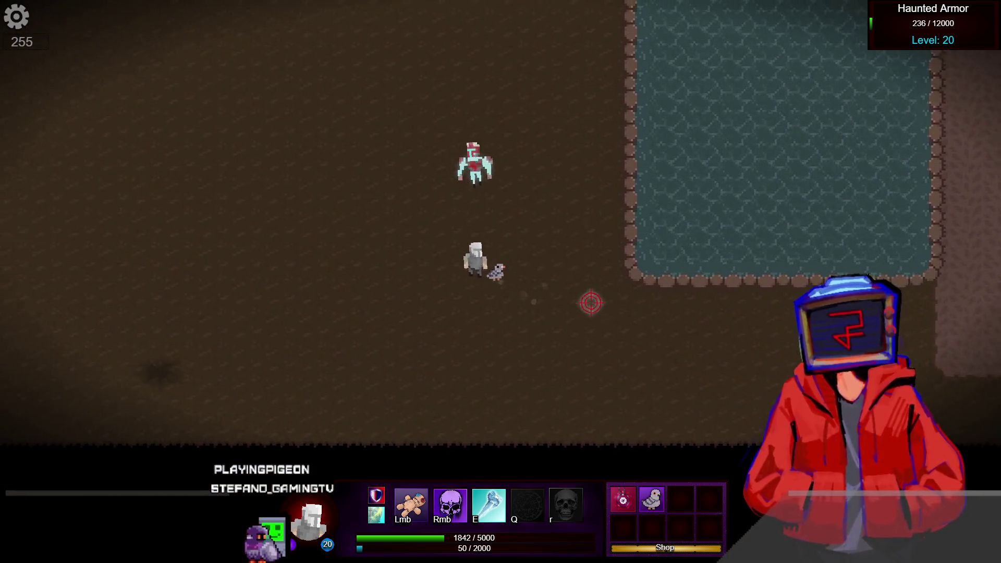
key("w")
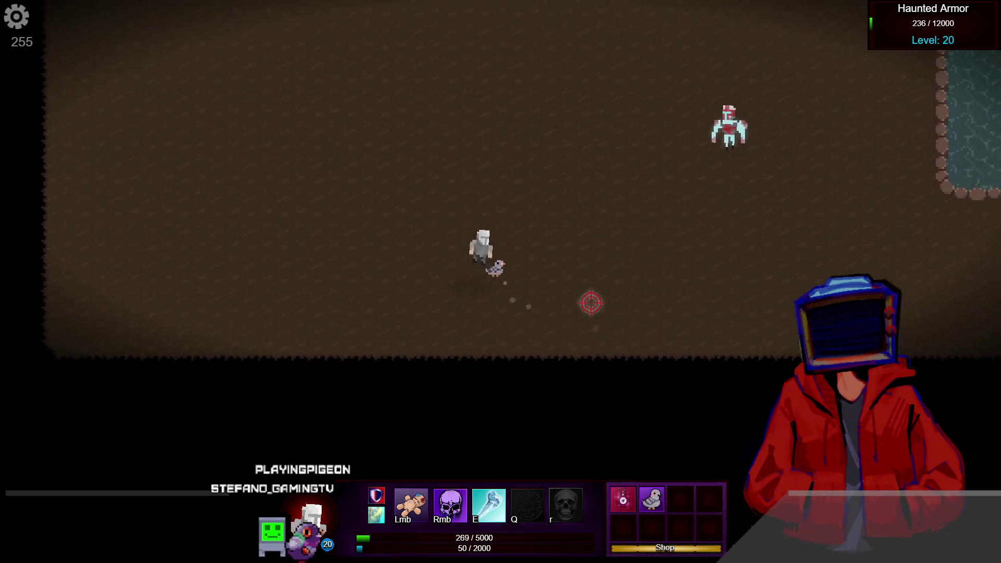
key("a")
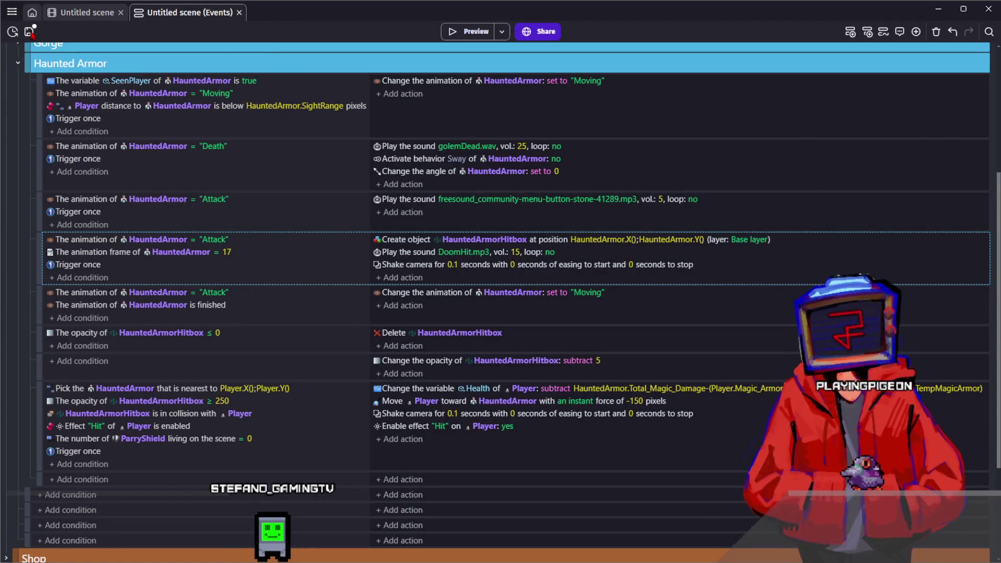
Step: Return to the Untitled scene layout, save the project with Ctrl+S, and scroll the object list
left_click(83, 12)
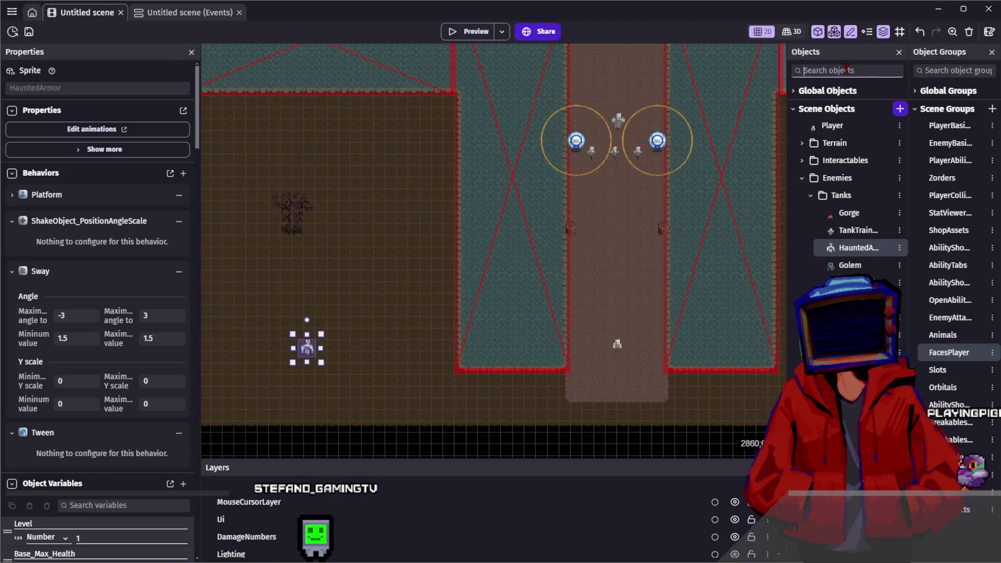
key("ctrl+s")
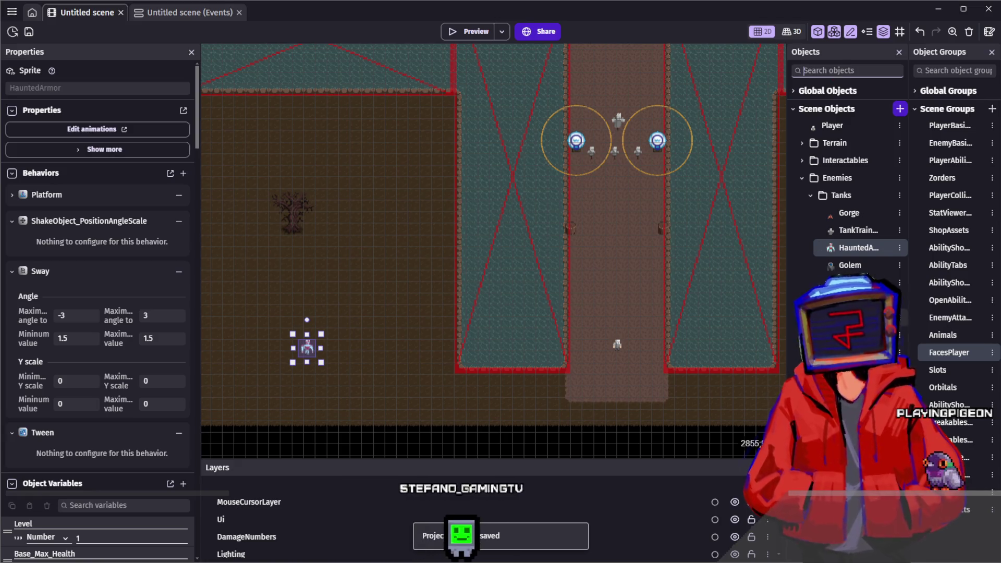
scroll(848, 208, "down", 10)
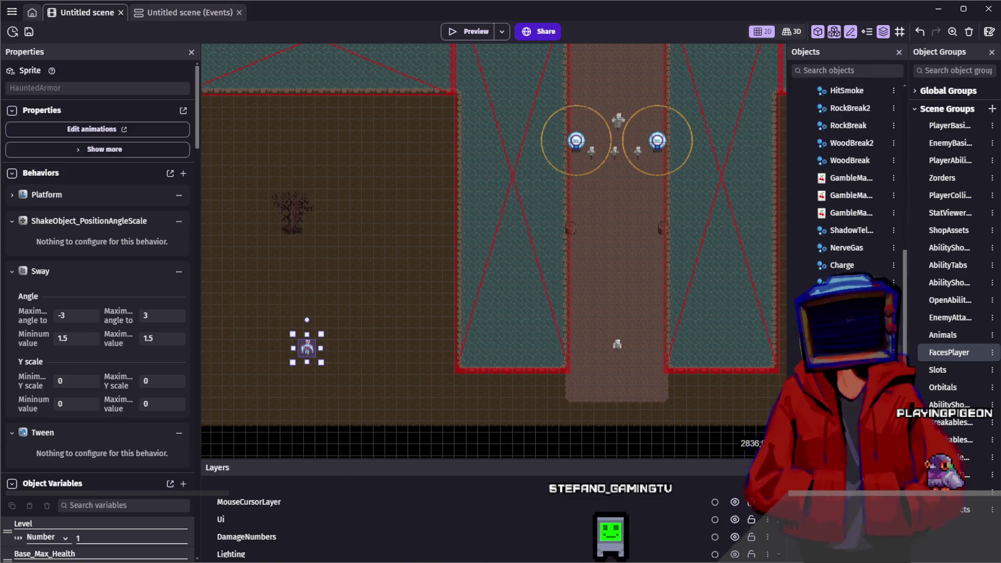
scroll(848, 208, "up", 10)
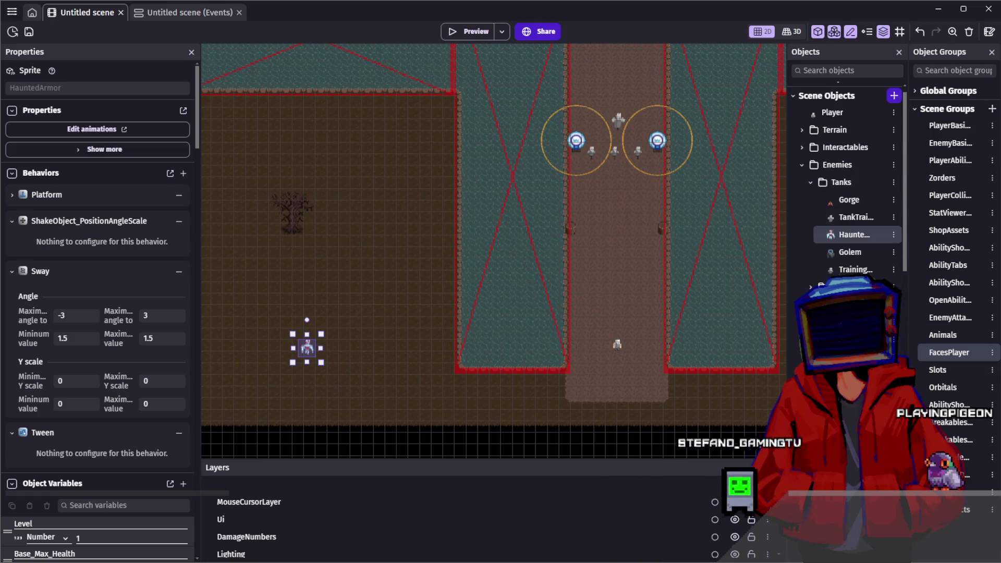
scroll(869, 96, "up", 1)
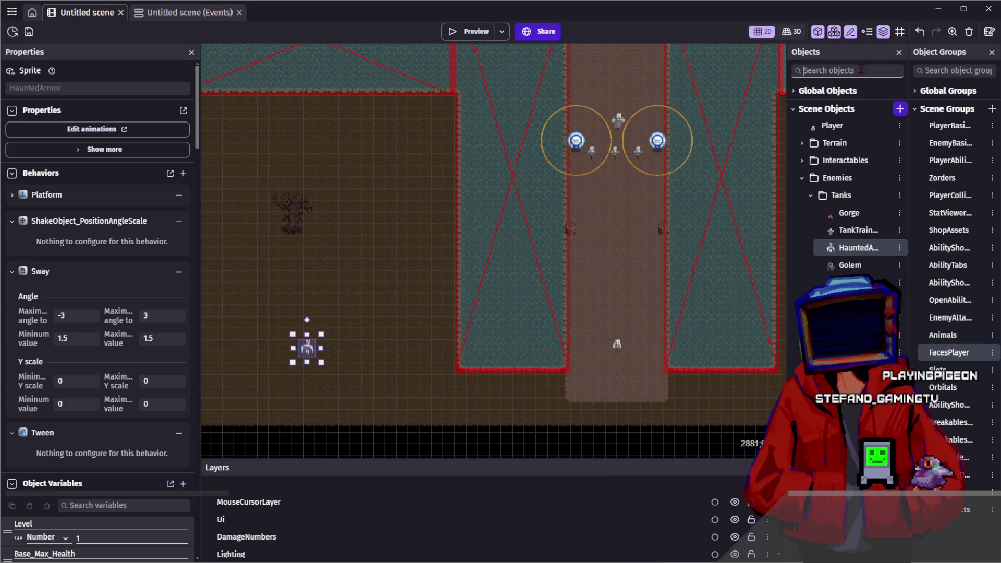
Step: Filter objects by 'hitbo' and open HauntedArmorHitbox's collision mask editor
type("hitbo")
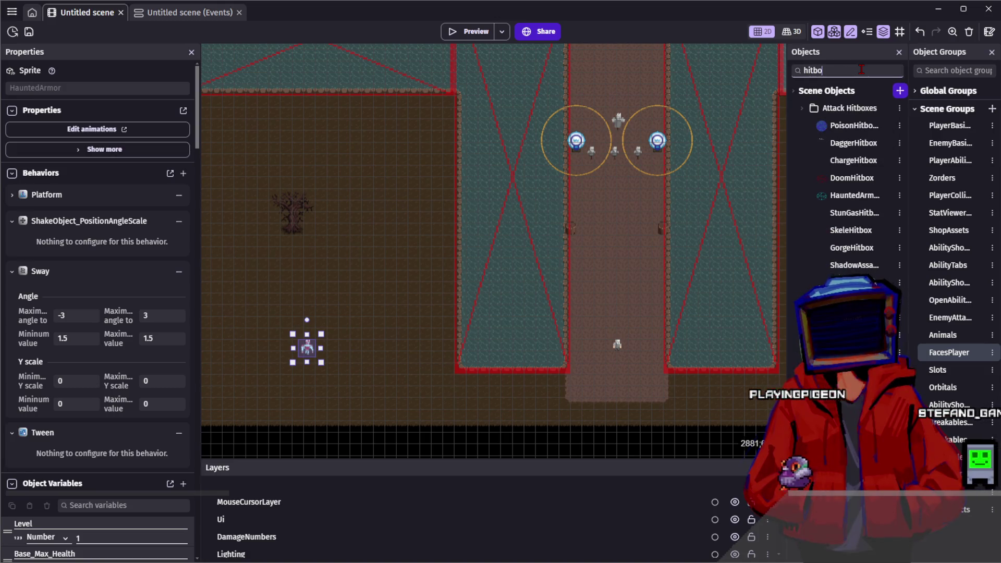
double_click(834, 202)
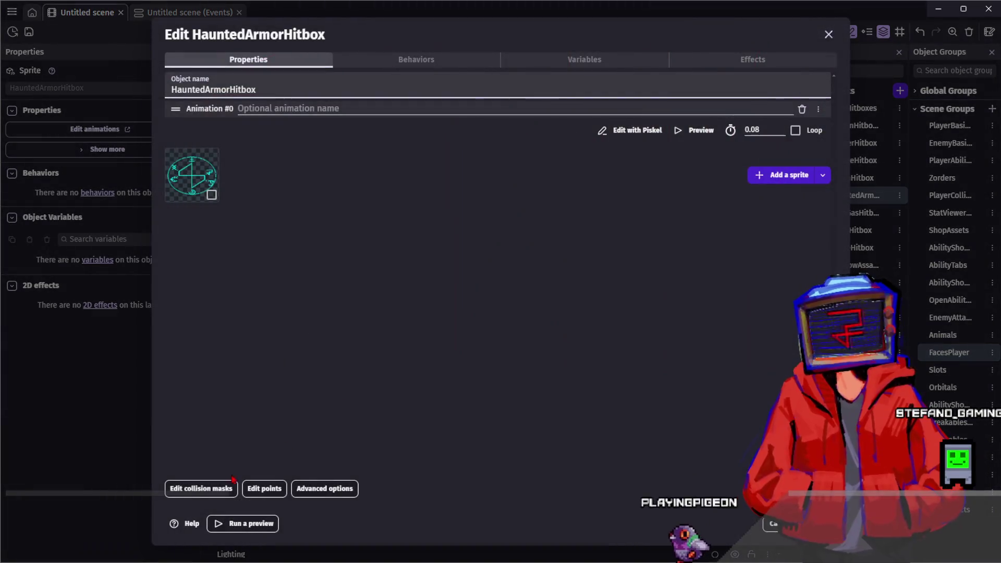
left_click(203, 487)
Step: Pull the mask corners inward and add vertices until an 8-point polygon hugs the rune circle
left_click_drag(257, 392, 272, 386)
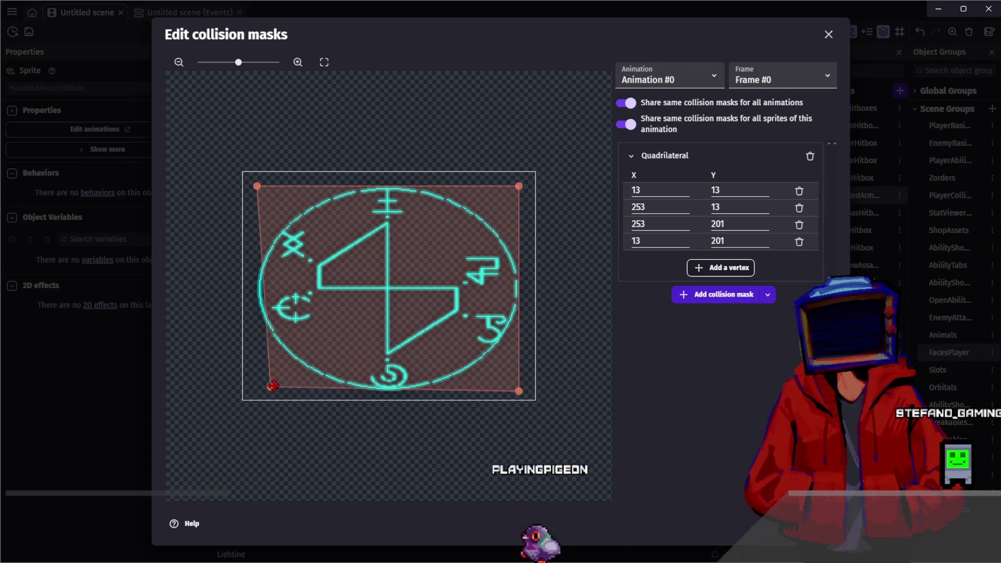
left_click_drag(257, 188, 304, 228)
left_click_drag(518, 188, 471, 222)
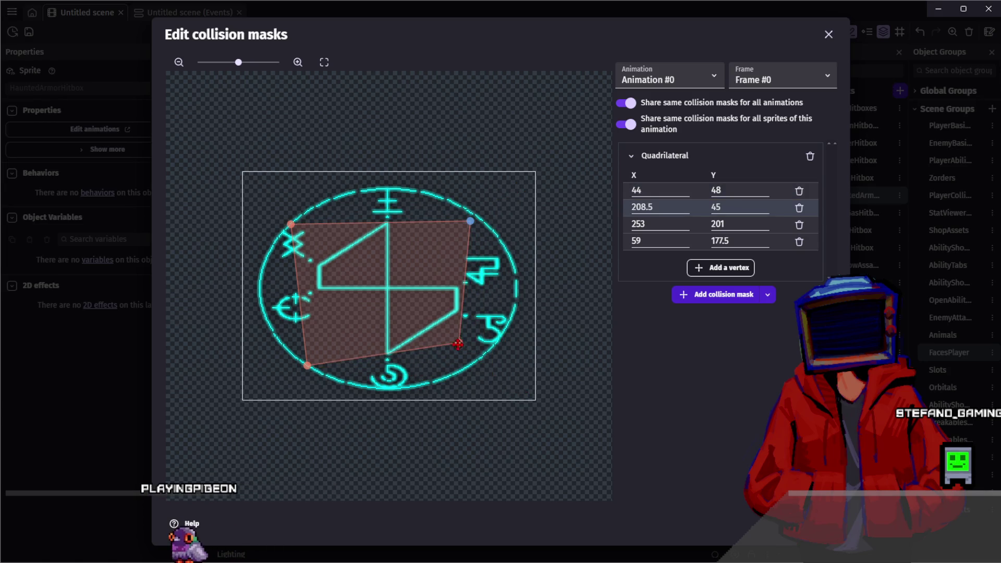
left_click_drag(458, 344, 459, 342)
left_click_drag(308, 365, 318, 345)
left_click_drag(388, 344, 384, 375)
left_click_drag(304, 285, 274, 302)
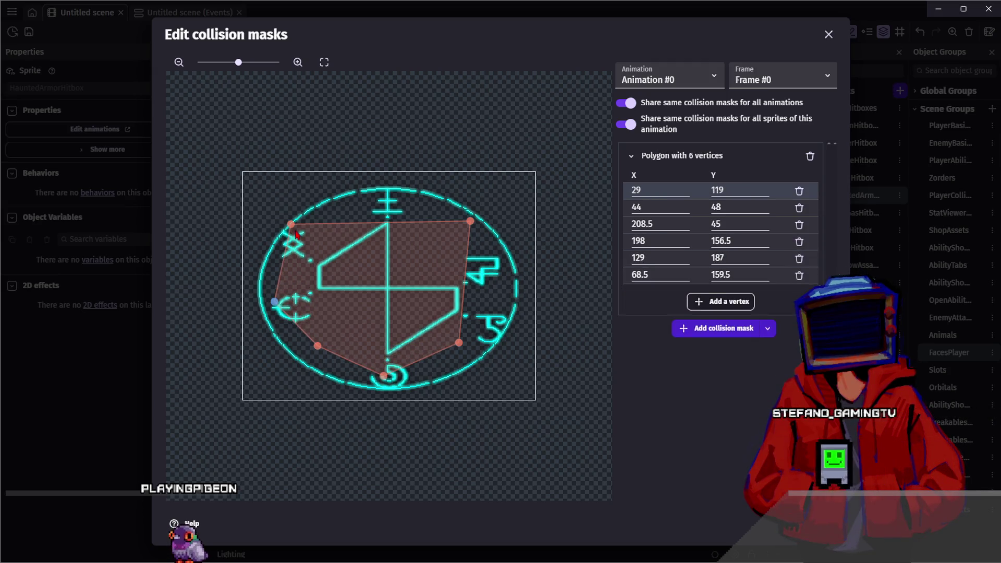
left_click_drag(305, 235, 308, 232)
left_click_drag(389, 227, 387, 203)
mouse_move(464, 278)
left_mouse_down()
mouse_move(530, 273)
mouse_move(504, 290)
left_mouse_up()
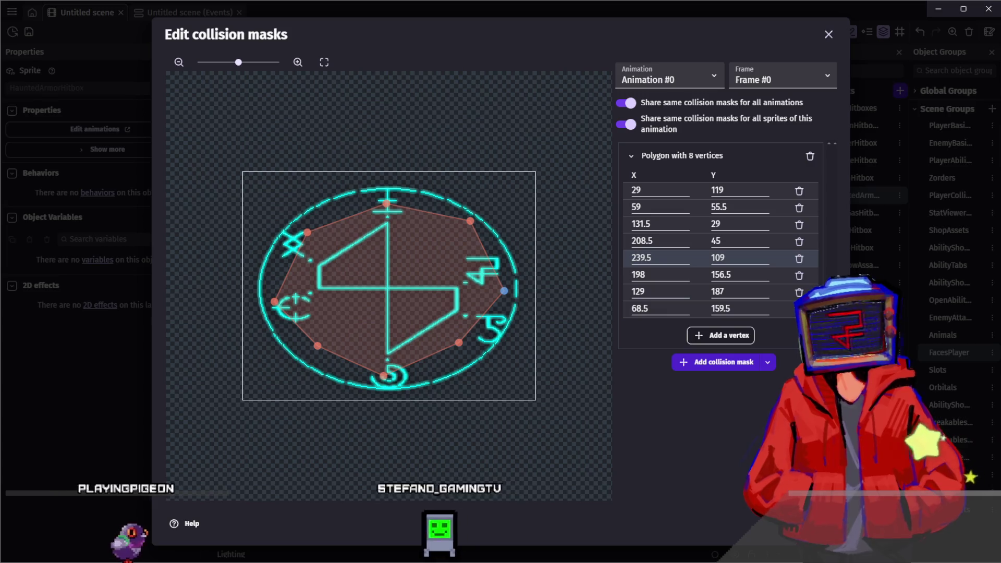
key("Escape")
key("Escape")
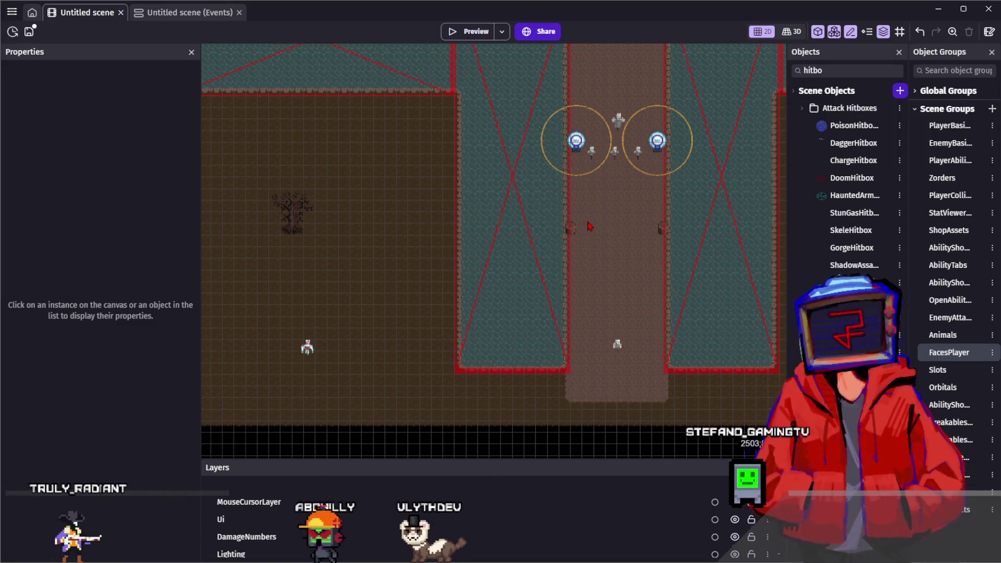
Step: Pan and zoom around the training-dummy arena in the GDevelop scene
left_click_drag(592, 227, 587, 236)
scroll(587, 236, "up", 1)
scroll(587, 224, "down", 2)
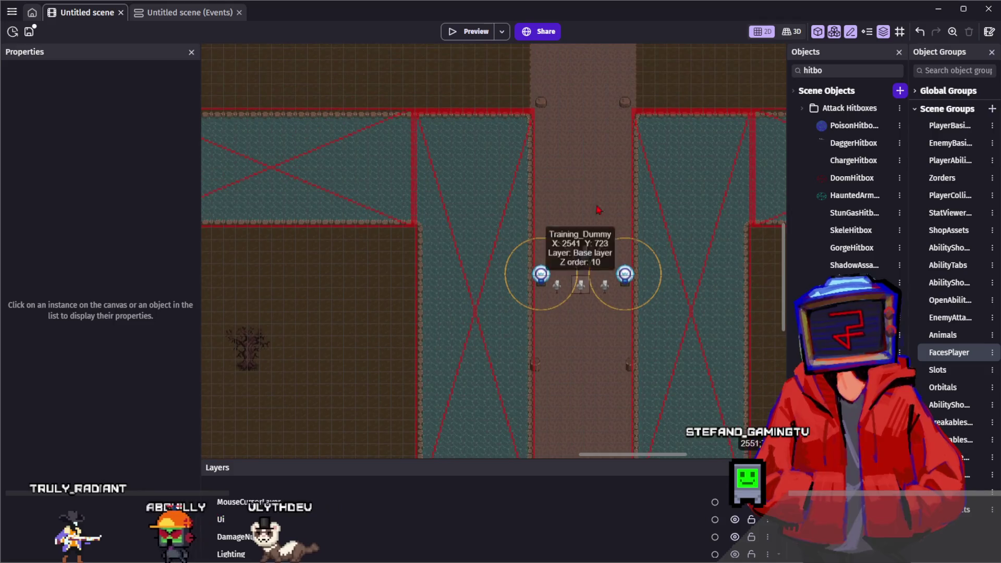
scroll(584, 211, "down", 2)
scroll(584, 213, "up", 5)
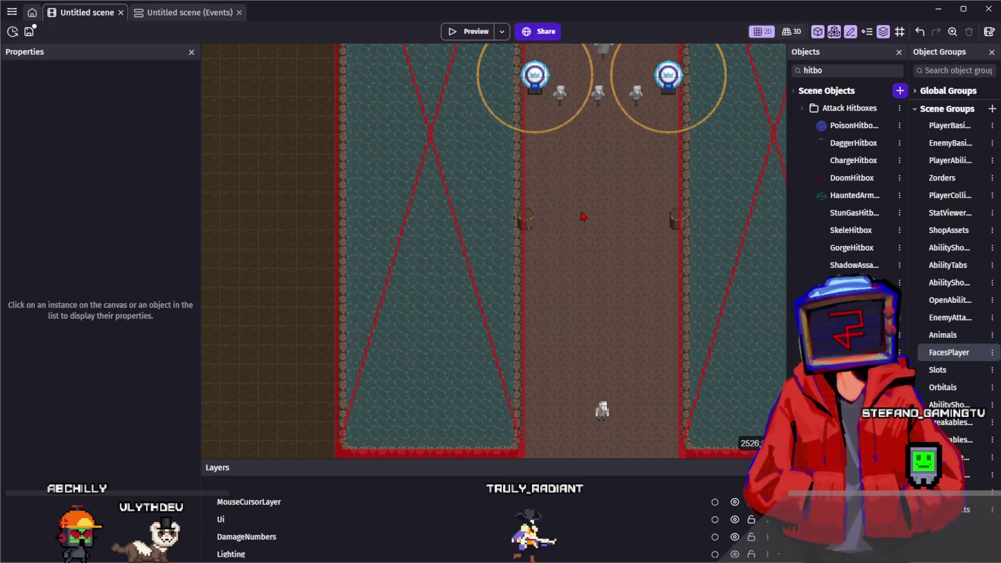
scroll(628, 257, "down", 2)
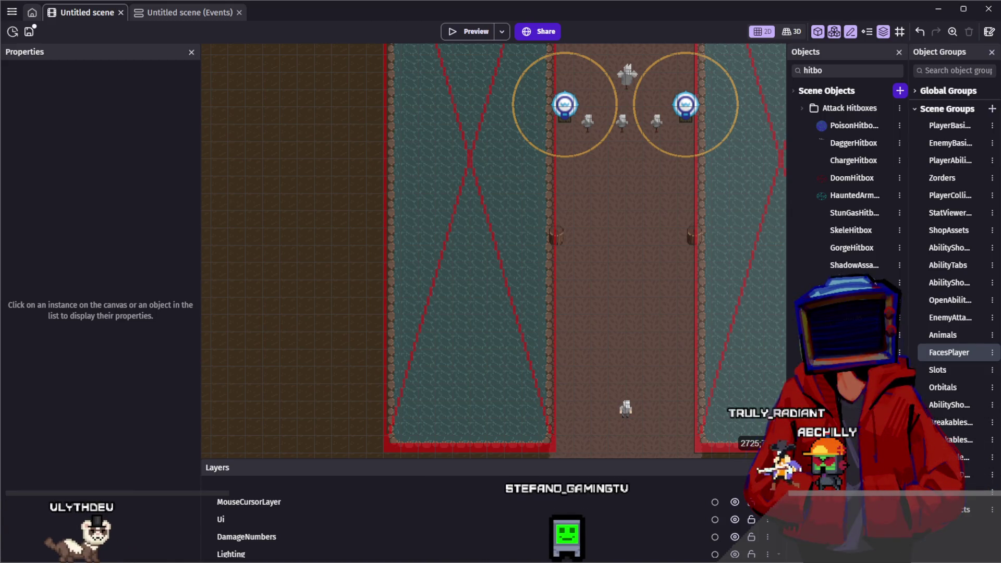
Step: Switch to Aseprite and view the FearandHunger man's portrait on red
key("alt+Tab")
key("alt+Tab")
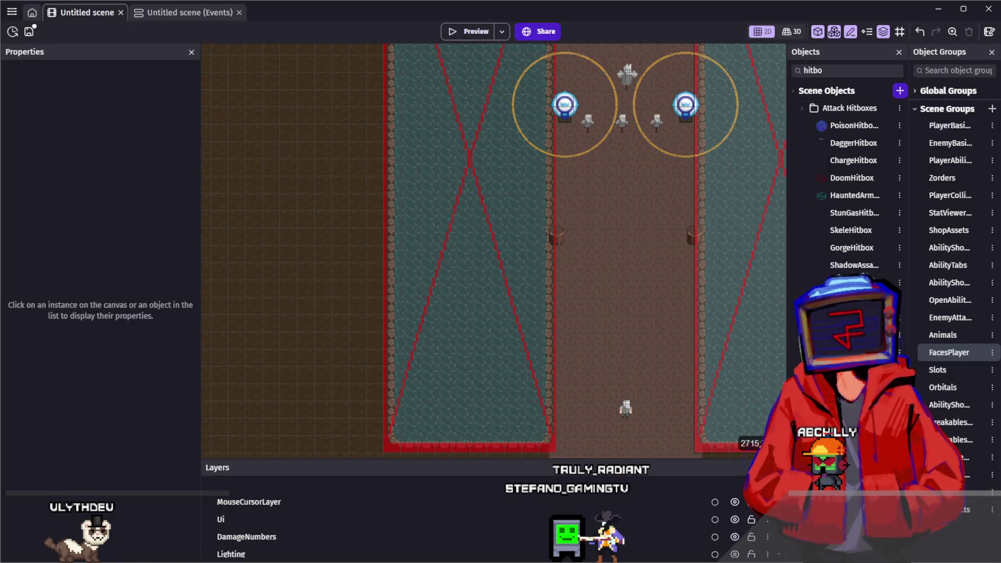
key("alt+Tab")
mouse_move(575, 215)
left_mouse_down()
mouse_move(527, 212)
mouse_move(591, 211)
left_mouse_up()
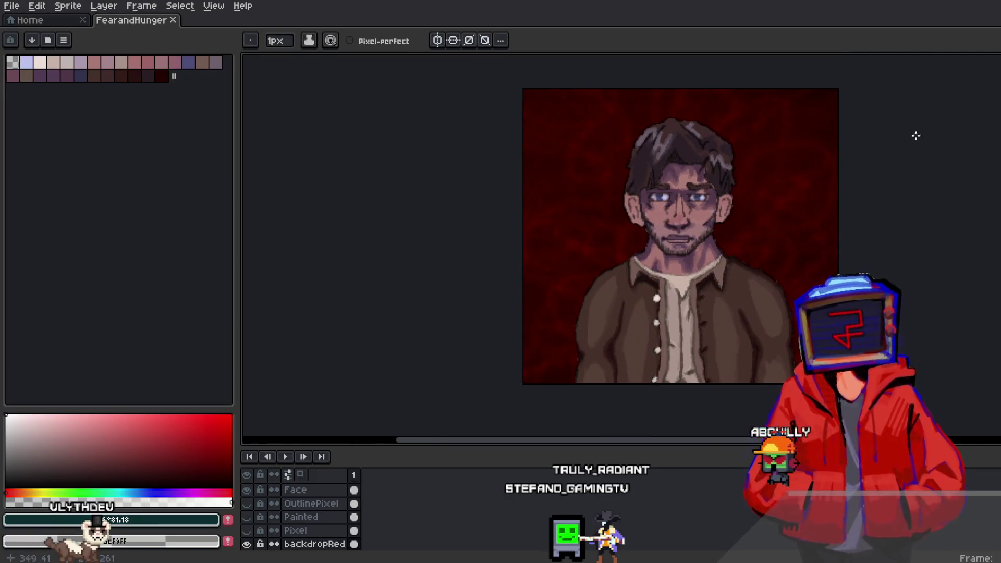
left_click_drag(917, 135, 879, 135)
key("m")
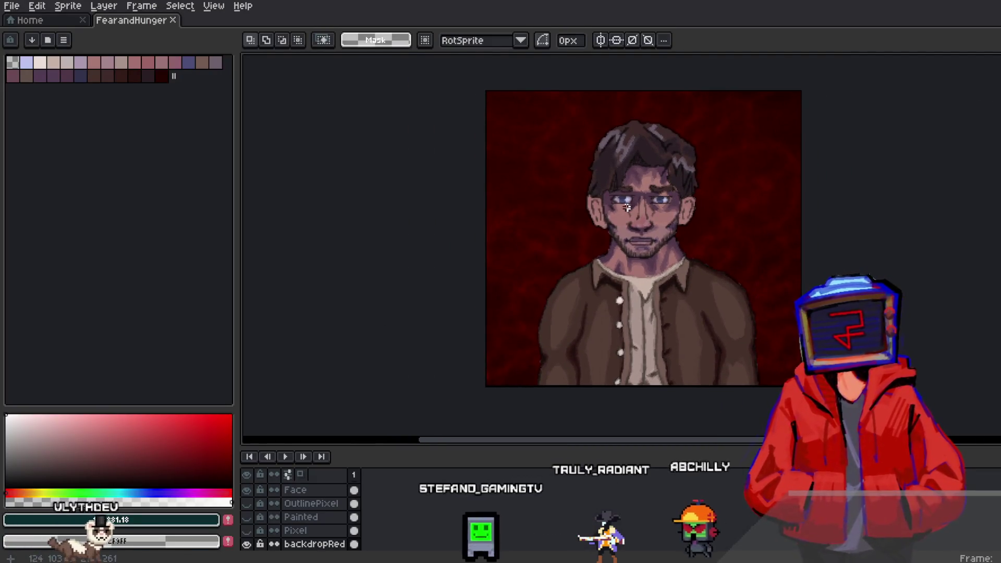
key("ctrl+a")
key("ctrl+d")
scroll(698, 295, "up", 1)
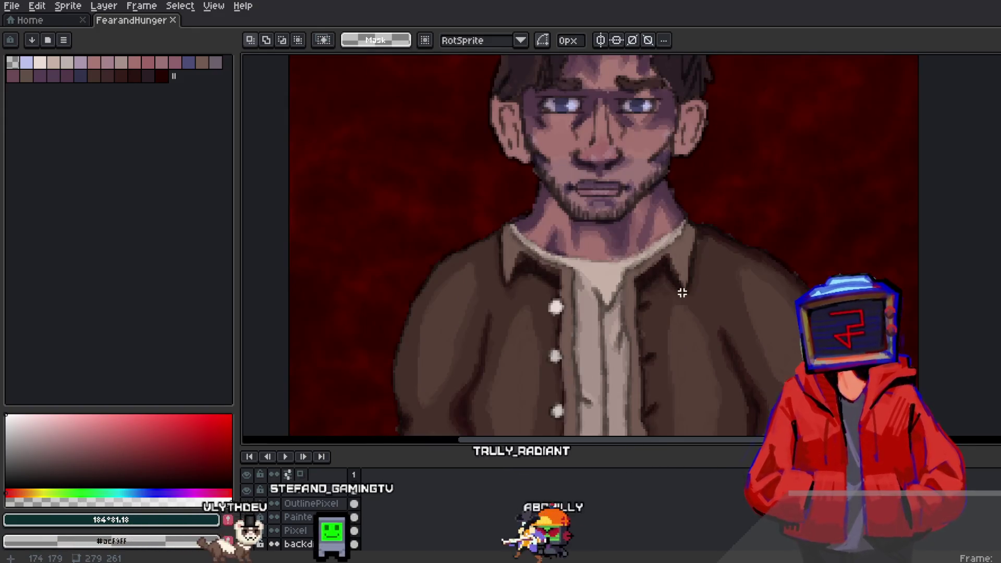
scroll(697, 296, "down", 1)
left_click_drag(630, 279, 620, 278)
scroll(621, 278, "up", 1)
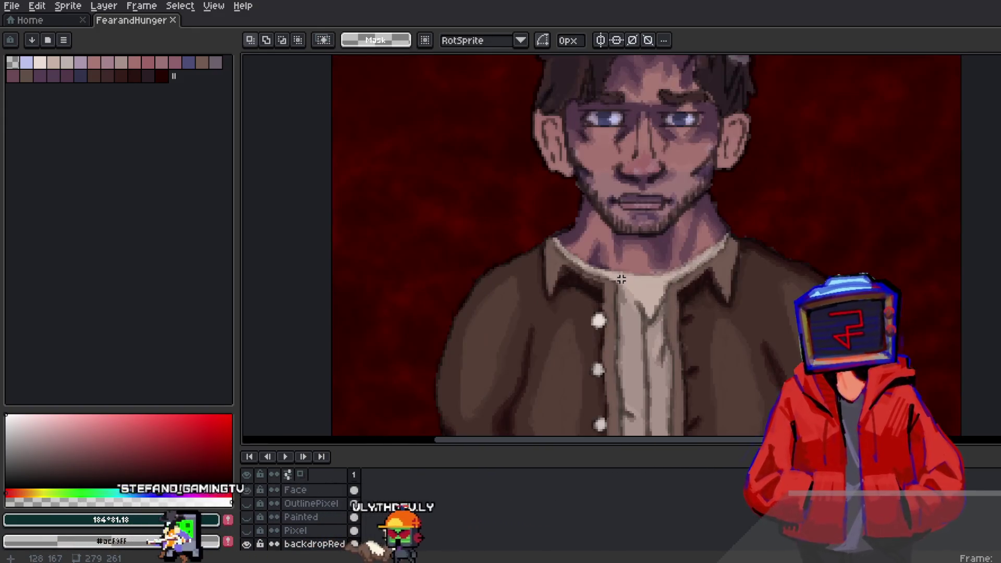
scroll(666, 228, "down", 2)
scroll(656, 279, "up", 2)
scroll(656, 279, "down", 2)
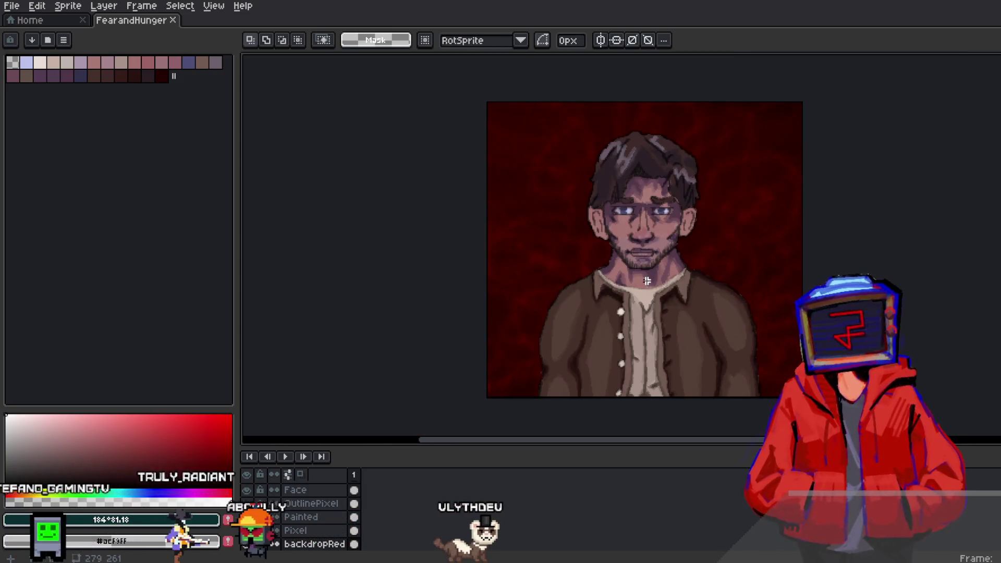
scroll(646, 193, "down", 1)
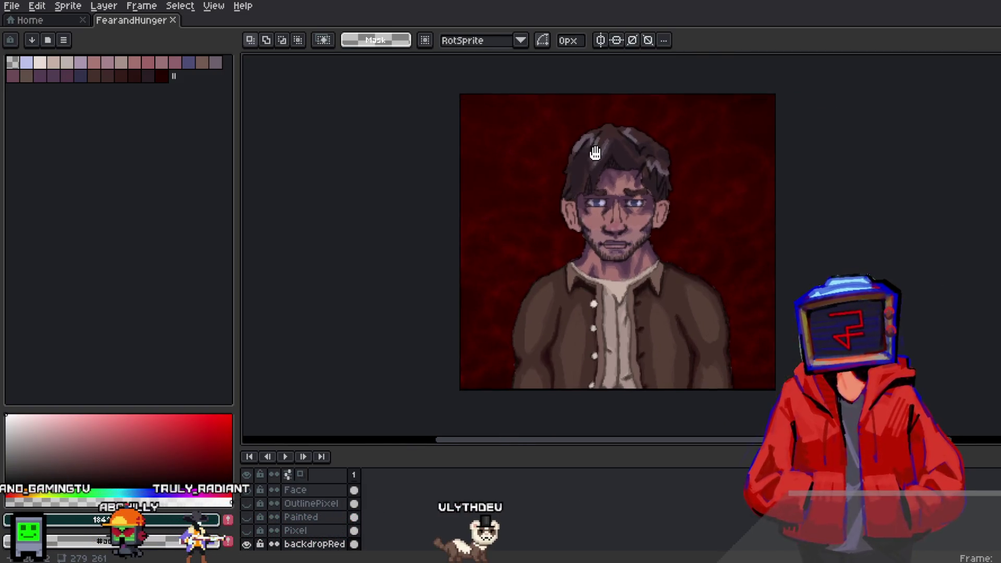
scroll(609, 227, "up", 1)
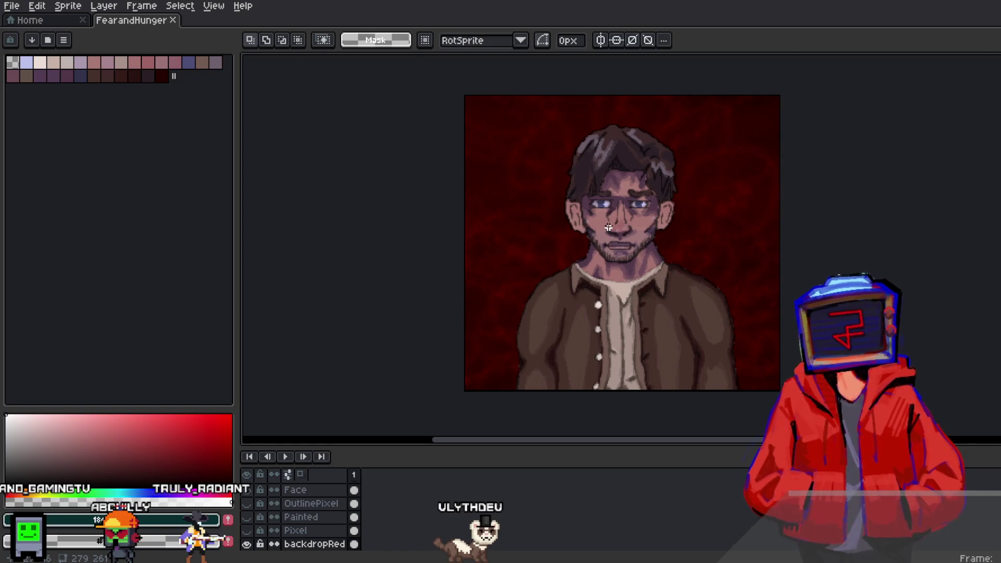
scroll(608, 228, "up", 1)
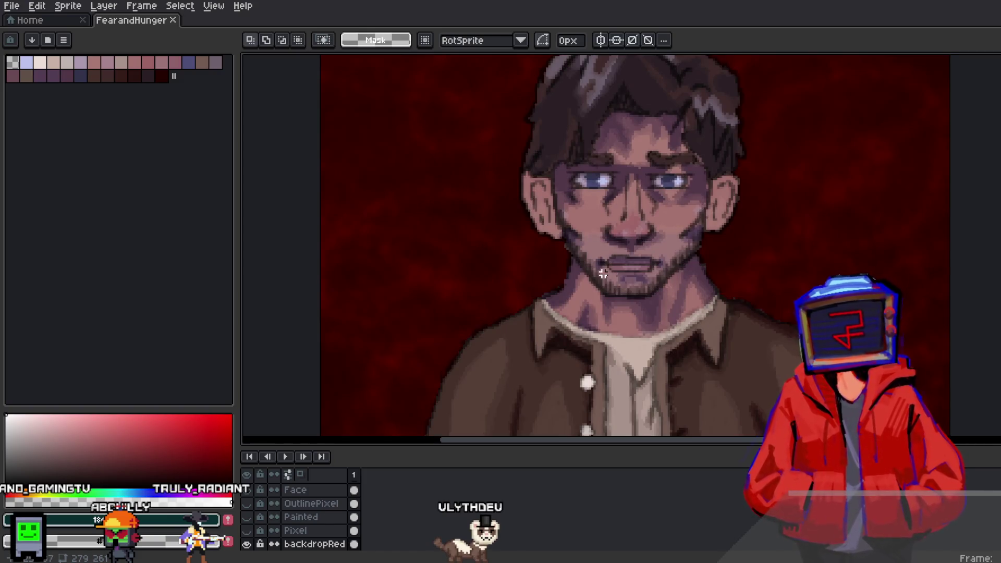
scroll(603, 274, "down", 1)
scroll(604, 250, "up", 1)
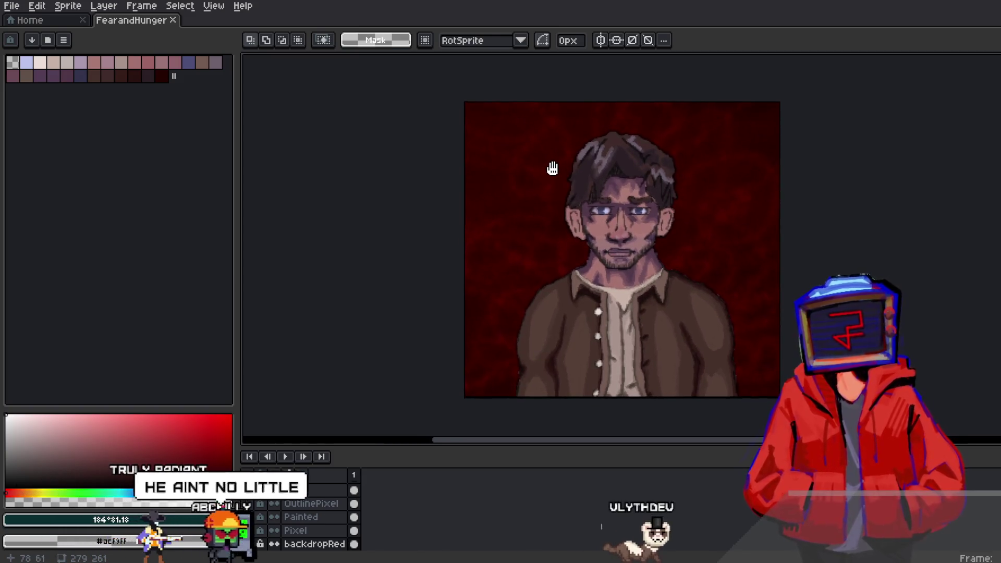
scroll(618, 208, "up", 2)
scroll(617, 207, "down", 3)
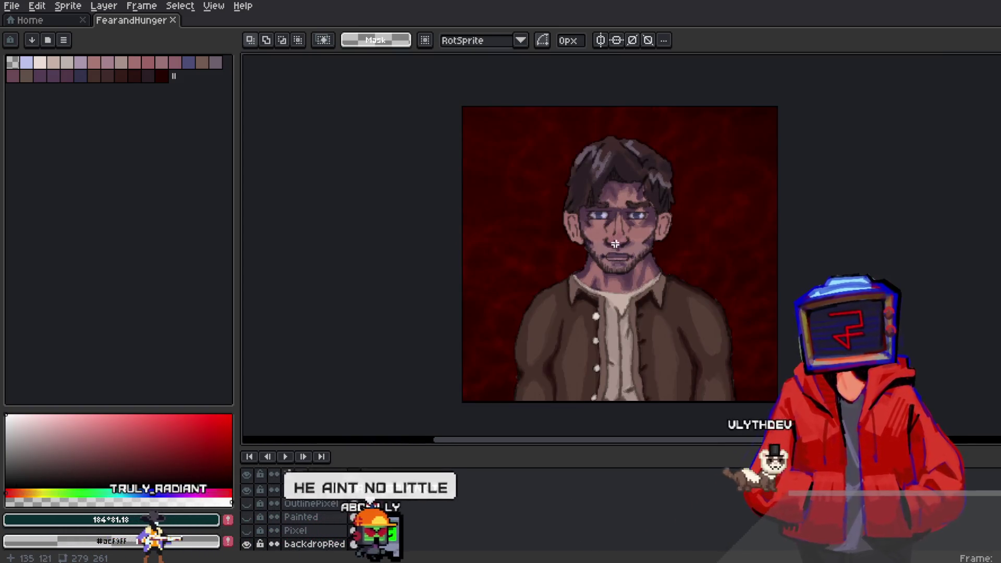
key("ctrl+shift+d")
key("ctrl+d")
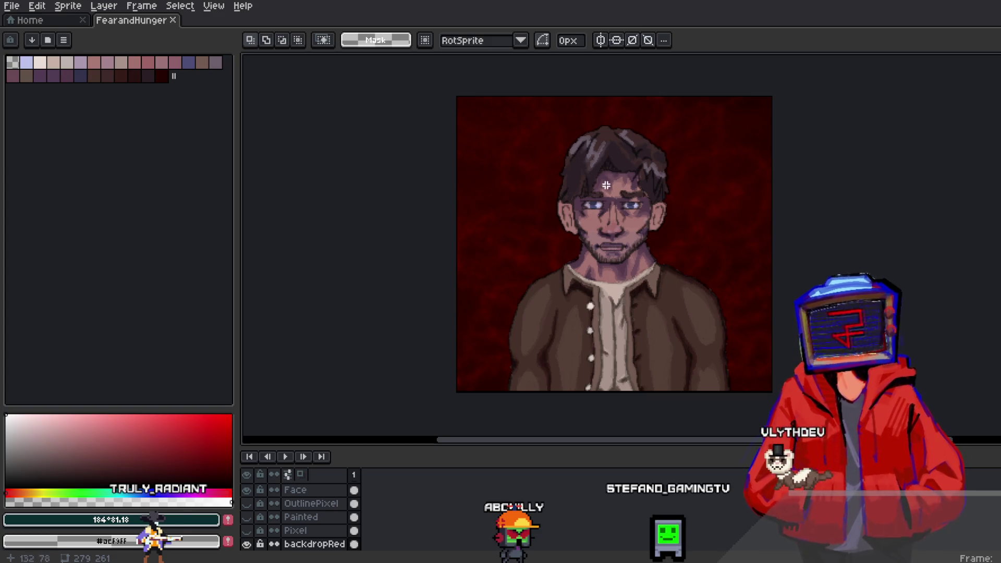
scroll(605, 185, "up", 1)
scroll(593, 187, "down", 1)
left_click_drag(621, 257, 621, 253)
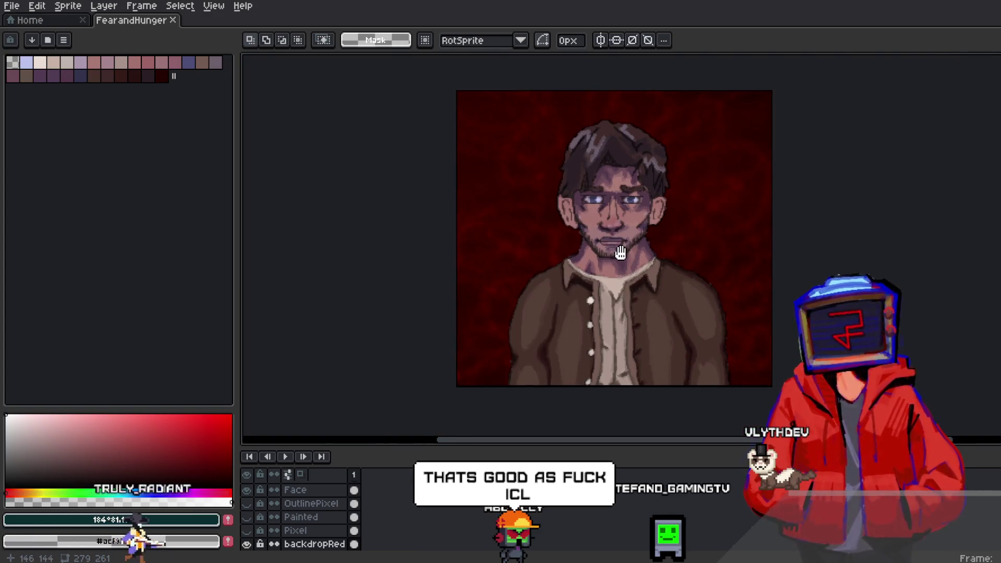
left_click_drag(616, 143, 594, 142)
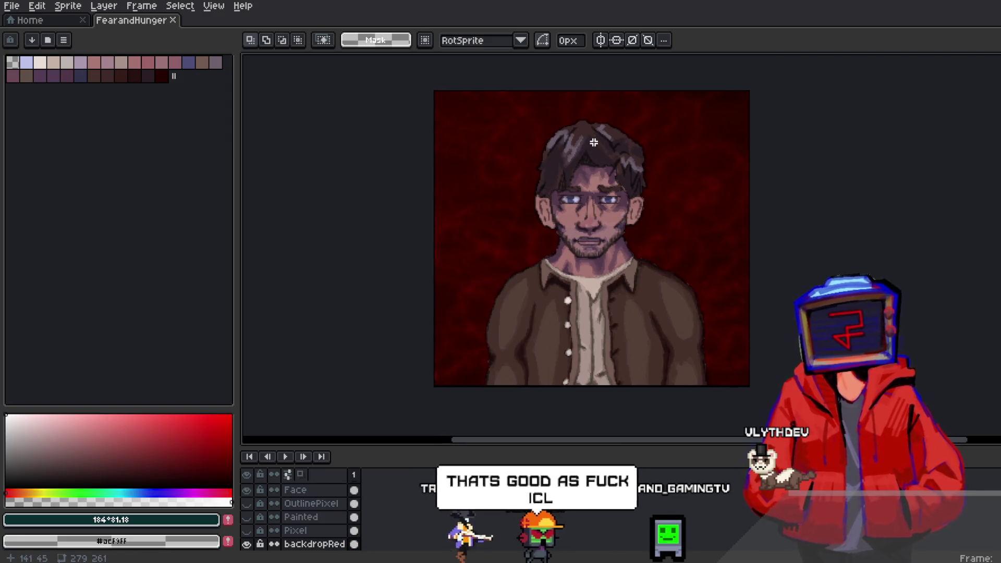
scroll(598, 209, "up", 2)
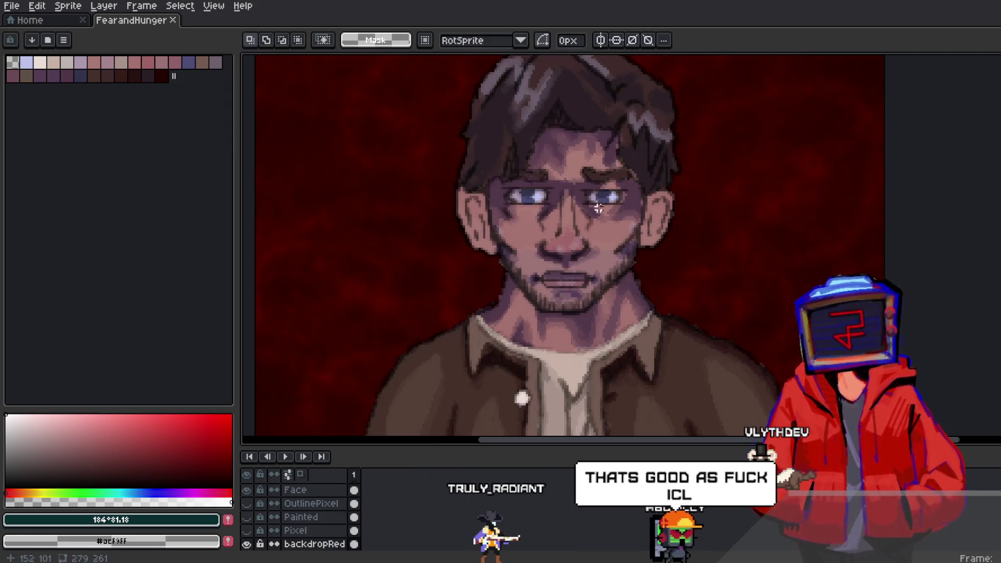
left_click_drag(556, 226, 583, 229)
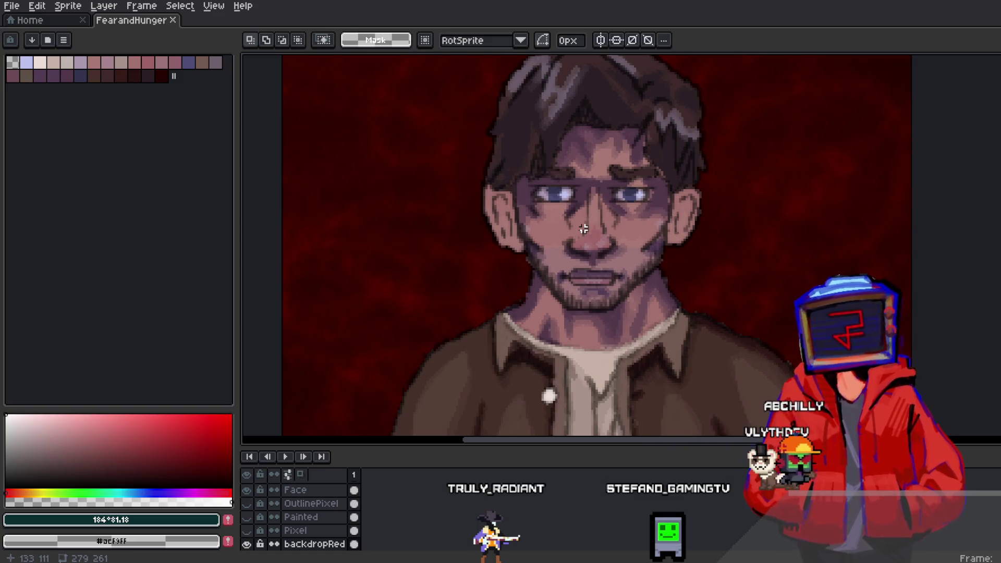
left_click_drag(527, 263, 541, 241)
scroll(599, 260, "up", 1)
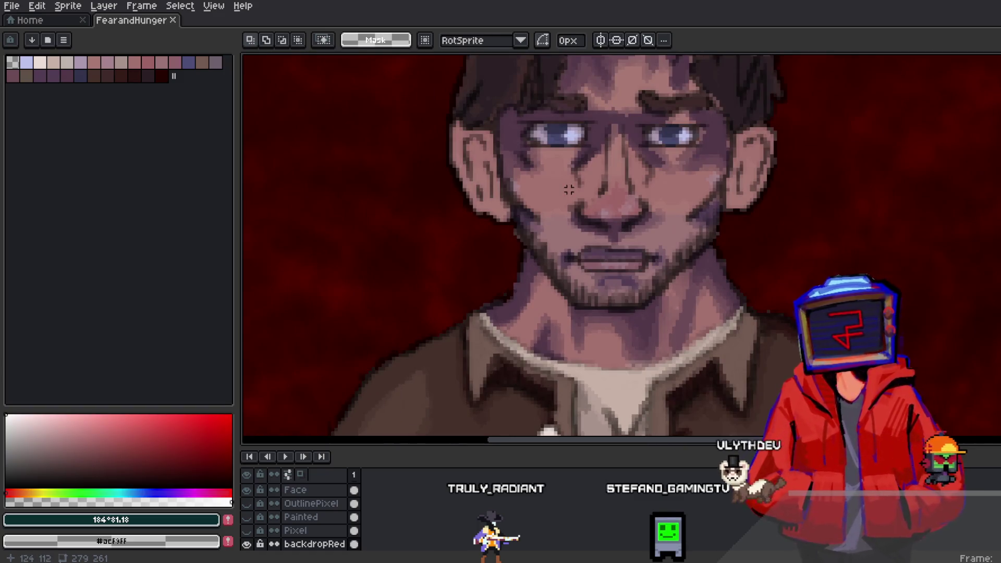
left_click_drag(569, 190, 558, 228)
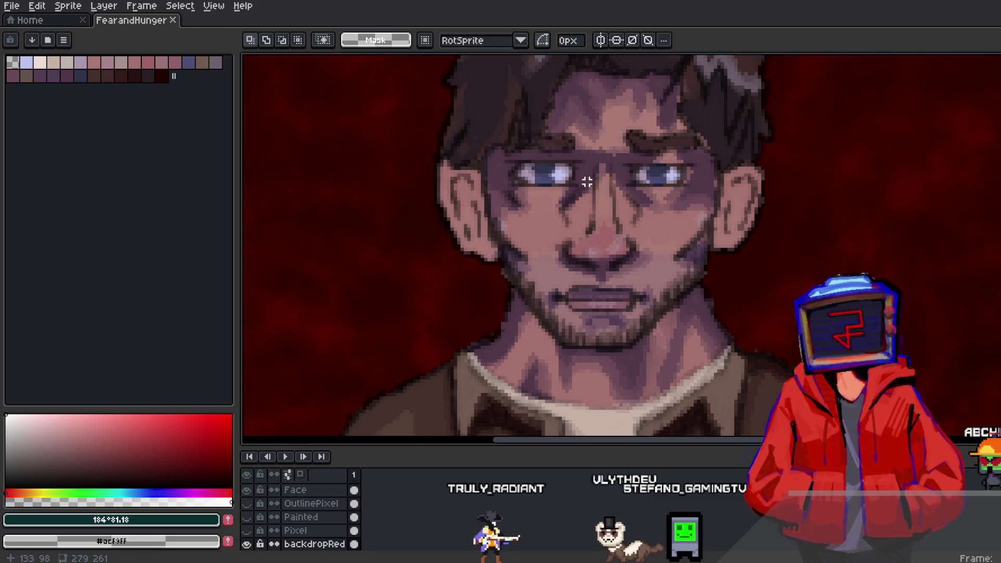
scroll(588, 179, "down", 1)
scroll(600, 226, "down", 1)
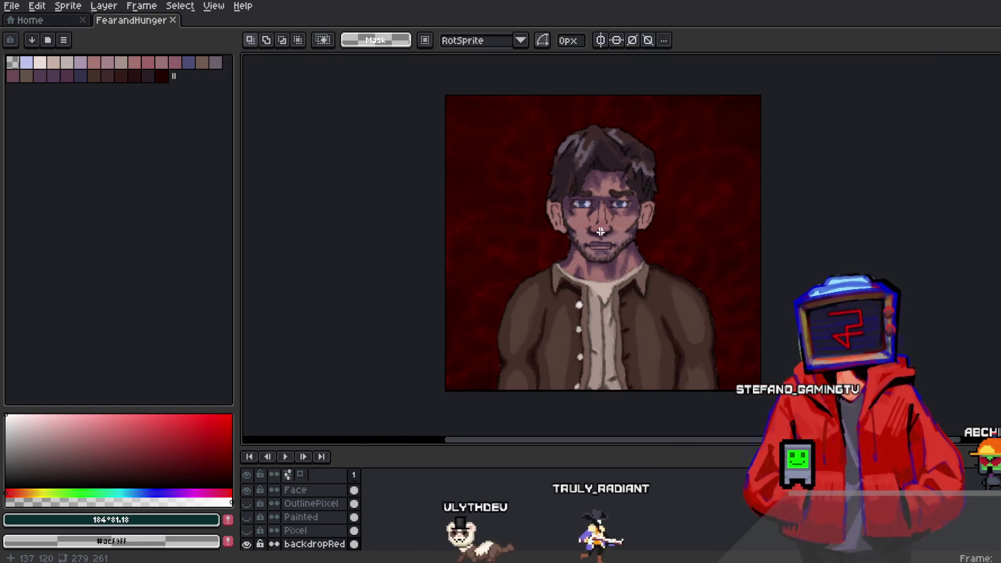
scroll(601, 232, "up", 2)
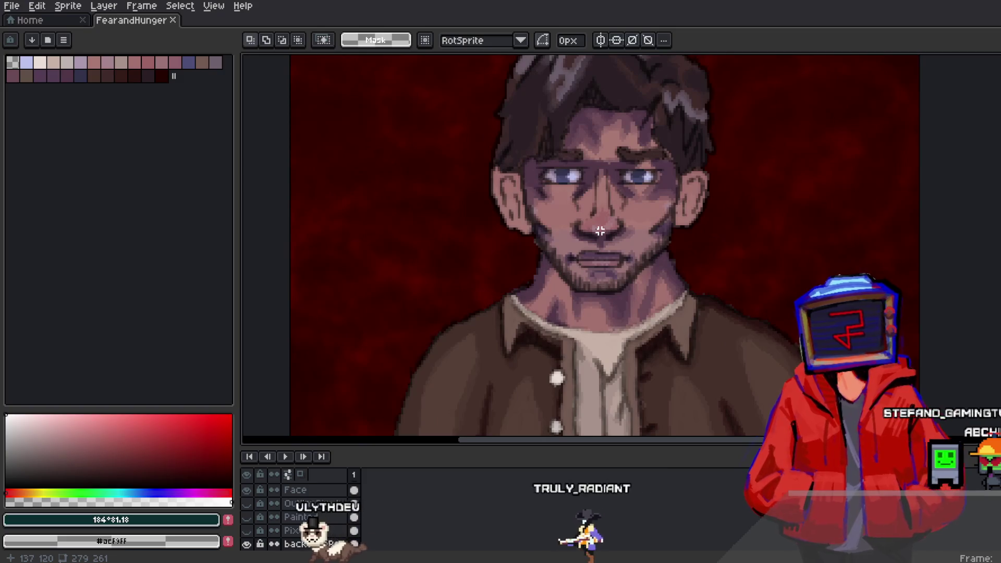
mouse_move(599, 230)
left_mouse_down()
mouse_move(599, 222)
mouse_move(605, 247)
left_mouse_up()
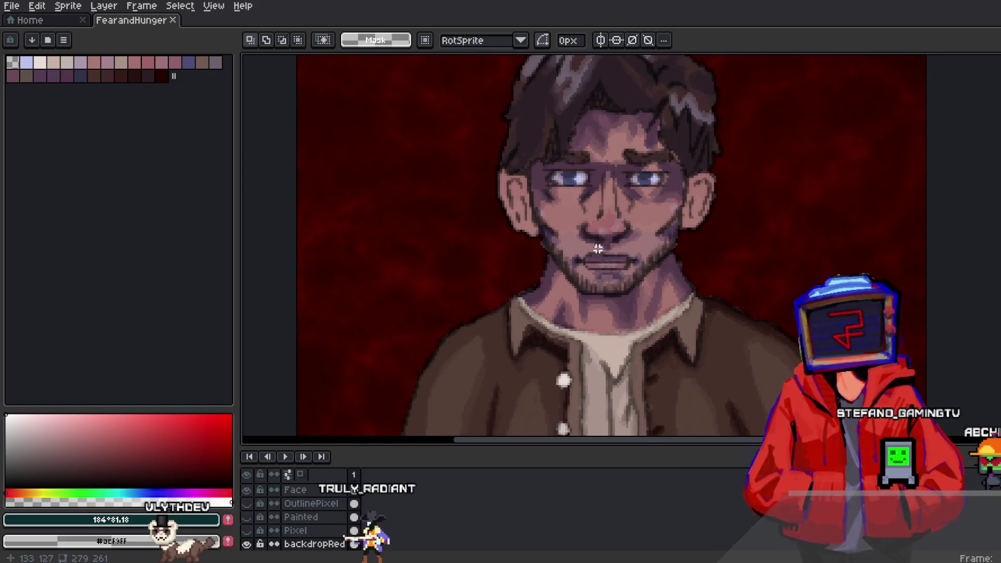
scroll(398, 351, "down", 1)
scroll(398, 351, "down", 2)
left_click_drag(398, 351, 468, 301)
scroll(468, 301, "up", 2)
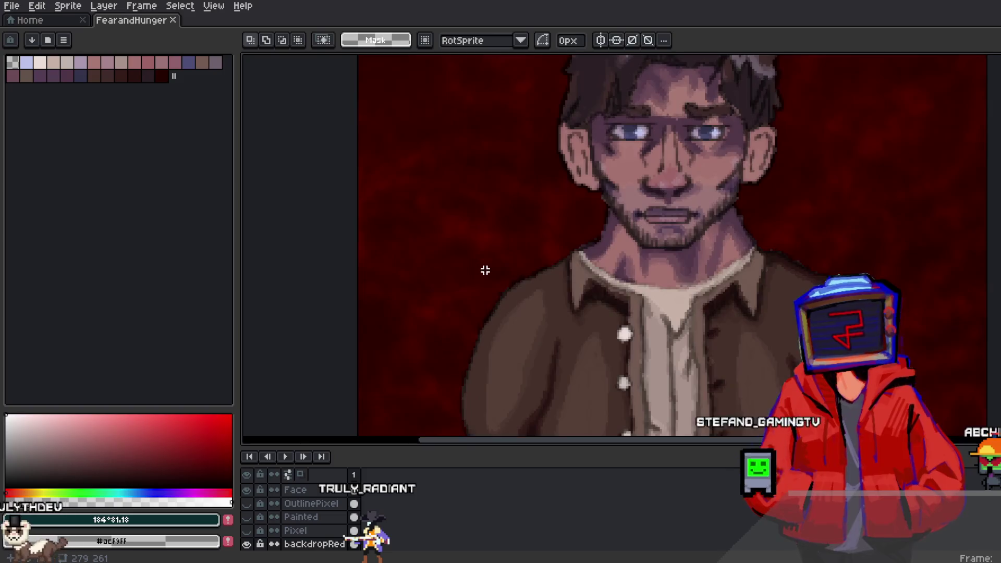
Step: Toggle the Painted layer's visibility off and back on
left_click(246, 504)
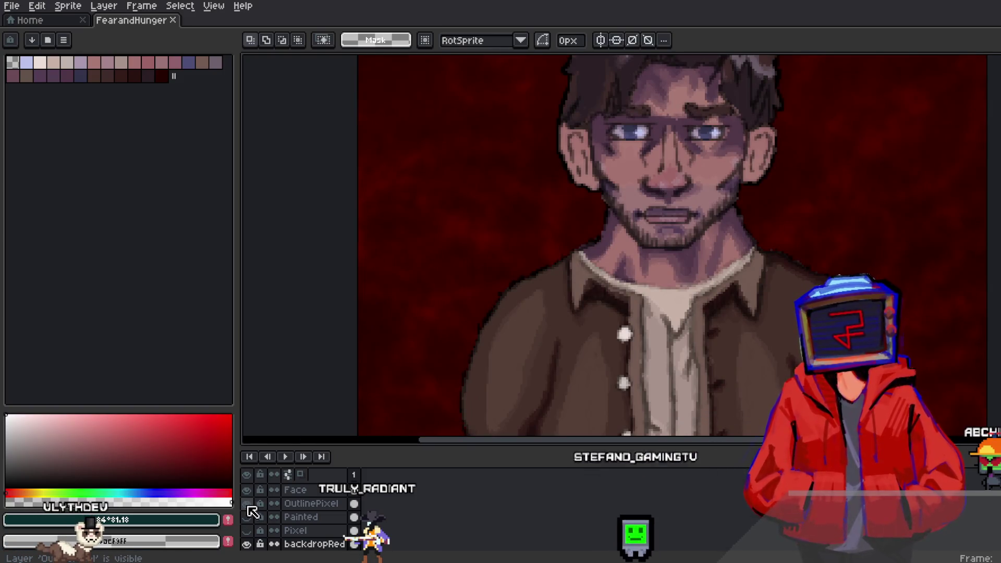
left_click(247, 518)
left_click(248, 518)
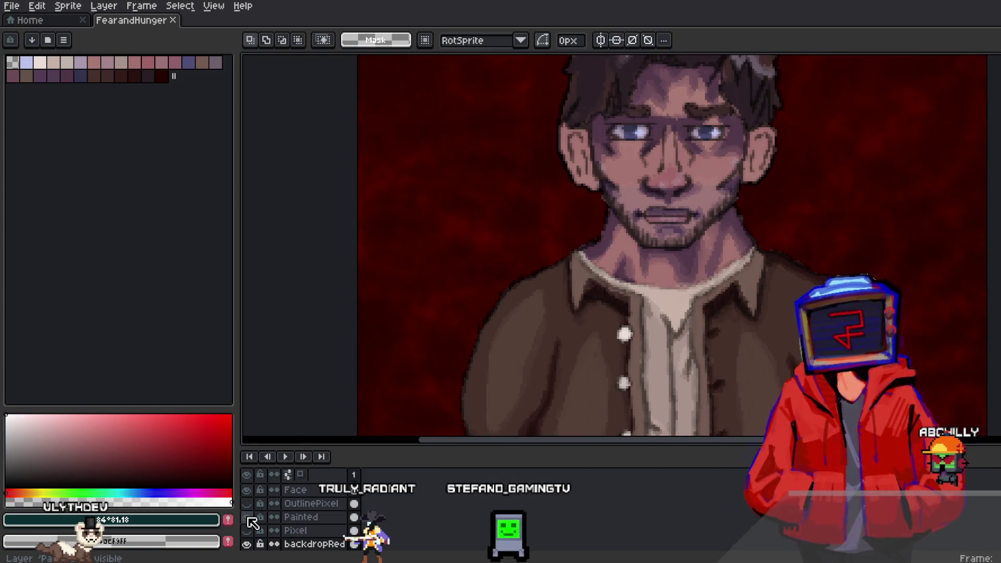
scroll(255, 511, "up", 1)
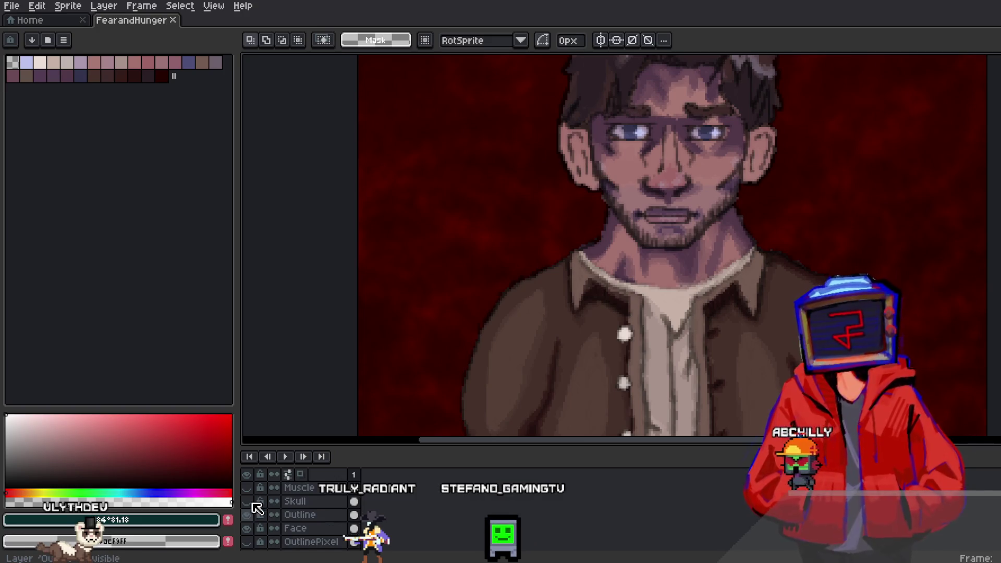
Step: Make the Muscle and skull detail layers visible to show the red flayed face
left_click(249, 489)
scroll(620, 200, "up", 2)
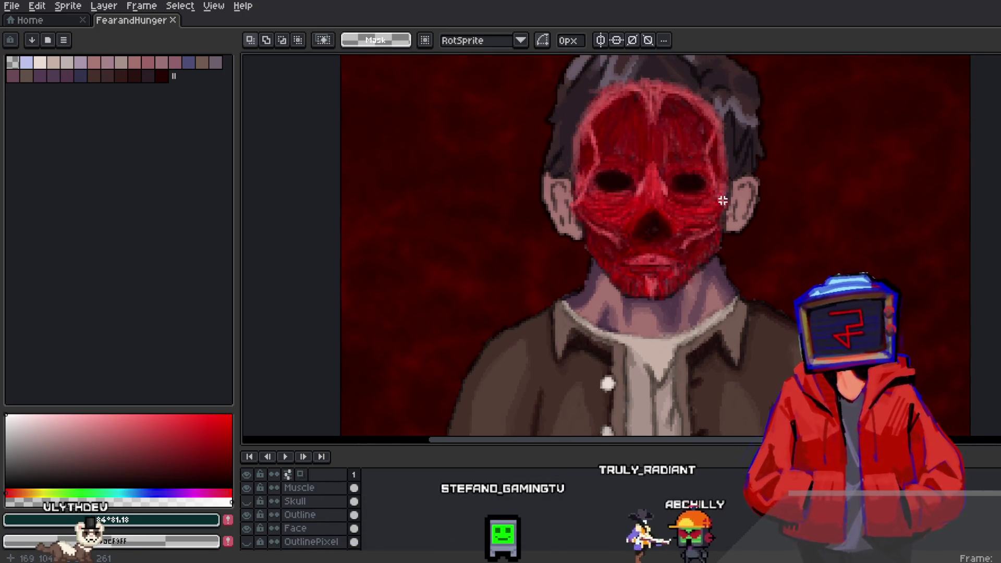
left_click_drag(723, 137, 720, 139)
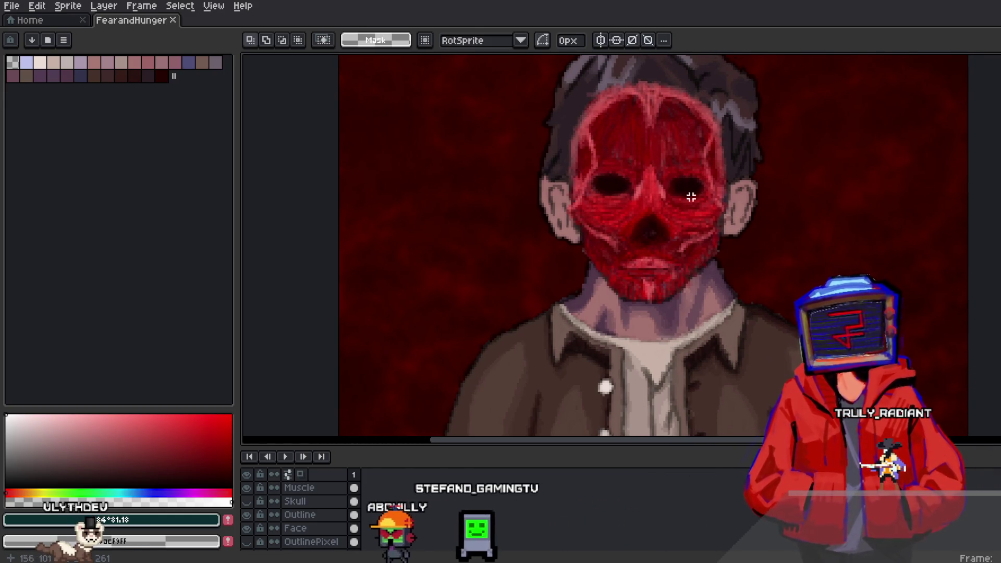
left_click_drag(711, 139, 686, 134)
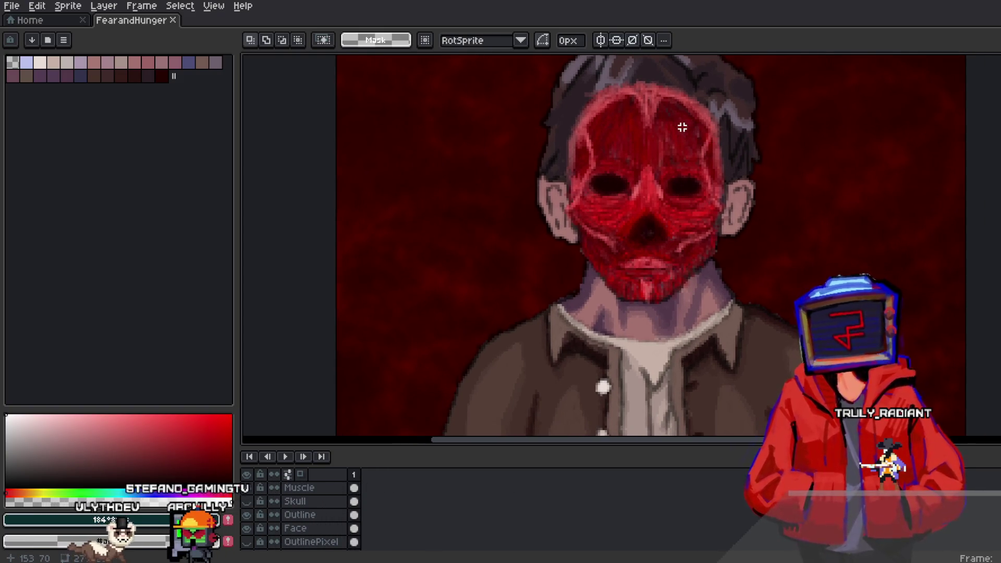
left_click_drag(671, 148, 657, 155)
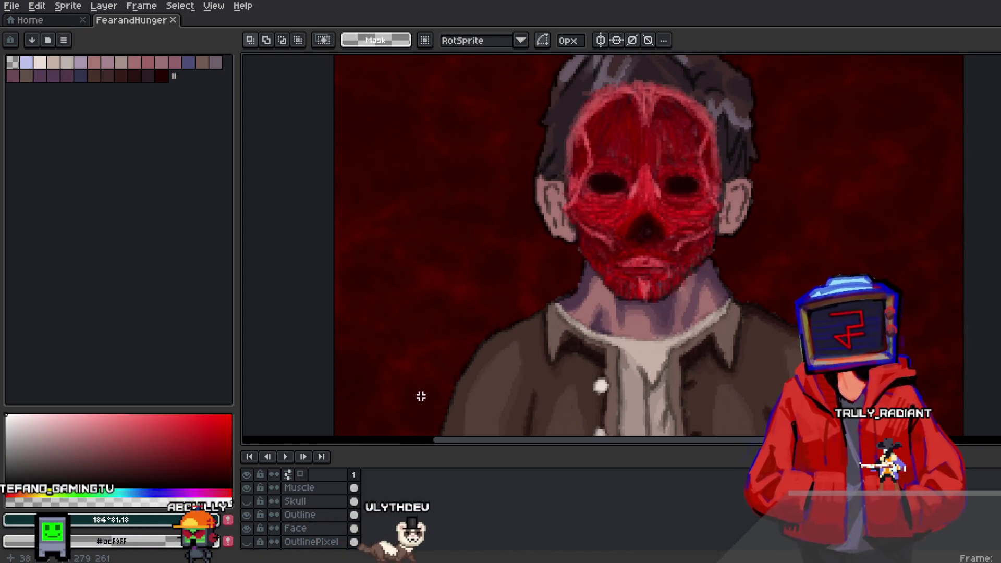
left_click(248, 506)
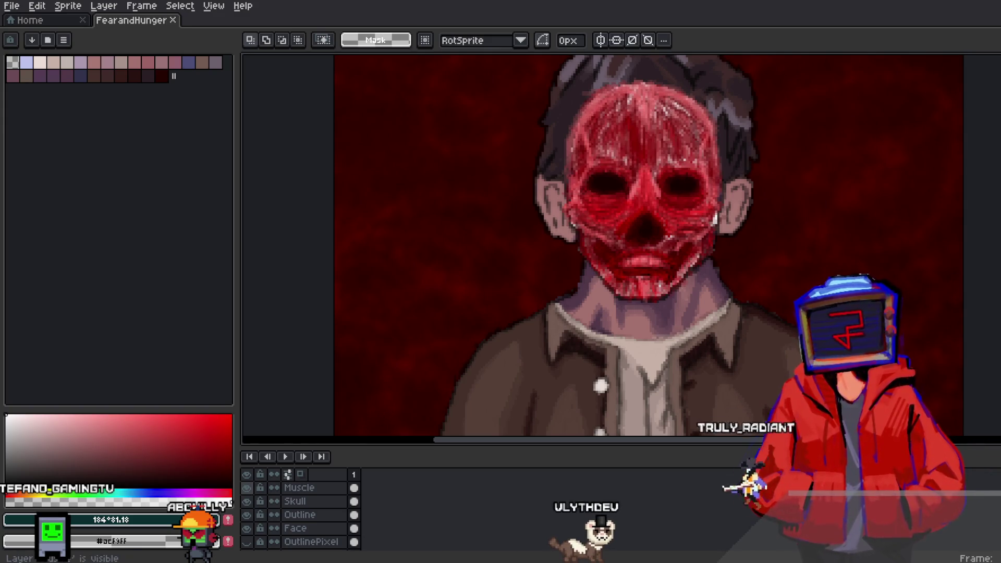
Step: Toggle the Muscle layer, hide the Skull layer, and frame the whole portrait
left_click(246, 488)
left_click(247, 488)
left_click(246, 489)
left_click(247, 488)
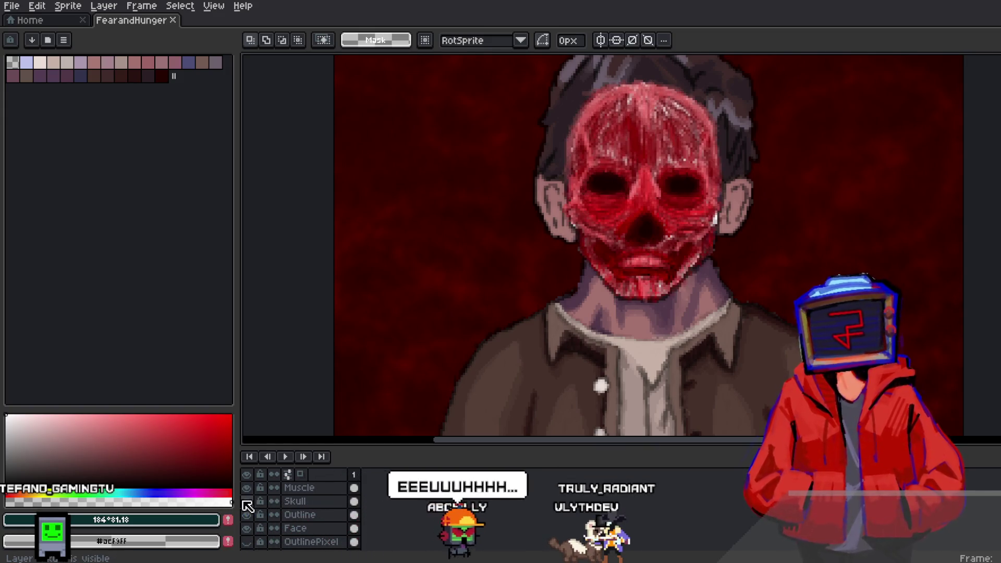
left_click(247, 501)
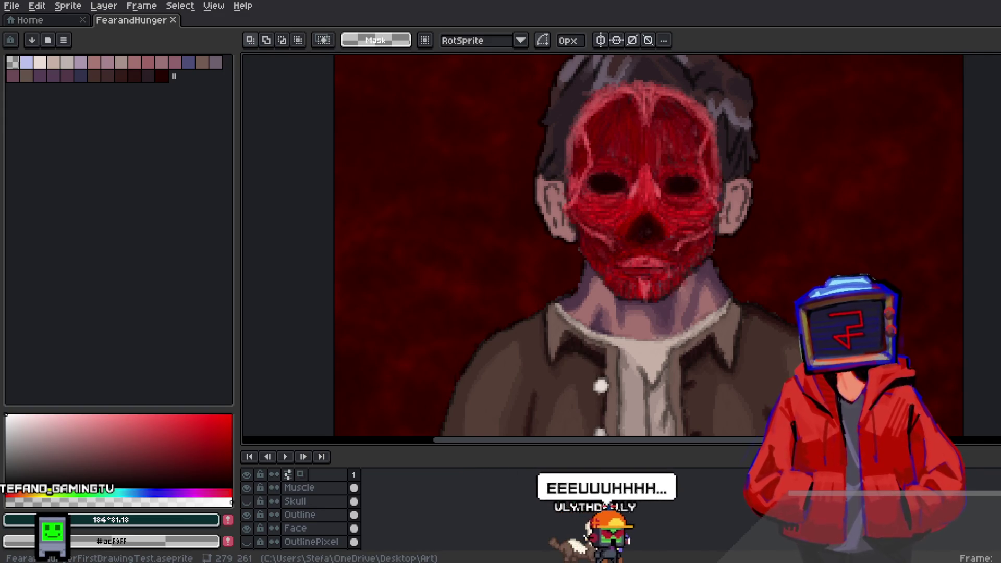
mouse_move(777, 138)
left_mouse_down()
mouse_move(762, 151)
mouse_move(785, 172)
left_mouse_up()
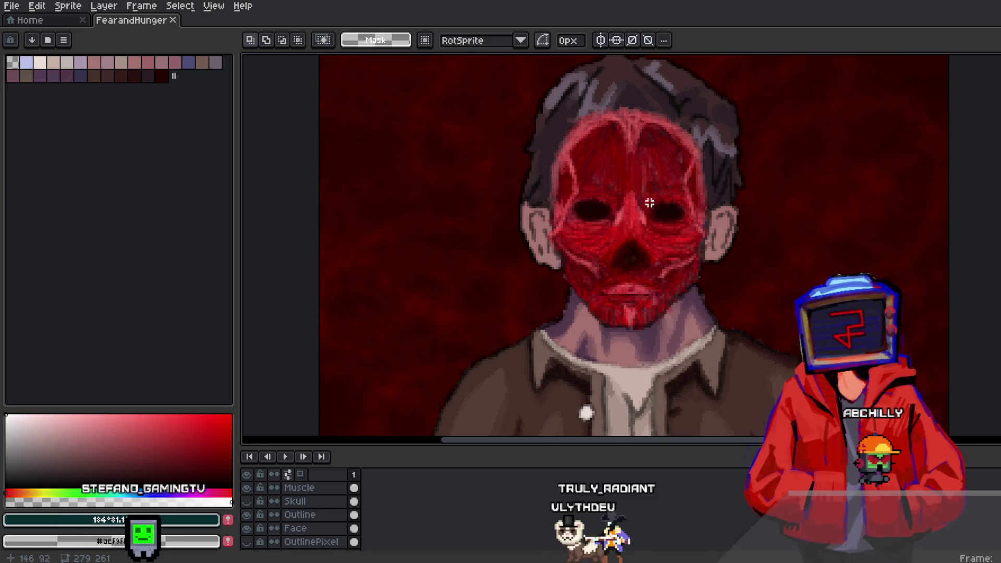
scroll(474, 310, "down", 4)
scroll(472, 311, "up", 2)
left_click_drag(472, 311, 499, 248)
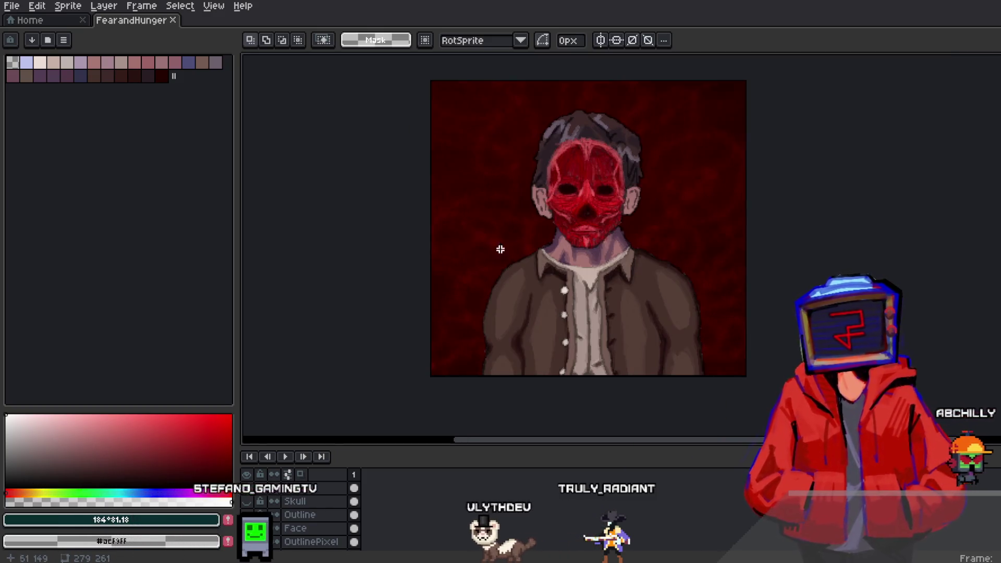
Step: Flip the Muscle layer on and off to compare, leaving it hidden
left_click(248, 494)
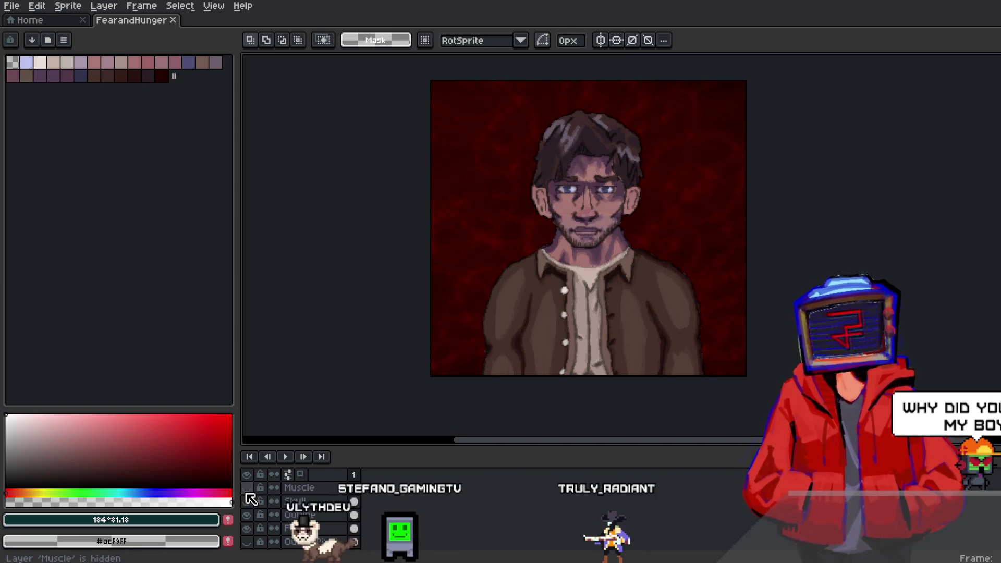
scroll(560, 209, "up", 2)
scroll(561, 208, "down", 2)
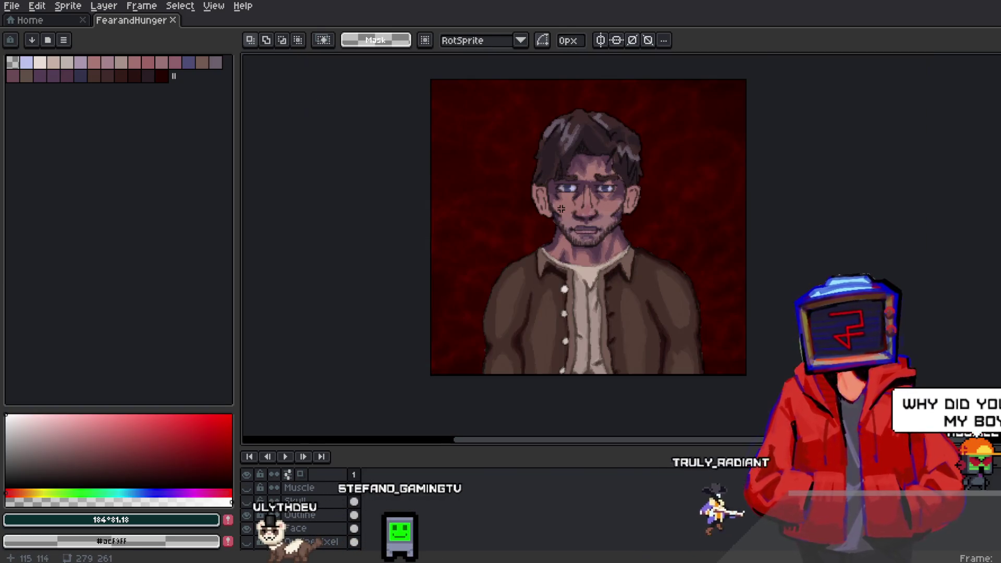
left_click(249, 488)
left_click(253, 488)
left_click(254, 488)
left_click(253, 488)
left_click(254, 488)
left_click(253, 488)
left_click(254, 488)
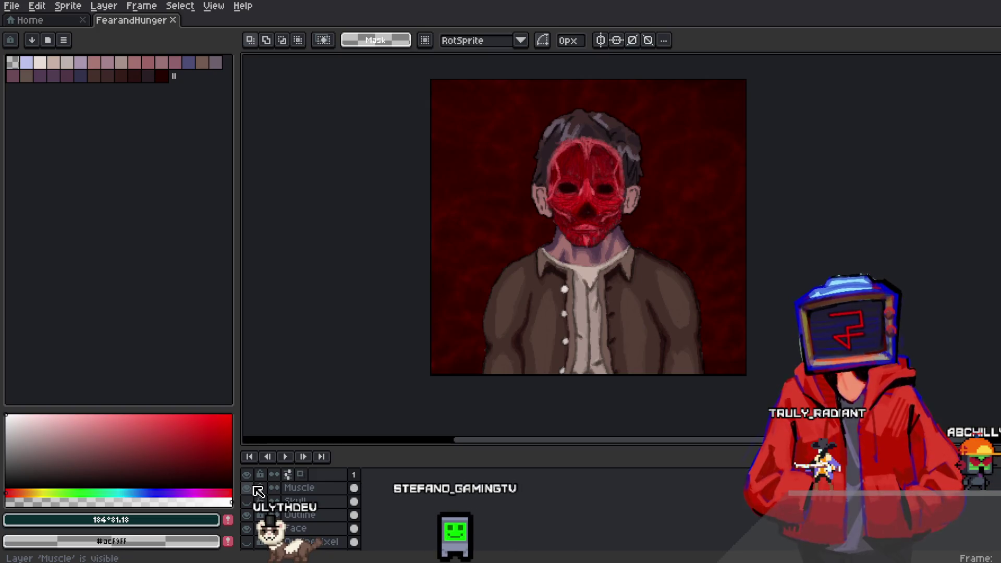
left_click(254, 488)
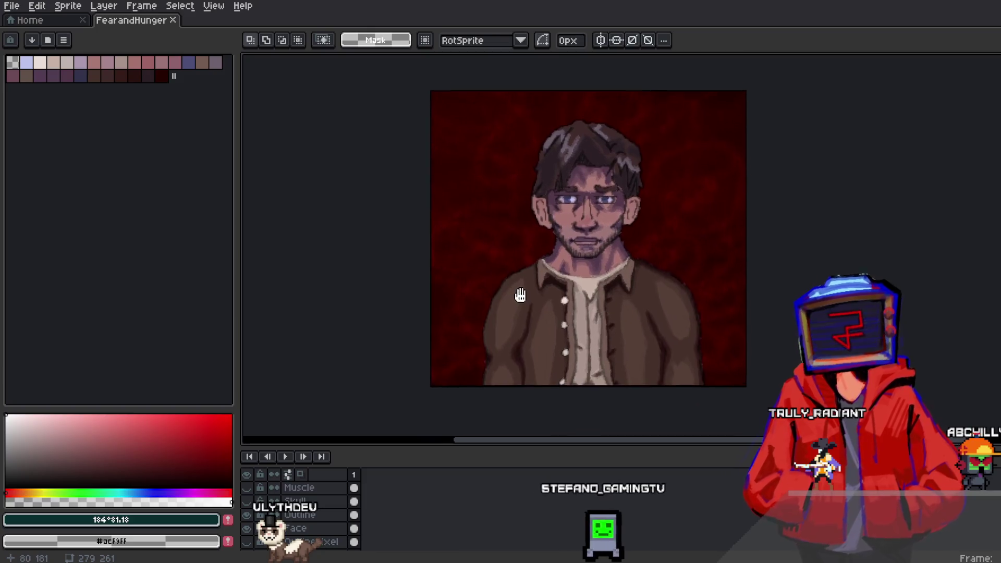
left_click_drag(404, 355, 415, 357)
scroll(272, 516, "down", 3)
Step: Toggle the red backdrop layer off and on, then zoom in across the portrait
left_click(247, 531)
left_click(248, 534)
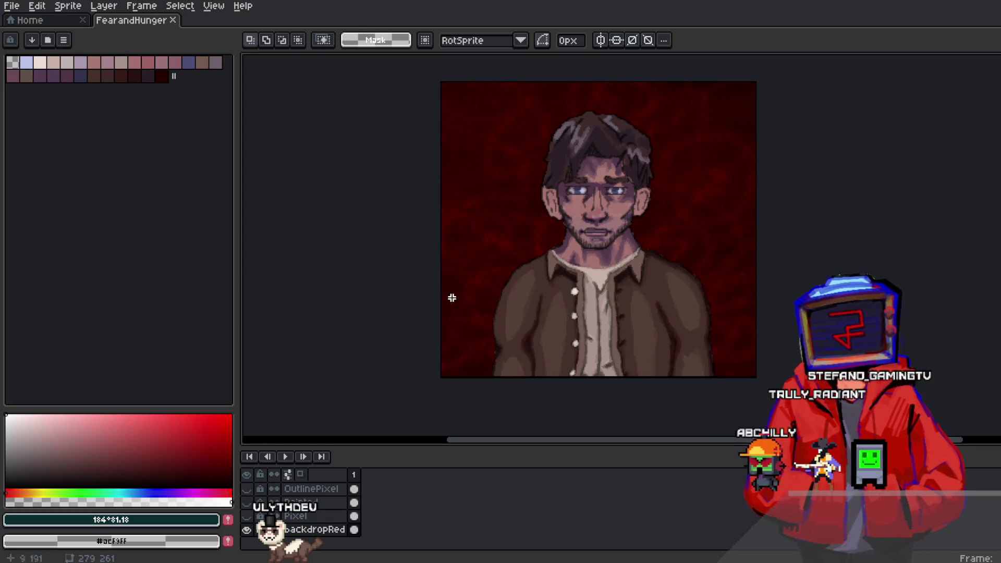
scroll(292, 516, "up", 2)
scroll(523, 177, "up", 1)
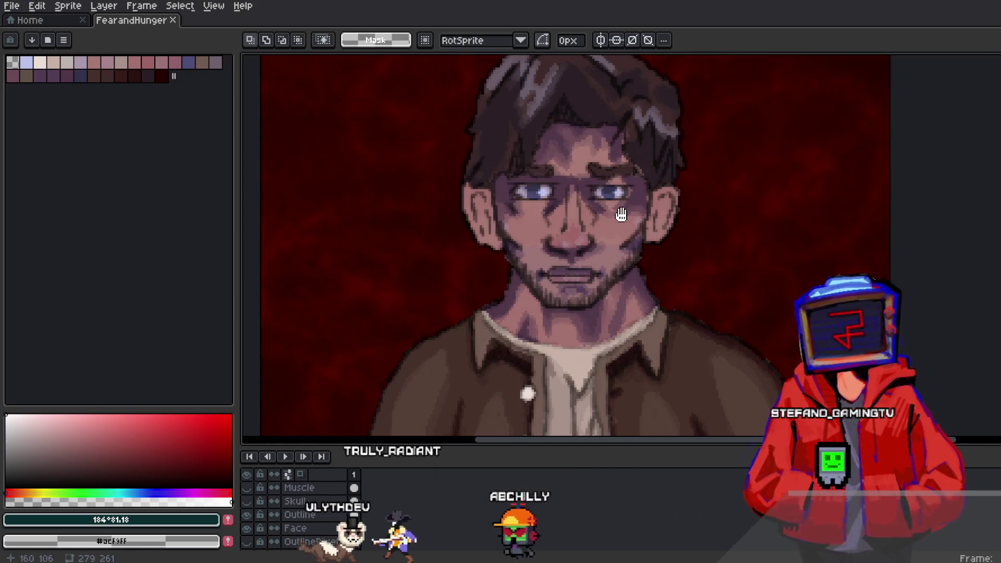
scroll(619, 217, "down", 1)
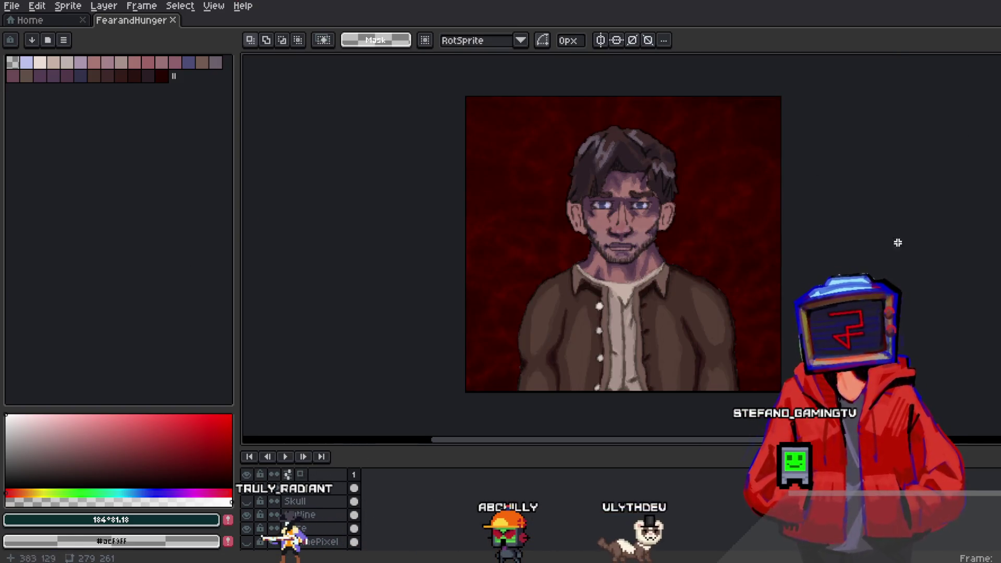
scroll(766, 208, "up", 1)
scroll(808, 224, "down", 2)
scroll(847, 234, "up", 2)
scroll(853, 242, "down", 2)
scroll(854, 243, "up", 2)
mouse_move(866, 267)
left_mouse_down()
mouse_move(806, 247)
mouse_move(758, 250)
mouse_move(759, 292)
mouse_move(724, 217)
mouse_move(709, 229)
left_mouse_up()
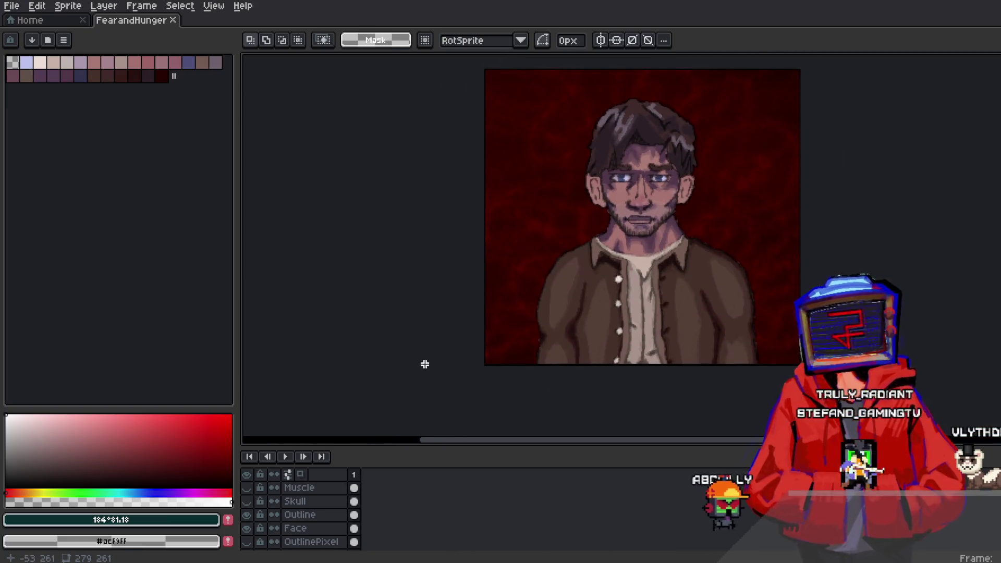
scroll(324, 501, "down", 3)
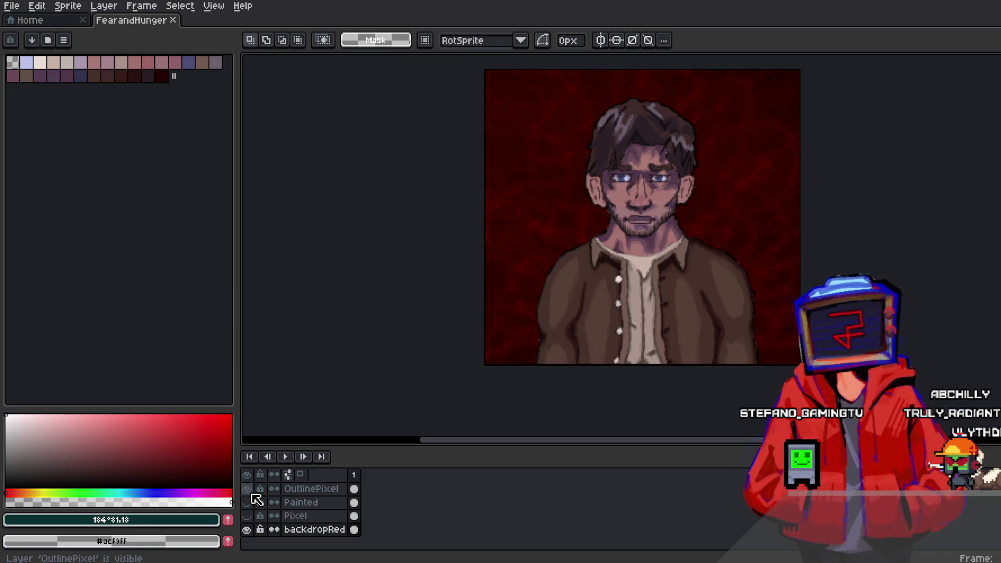
scroll(722, 271, "up", 4)
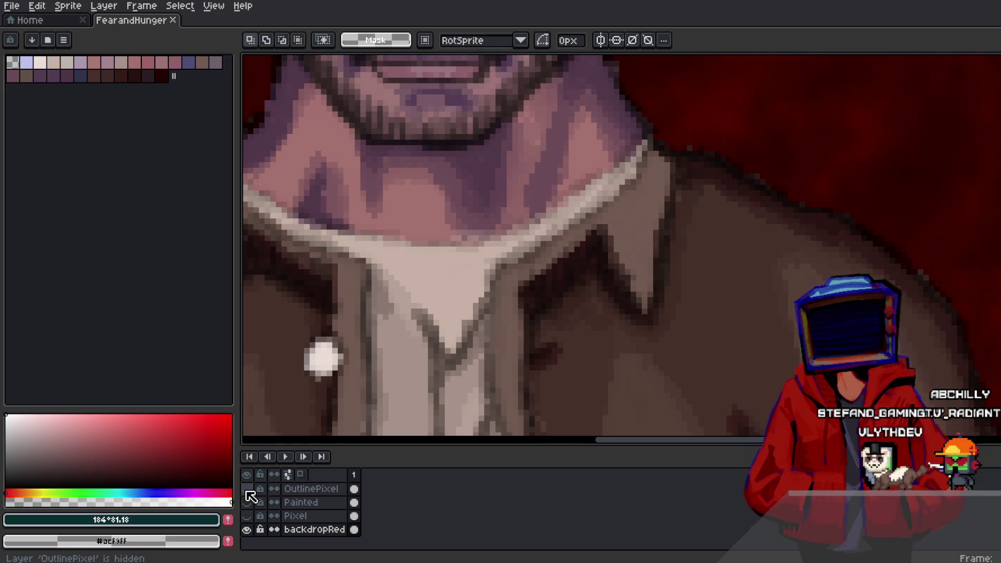
scroll(475, 295, "down", 5)
scroll(443, 290, "up", 1)
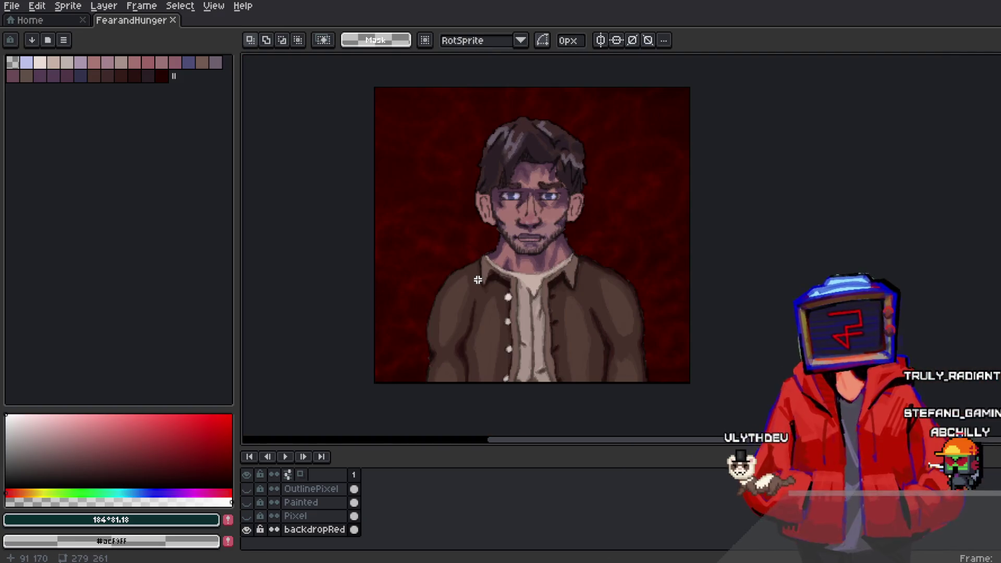
scroll(297, 517, "up", 3)
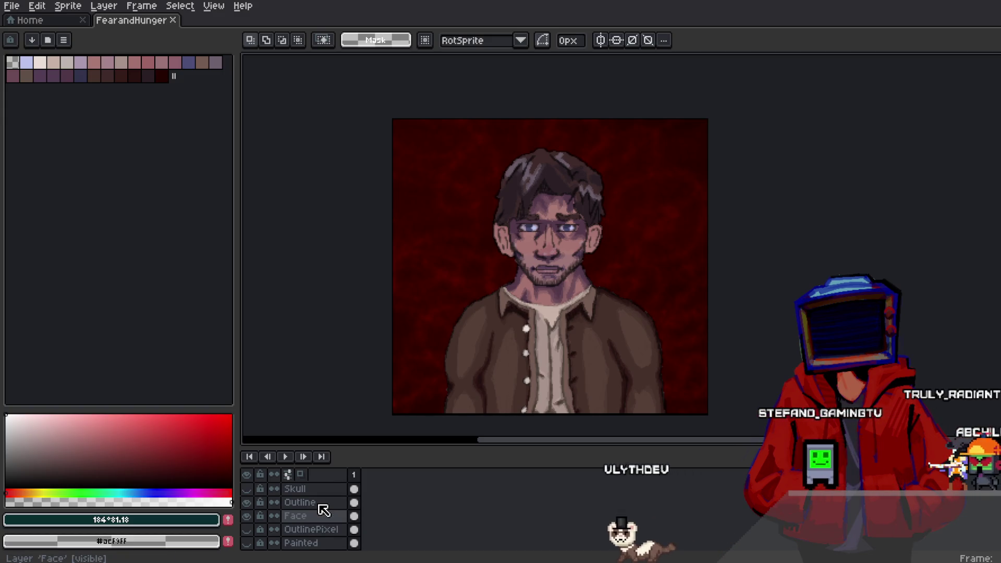
Step: Toggle the Face layer to compare, then leave the Outline layer hidden
left_click(247, 516)
left_click(249, 516)
left_click(248, 516)
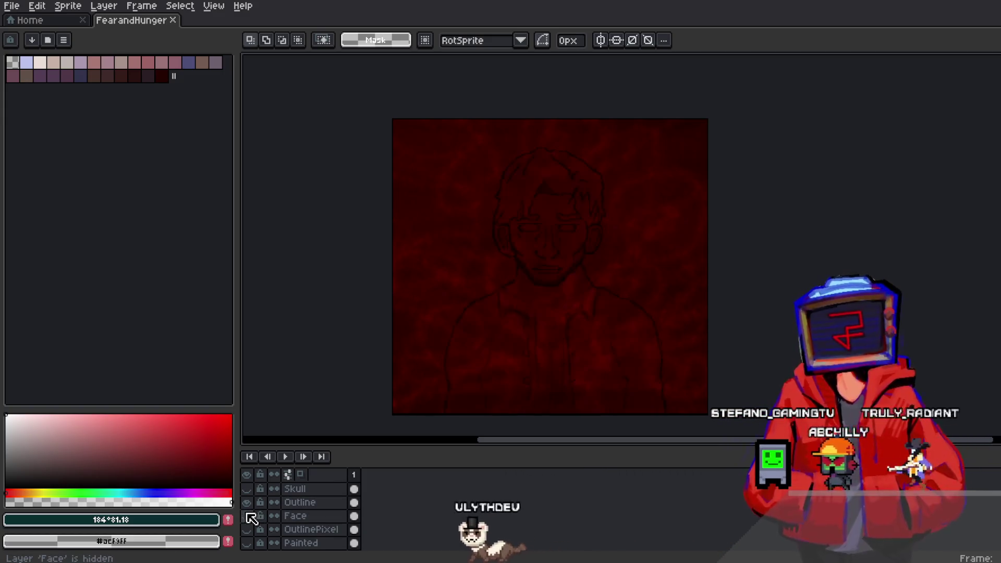
left_click(247, 514)
left_click(247, 504)
left_click(246, 504)
left_click(247, 504)
Step: Flip between the two painted face versions, then switch back to GDevelop
left_click(247, 505)
left_click(246, 505)
left_click(247, 506)
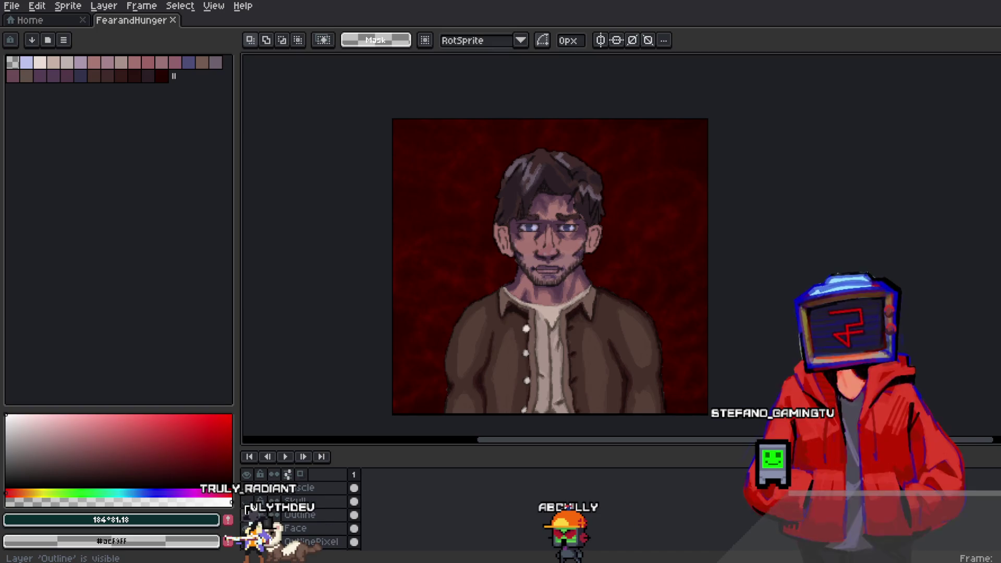
left_click(246, 508)
left_click(247, 509)
left_click(247, 508)
left_click(247, 509)
left_click(246, 509)
left_click(247, 508)
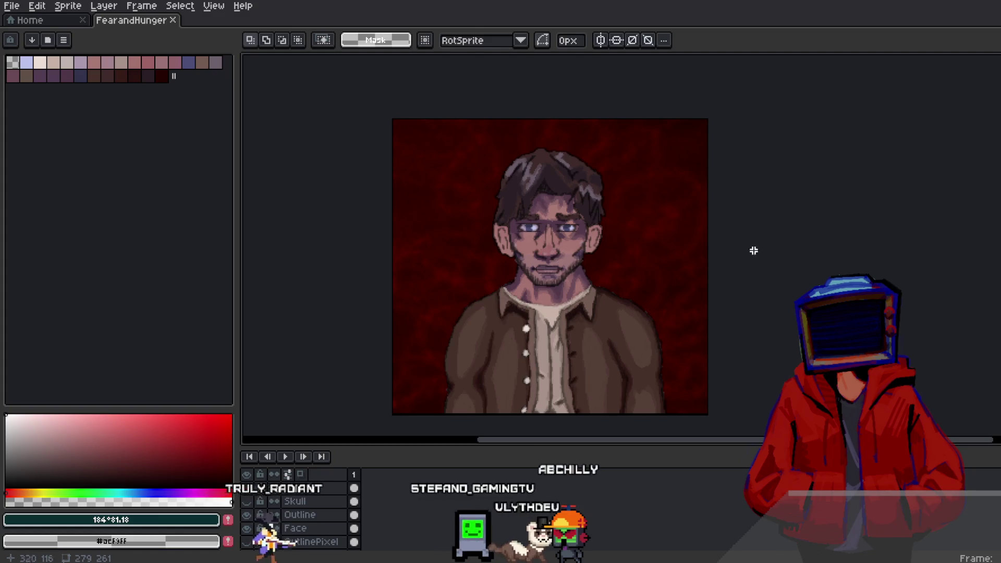
key("alt+Tab")
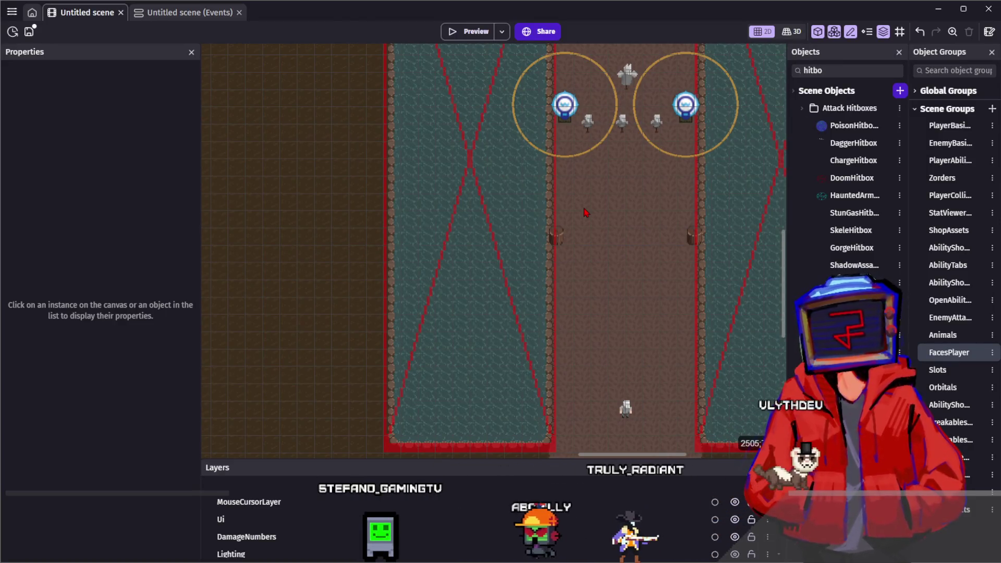
left_click_drag(585, 212, 533, 208)
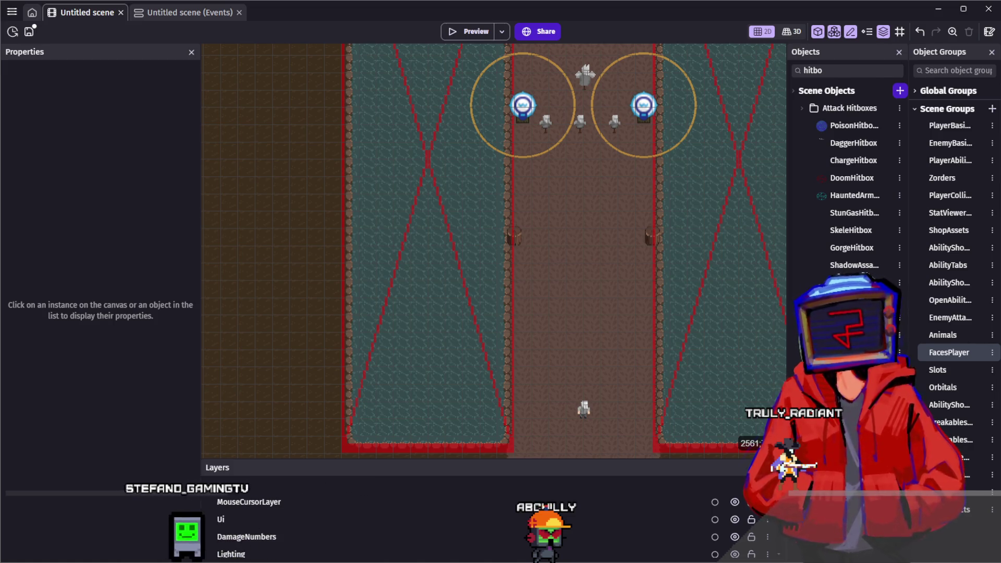
left_click_drag(578, 236, 565, 254)
scroll(566, 259, "up", 3)
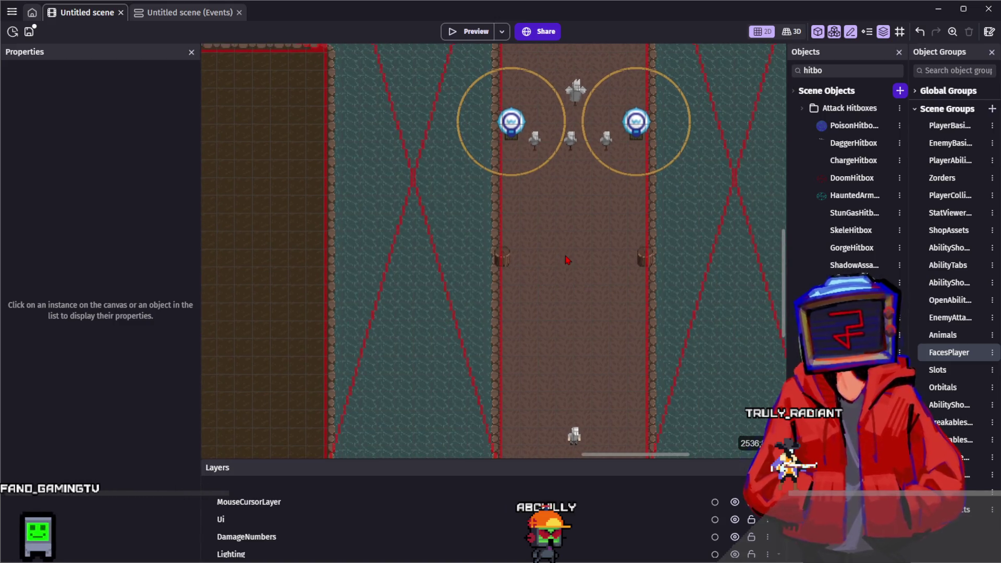
scroll(574, 299, "up", 5)
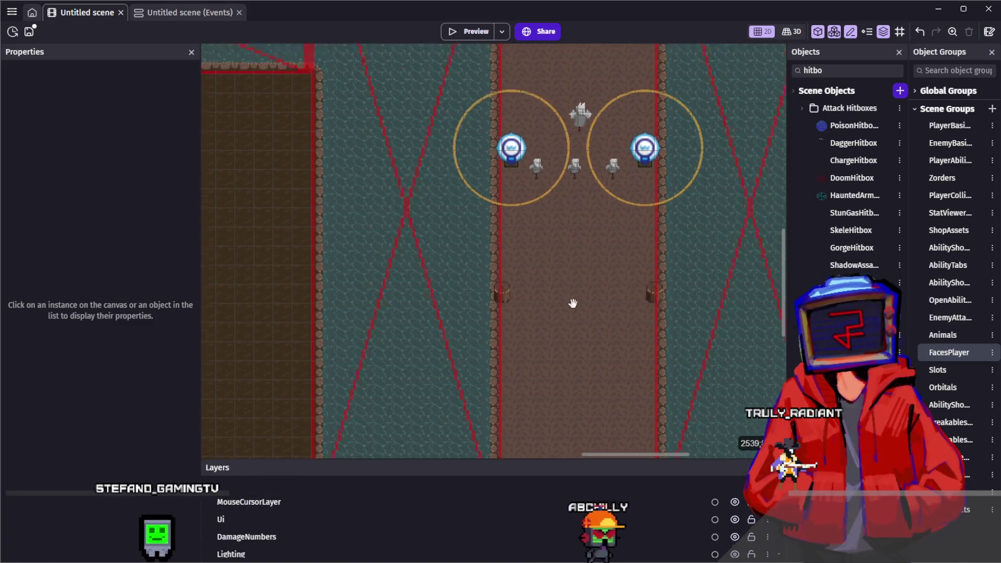
scroll(560, 251, "down", 1)
scroll(555, 255, "up", 3)
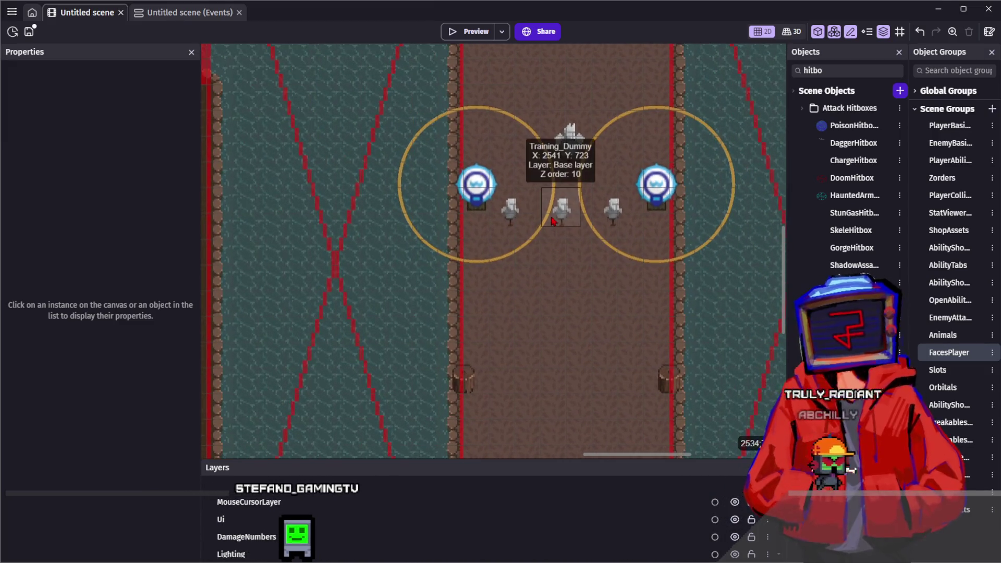
scroll(552, 246, "up", 3)
scroll(546, 192, "down", 3)
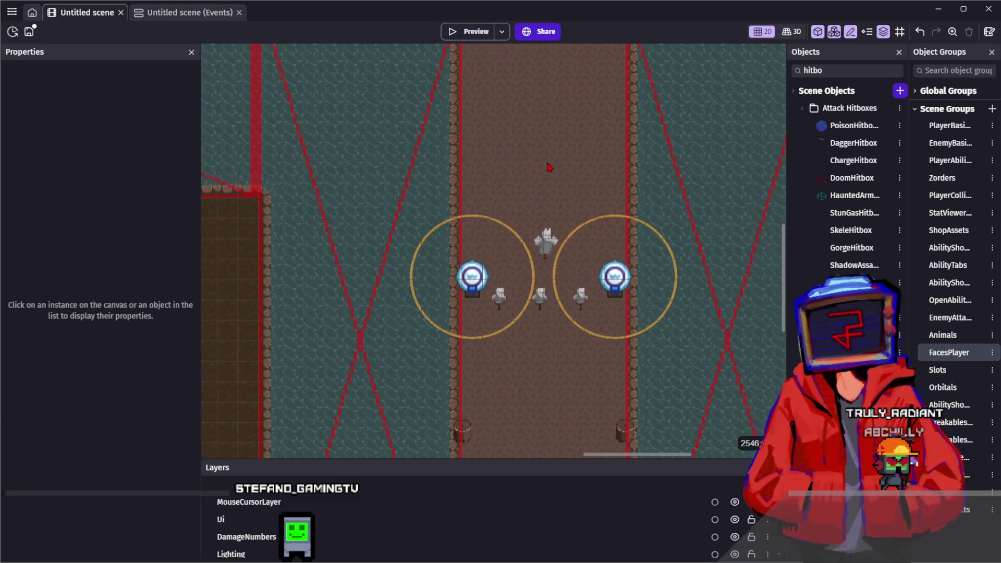
scroll(521, 167, "down", 3)
scroll(527, 209, "up", 3)
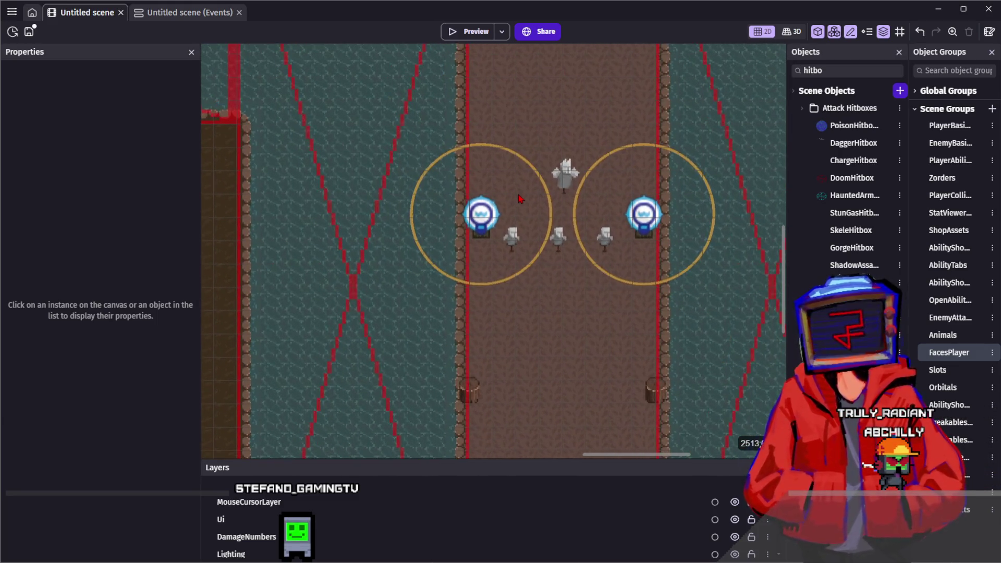
scroll(550, 222, "up", 2)
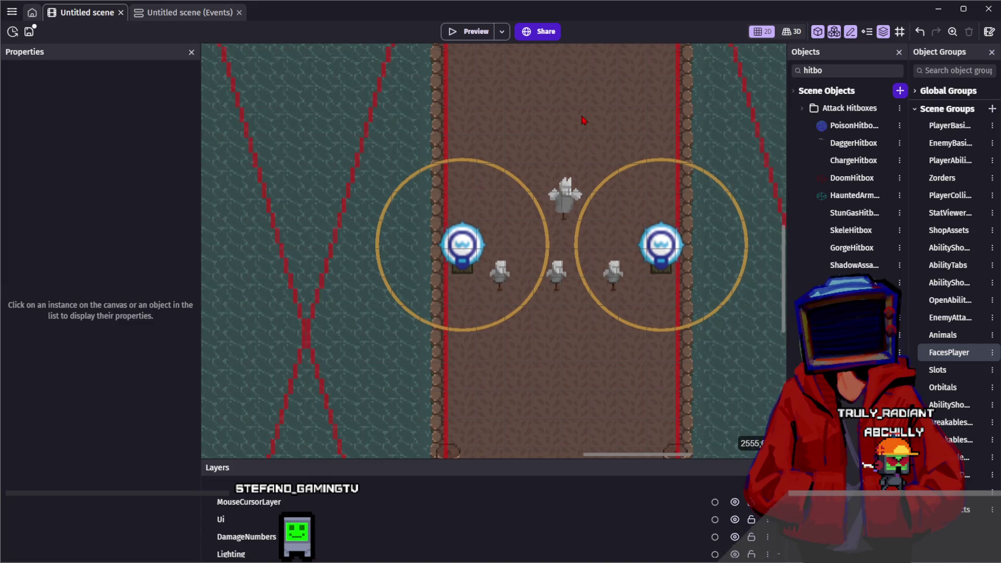
scroll(573, 134, "down", 2)
scroll(573, 135, "up", 2)
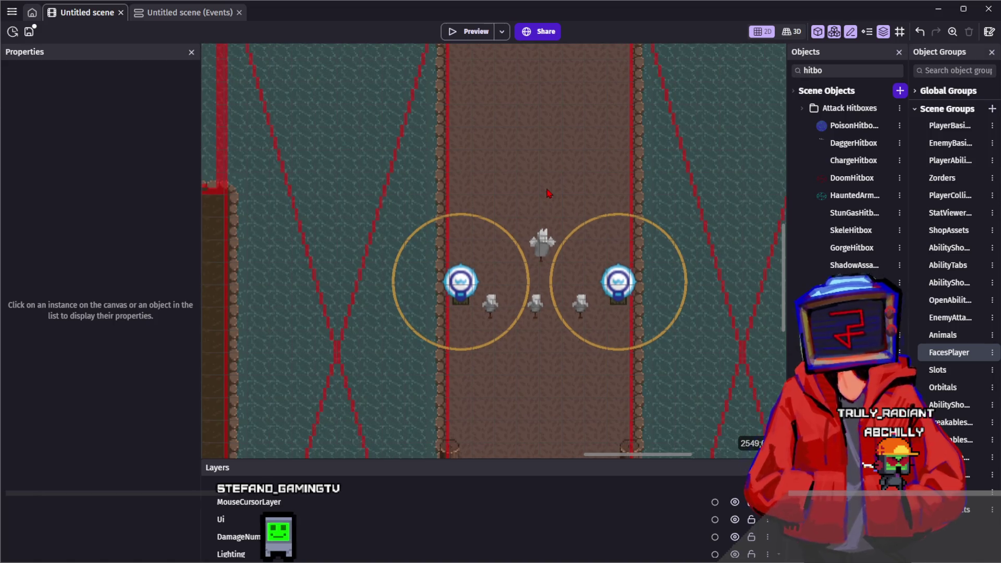
scroll(553, 192, "up", 1)
scroll(557, 192, "down", 1)
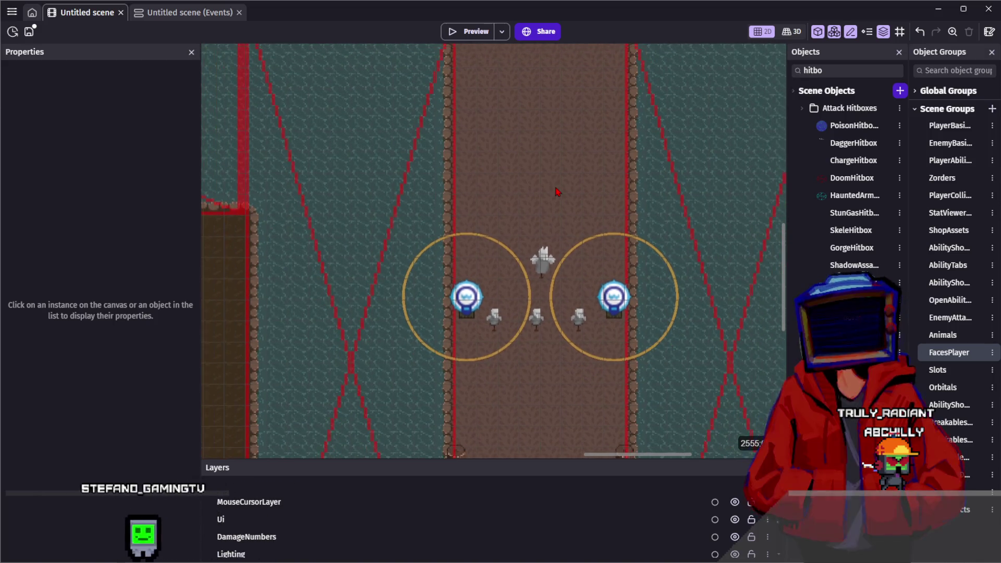
scroll(557, 192, "left", 5)
mouse_move(690, 195)
left_mouse_down()
mouse_move(569, 172)
mouse_move(549, 157)
left_mouse_up()
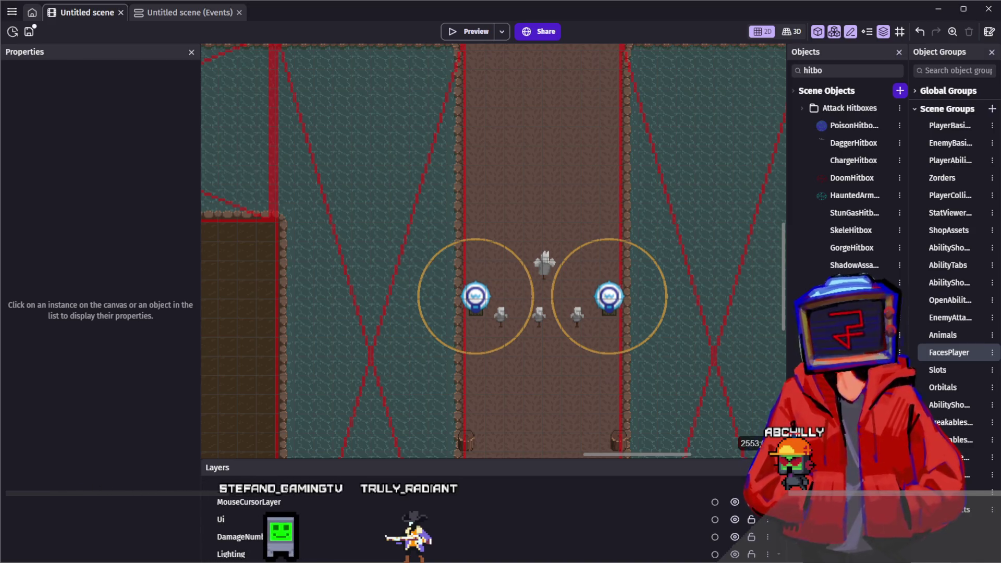
scroll(545, 251, "down", 8)
scroll(545, 250, "left", 7)
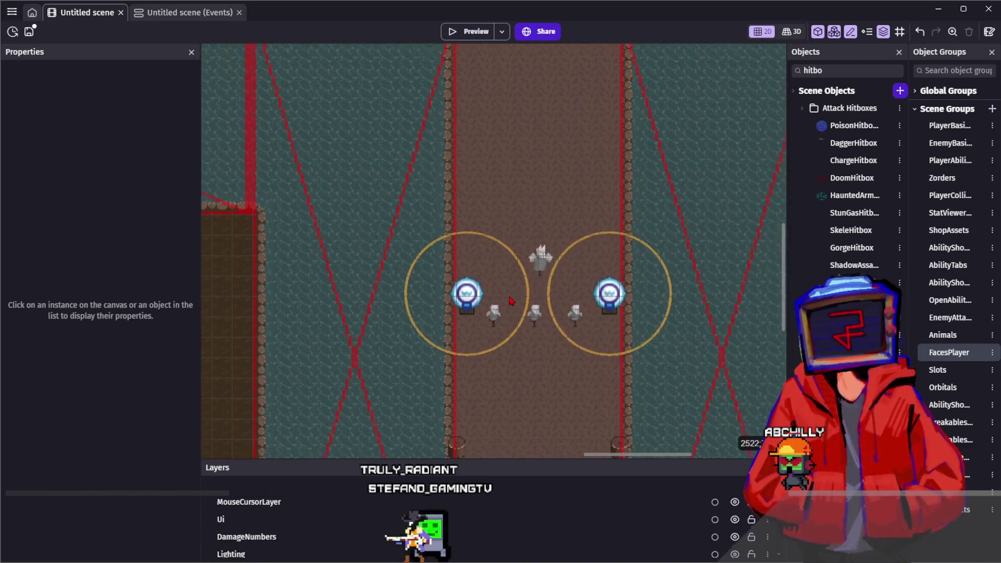
scroll(540, 258, "up", 12)
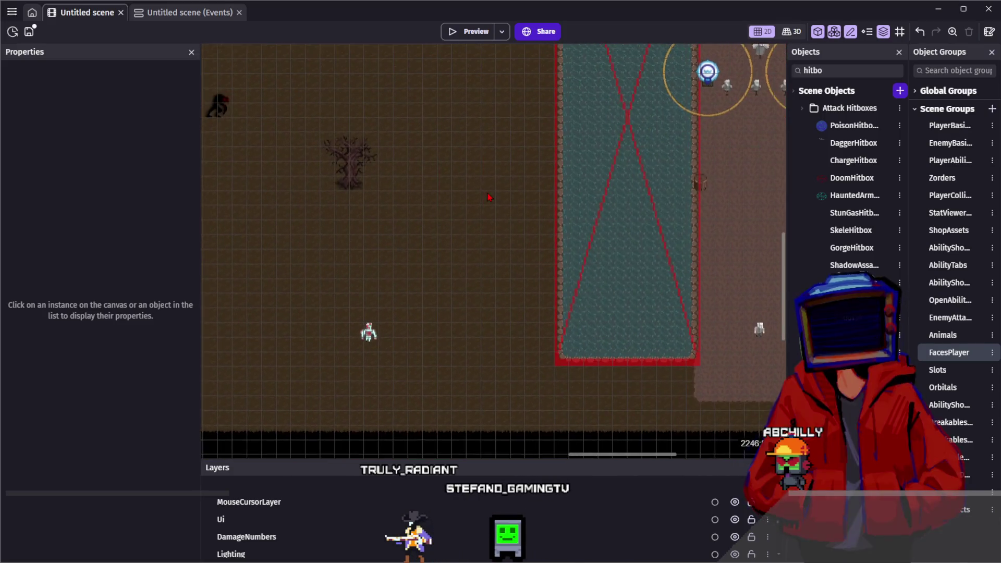
Step: Look around the pools and dirt path, then delete the 'hitbo' Objects filter
scroll(505, 302, "right", 5)
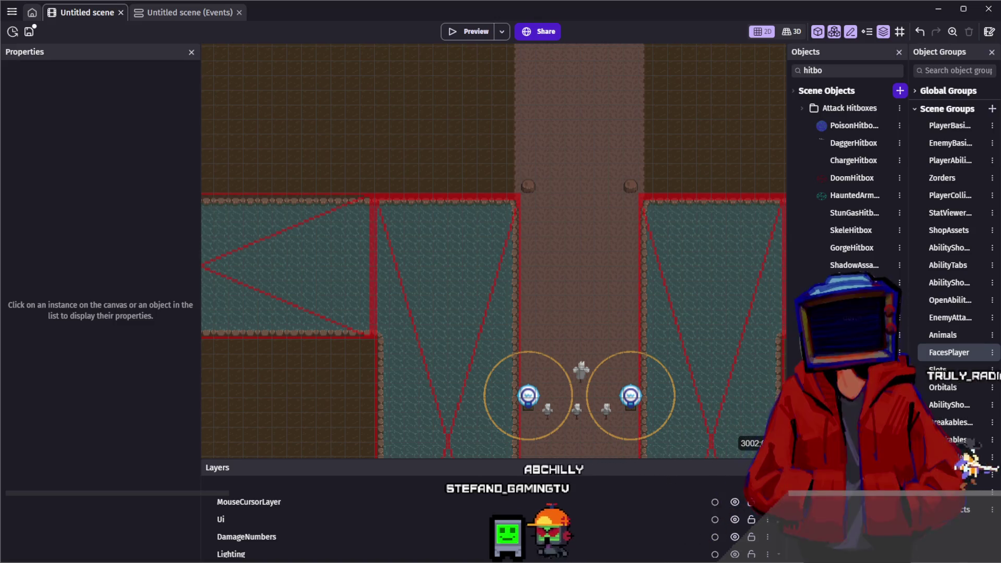
scroll(574, 125, "down", 1)
scroll(535, 239, "down", 3)
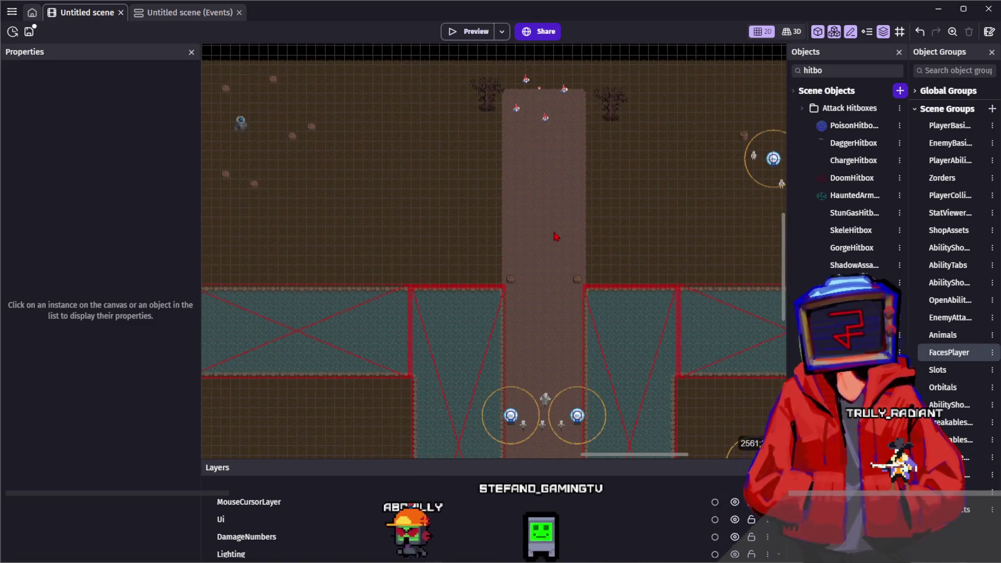
scroll(474, 203, "up", 2)
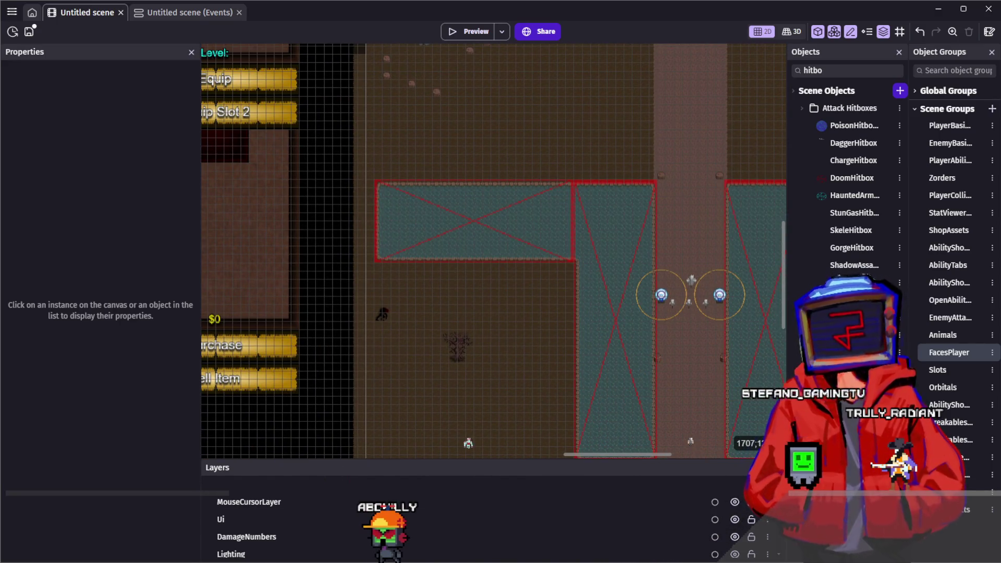
scroll(481, 374, "up", 3)
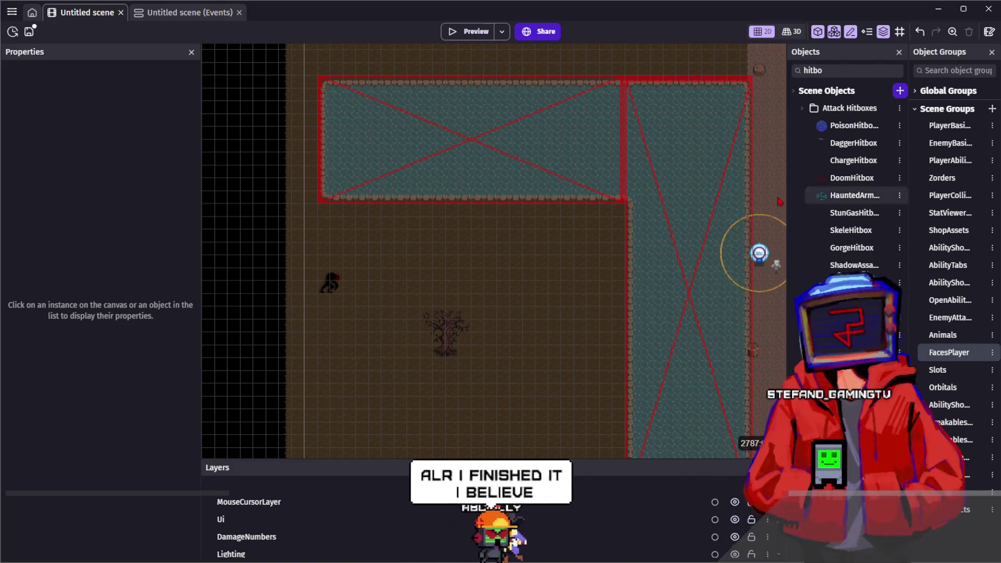
scroll(476, 302, "down", 3)
scroll(469, 313, "right", 5)
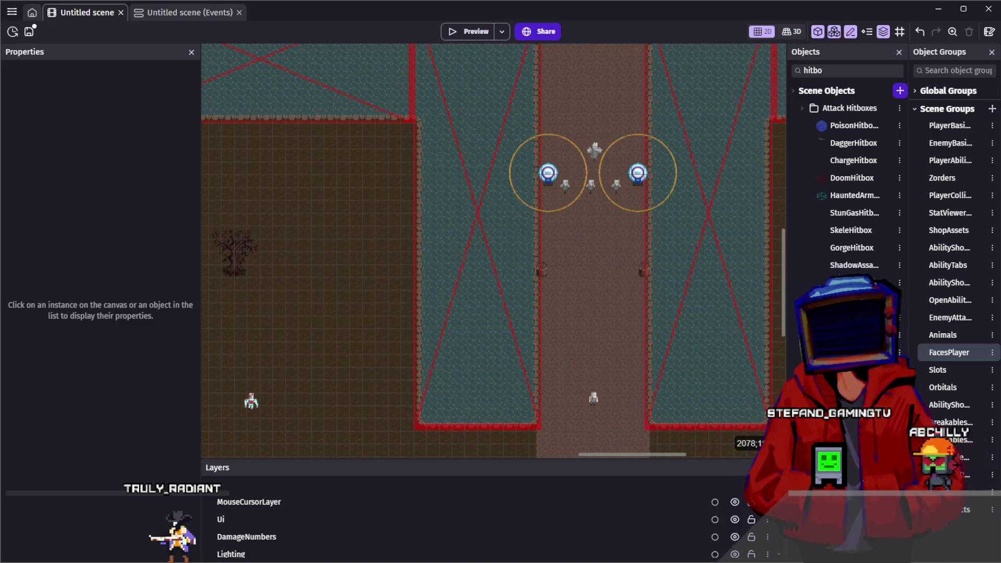
scroll(622, 332, "down", 3)
scroll(625, 219, "up", 3)
mouse_move(619, 203)
left_mouse_down()
mouse_move(333, 297)
mouse_move(647, 376)
mouse_move(363, 375)
mouse_move(574, 320)
left_mouse_up()
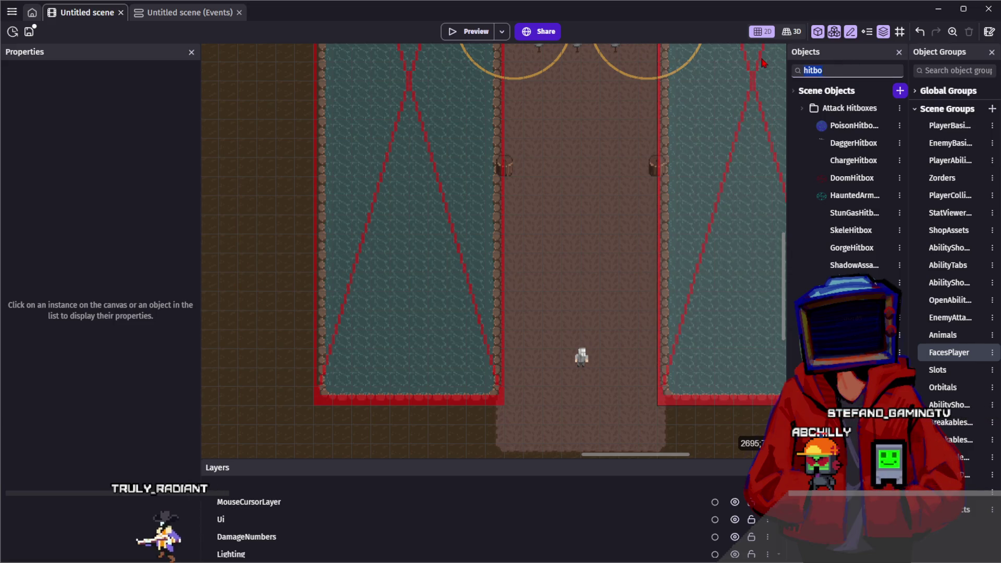
key("BackSpace")
key("BackSpace")
key("BackSpace")
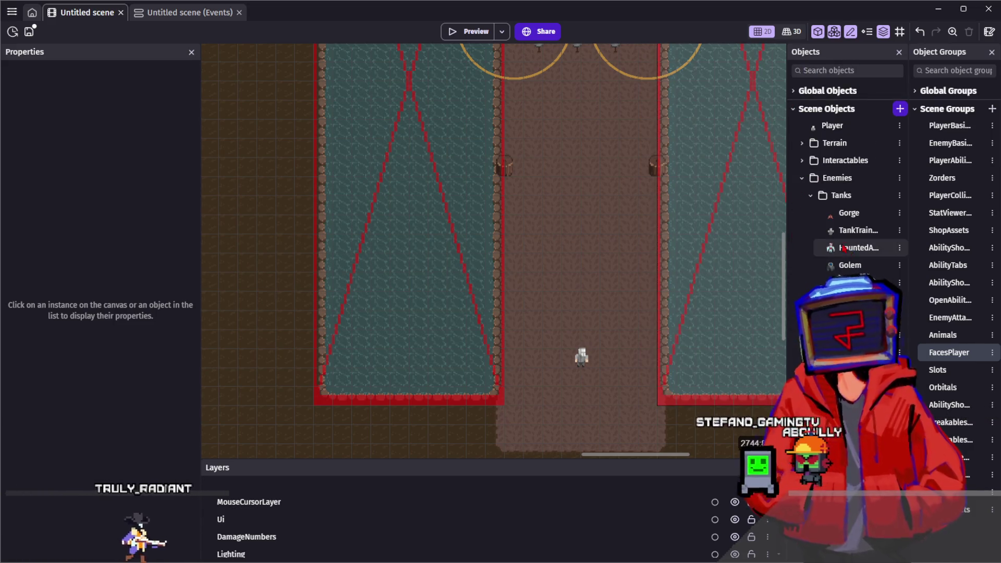
mouse_move(540, 228)
left_mouse_down()
mouse_move(500, 212)
mouse_move(600, 222)
left_mouse_up()
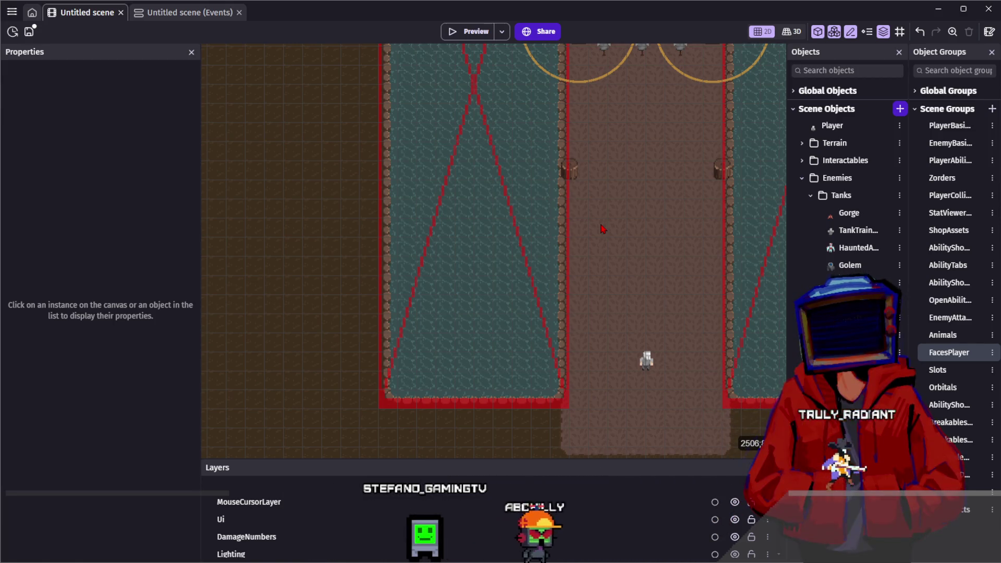
scroll(602, 230, "down", 1)
mouse_move(586, 264)
left_mouse_down()
mouse_move(420, 167)
mouse_move(641, 224)
mouse_move(467, 213)
mouse_move(540, 230)
mouse_move(547, 261)
mouse_move(572, 258)
left_mouse_up()
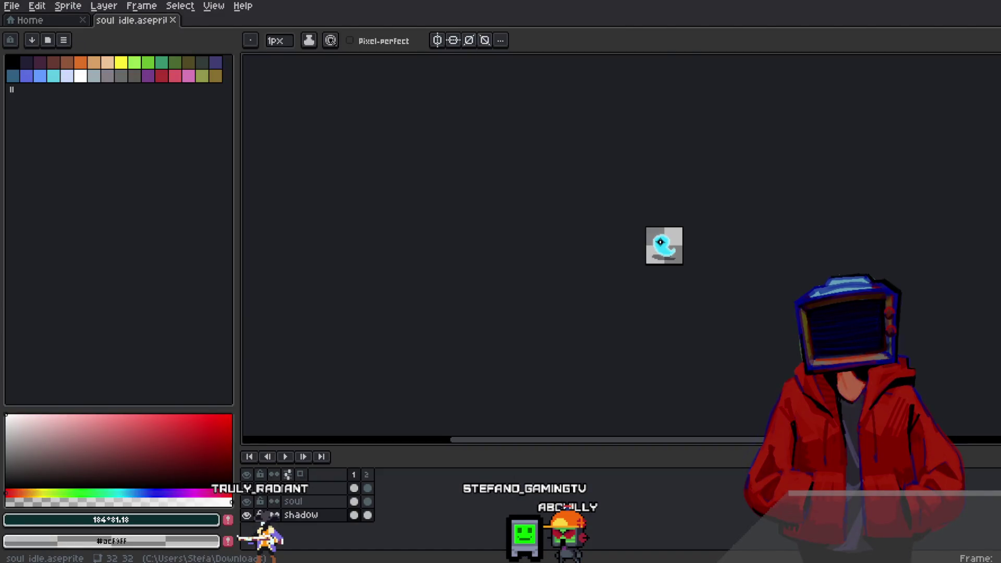
Step: Zoom onto the cyan soul sprite and play its two-frame idle animation
scroll(685, 267, "up", 4)
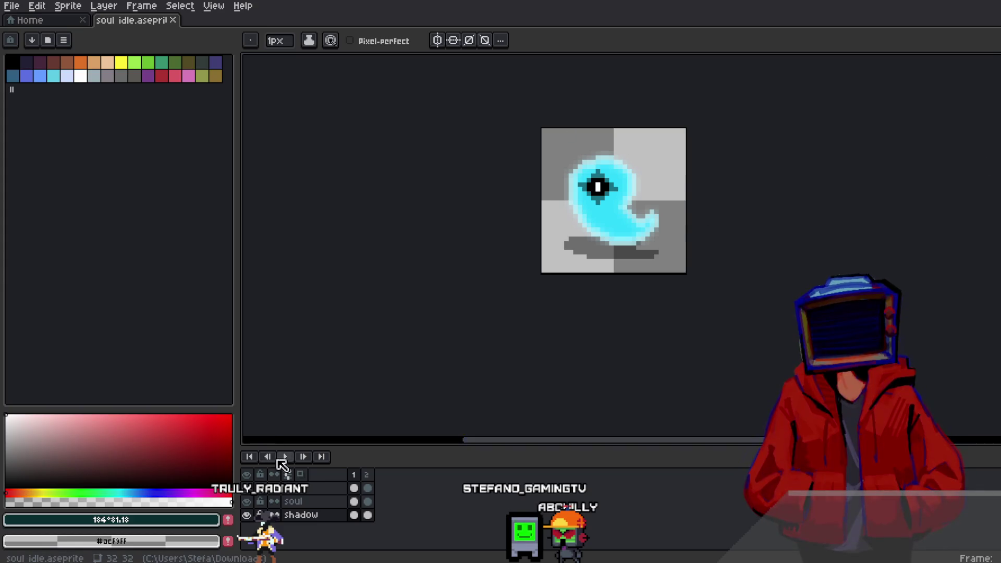
left_click(287, 456)
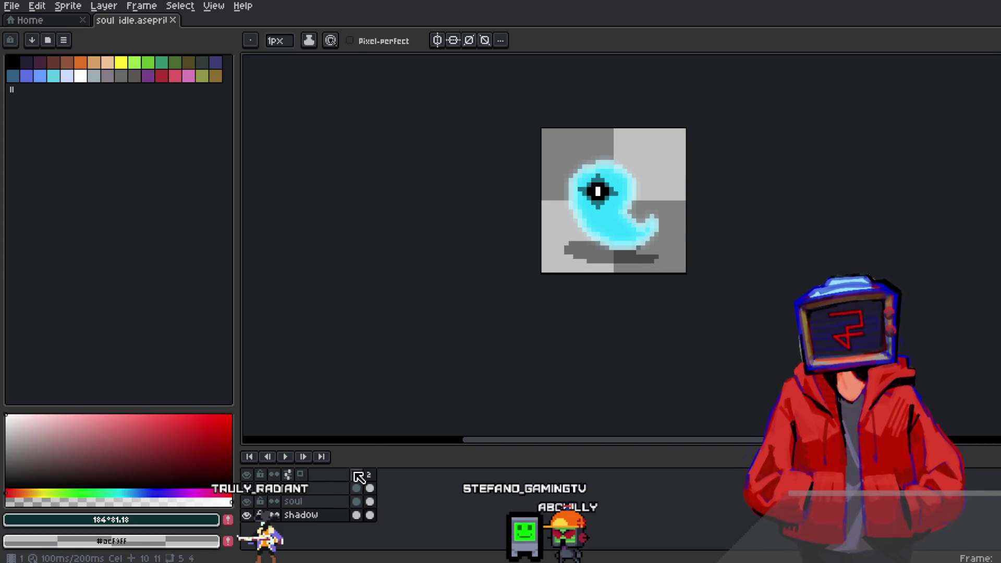
scroll(753, 275, "up", 2)
scroll(753, 275, "down", 1)
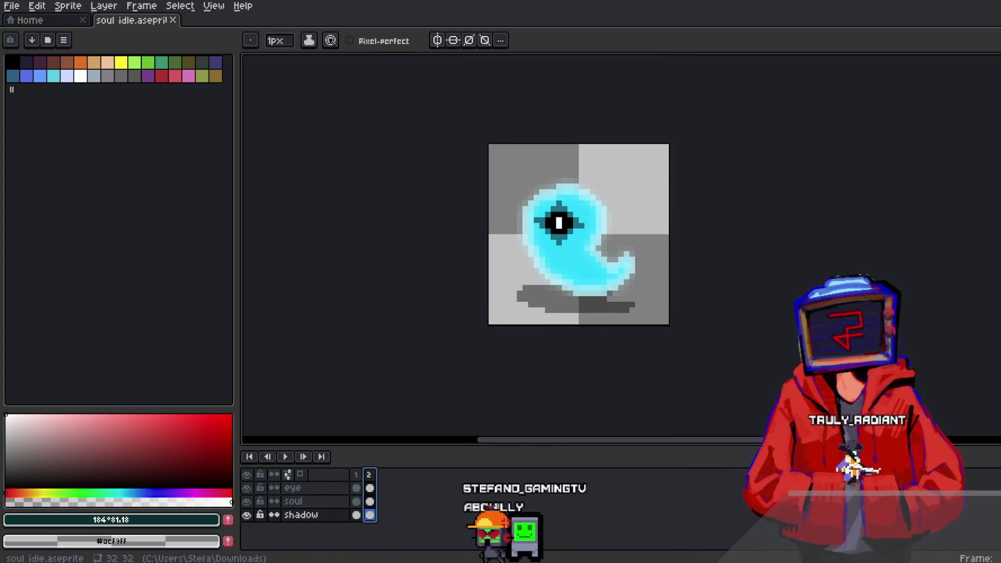
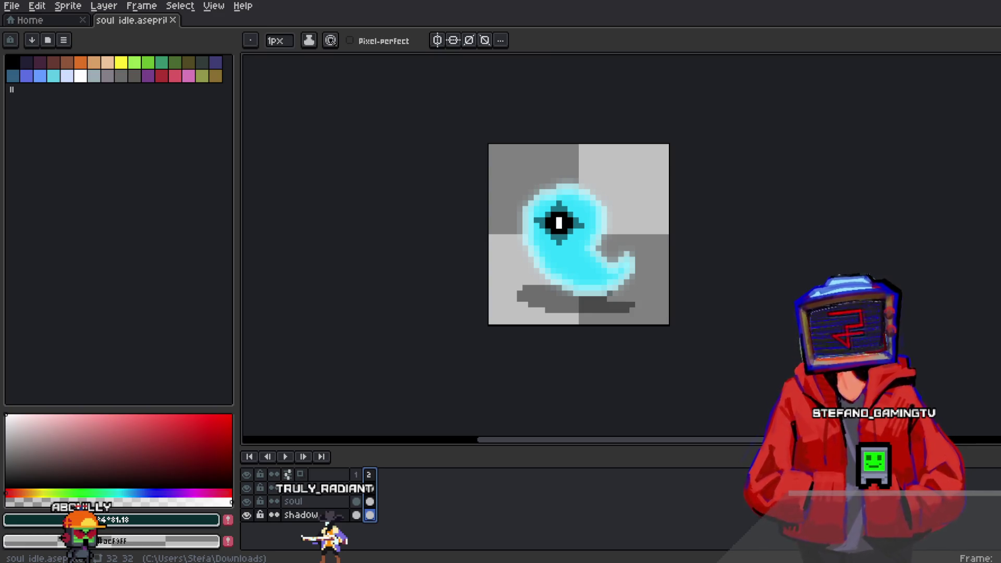
Step: Play the four-frame soul move ghost animation twice, then stop it back on frame 1
key("3")
left_click(285, 457)
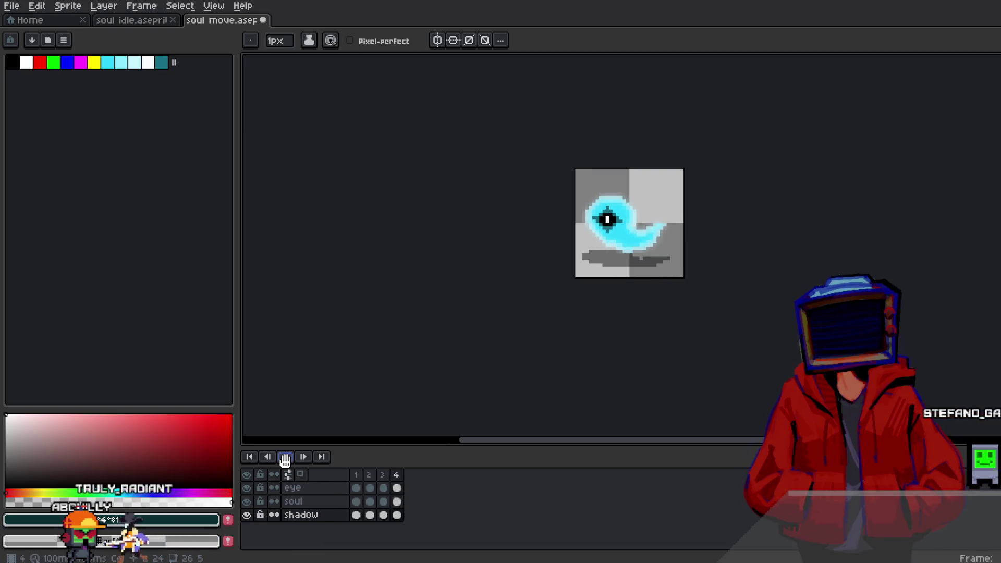
left_click(398, 475)
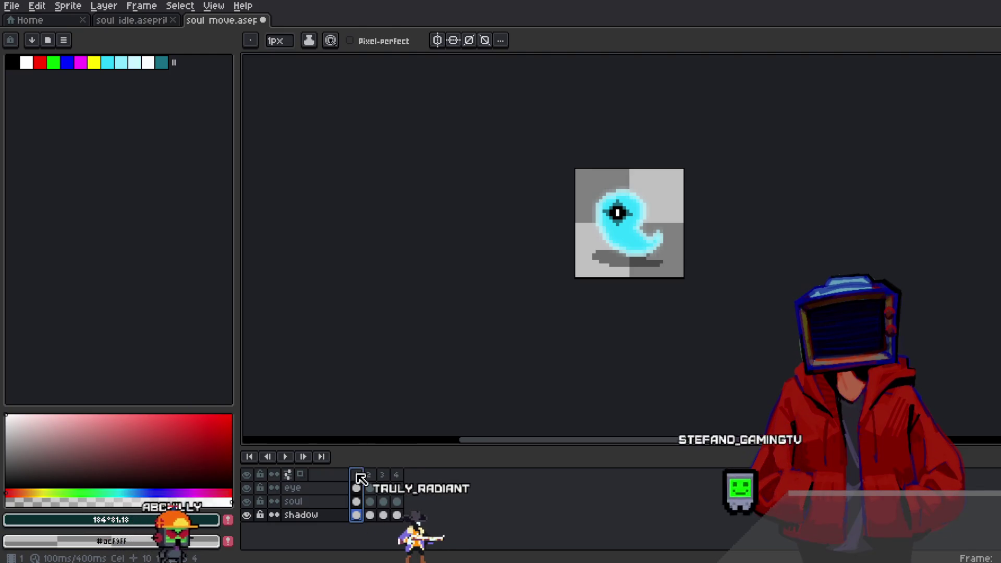
key("Return")
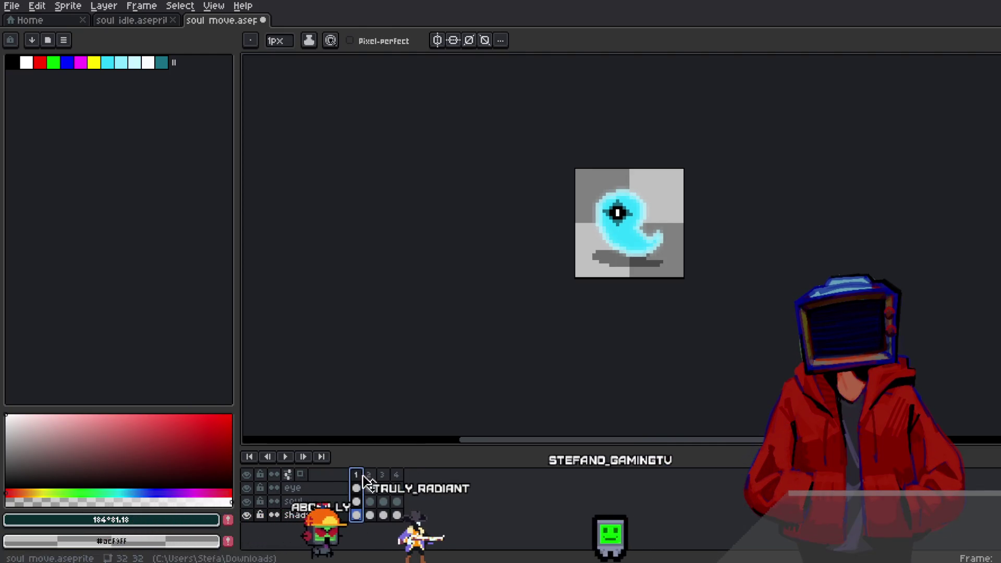
left_click(287, 458)
left_click(357, 475)
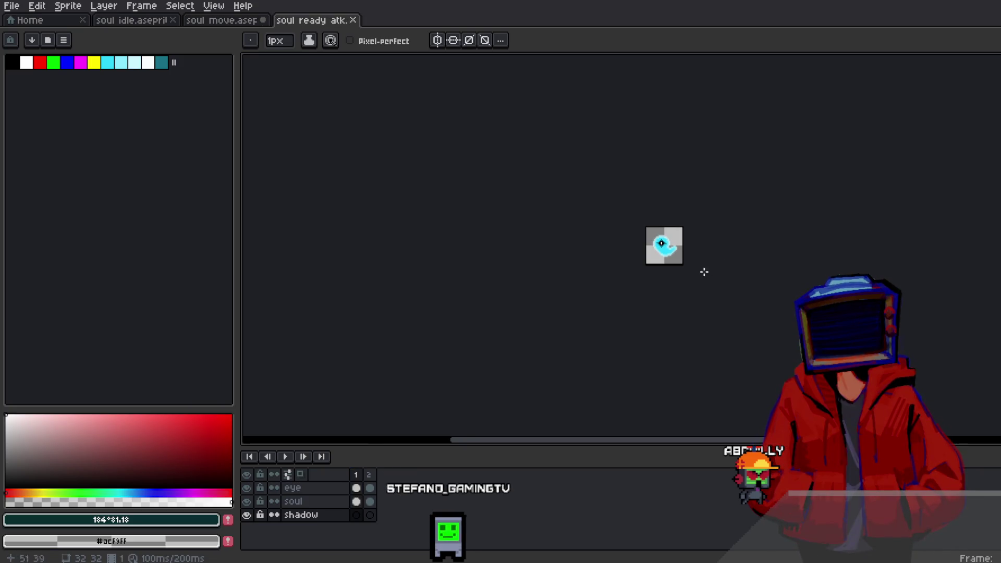
Step: Play the two-frame soul ready atk animation with the shadow layer visible, checking the soul idle and soul move tabs
scroll(657, 264, "up", 5)
left_click(286, 457)
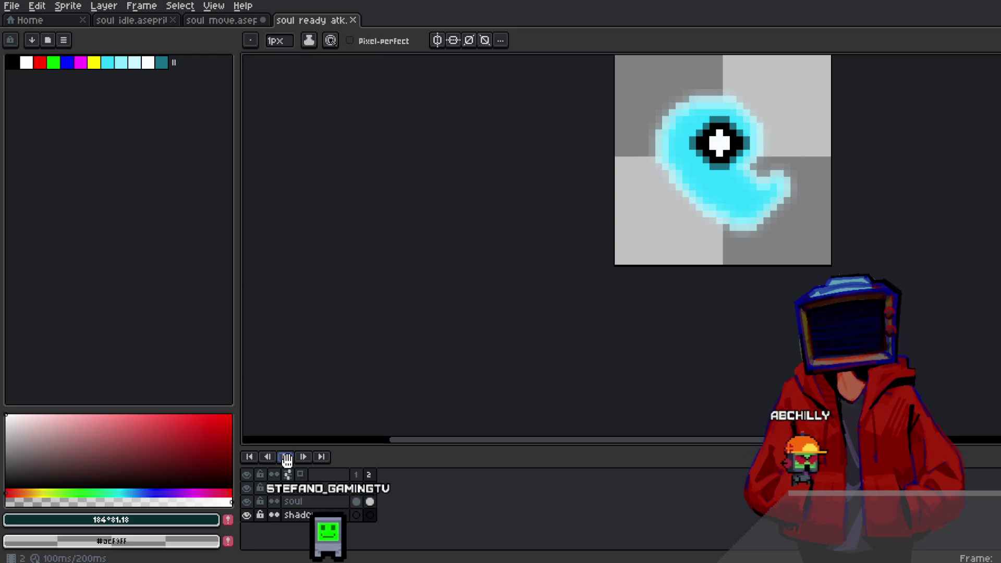
scroll(516, 255, "down", 1)
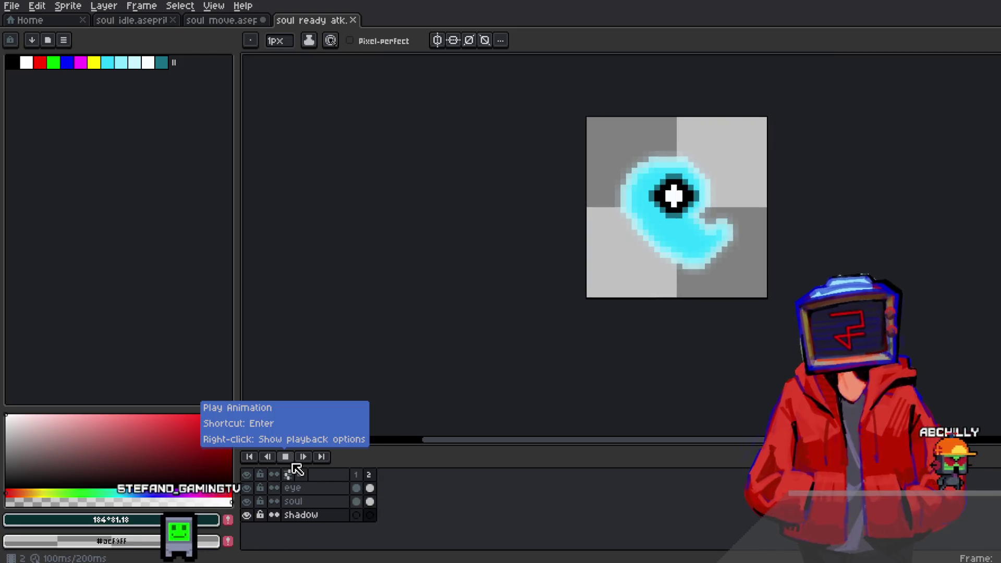
left_click(287, 456)
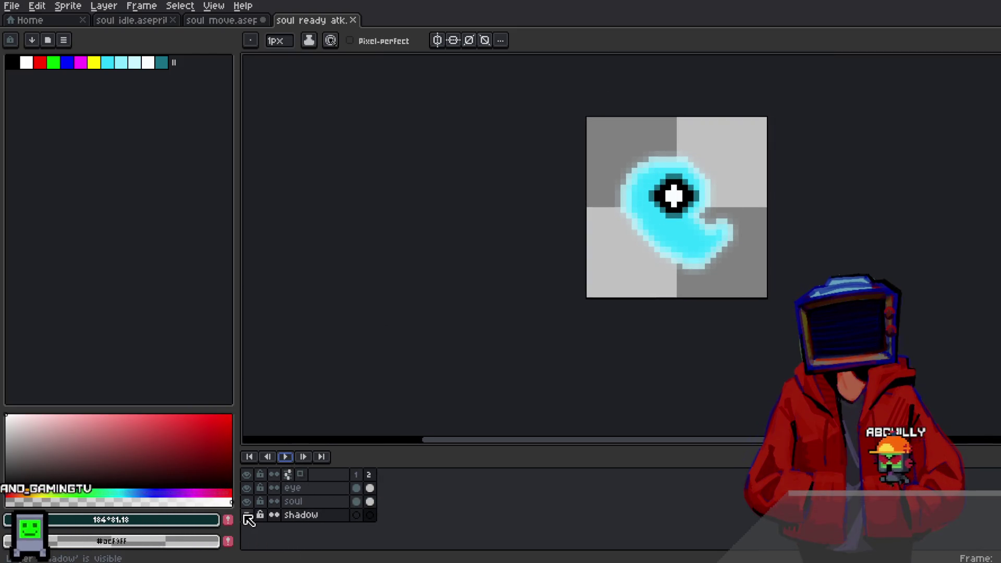
left_click(247, 516)
left_click(285, 457)
left_click(285, 457)
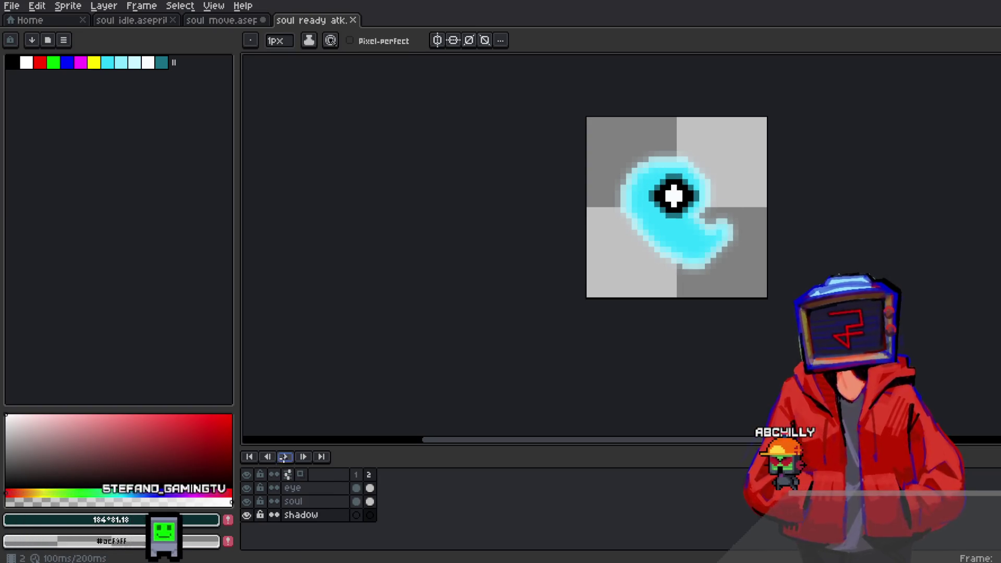
left_click(167, 20)
left_click(229, 21)
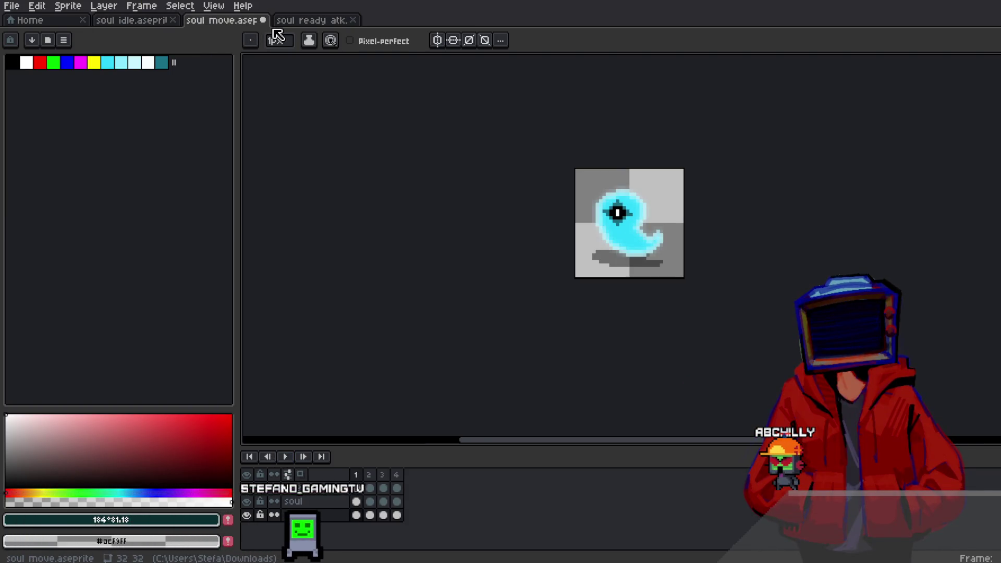
left_click(292, 20)
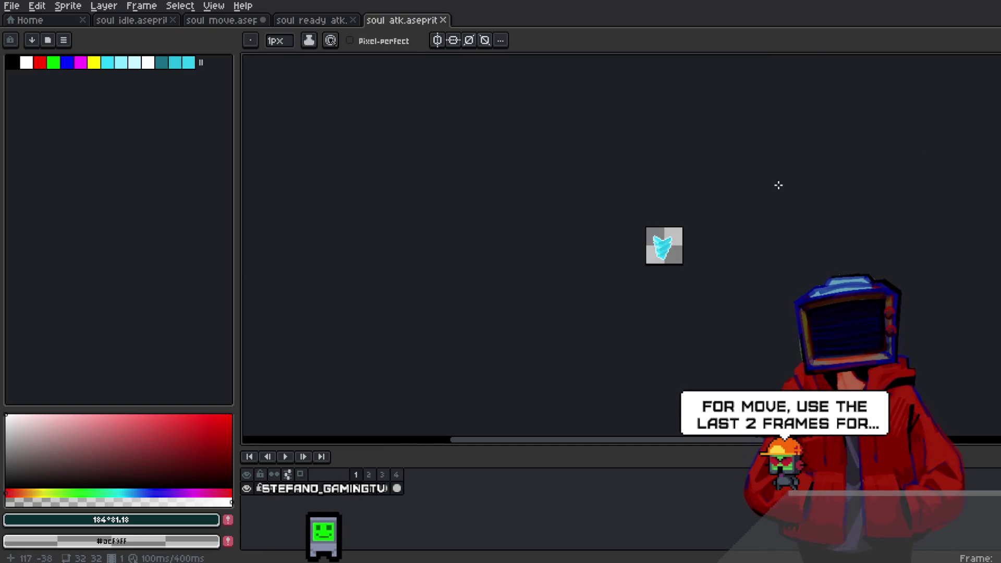
Step: Zoom in and play the four-frame soul atk animation, stop on frame 1, then play the soul fire projectile
scroll(702, 219, "up", 4)
left_click_drag(637, 304, 649, 285)
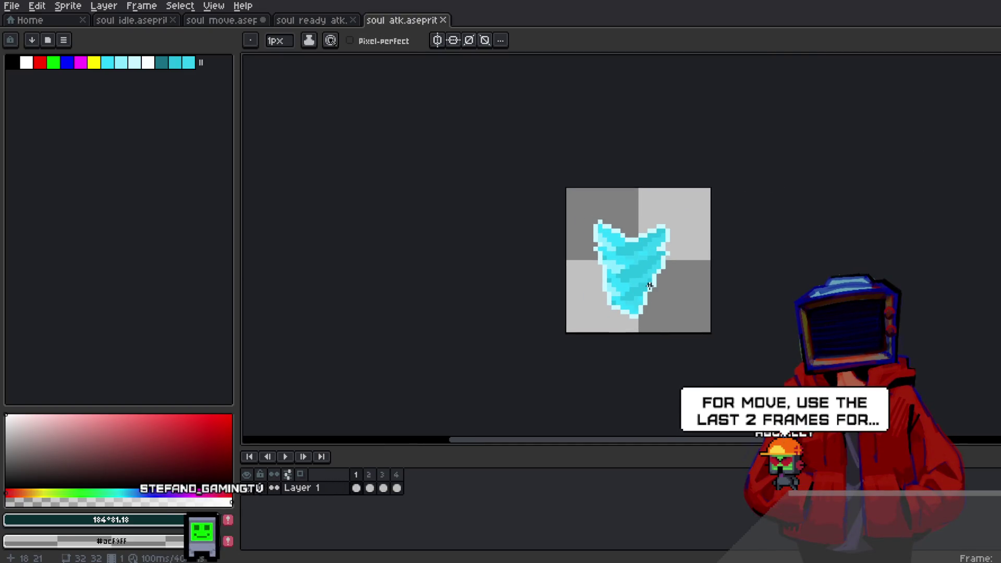
scroll(646, 287, "up", 1)
left_click(285, 458)
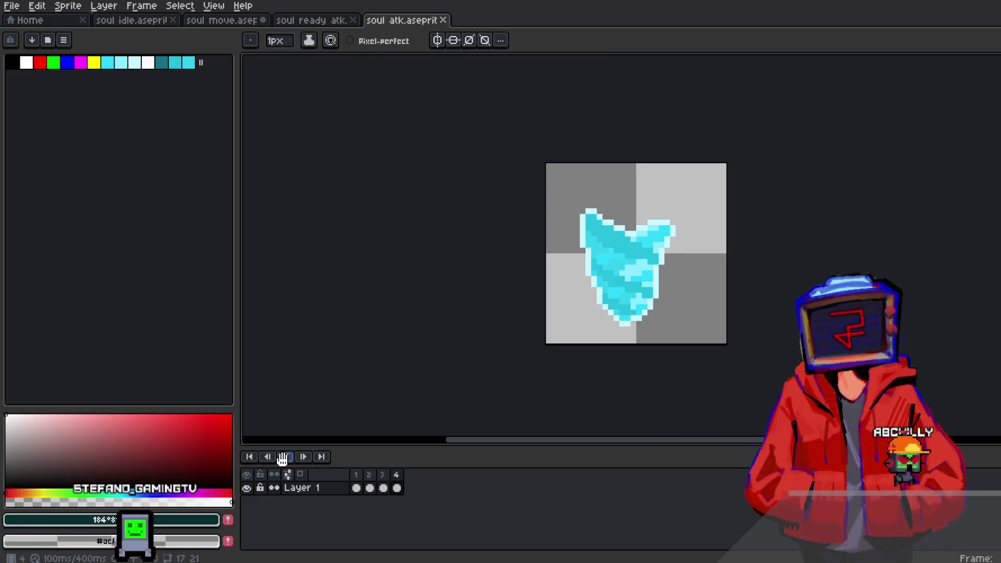
left_click(286, 457)
left_click(285, 457)
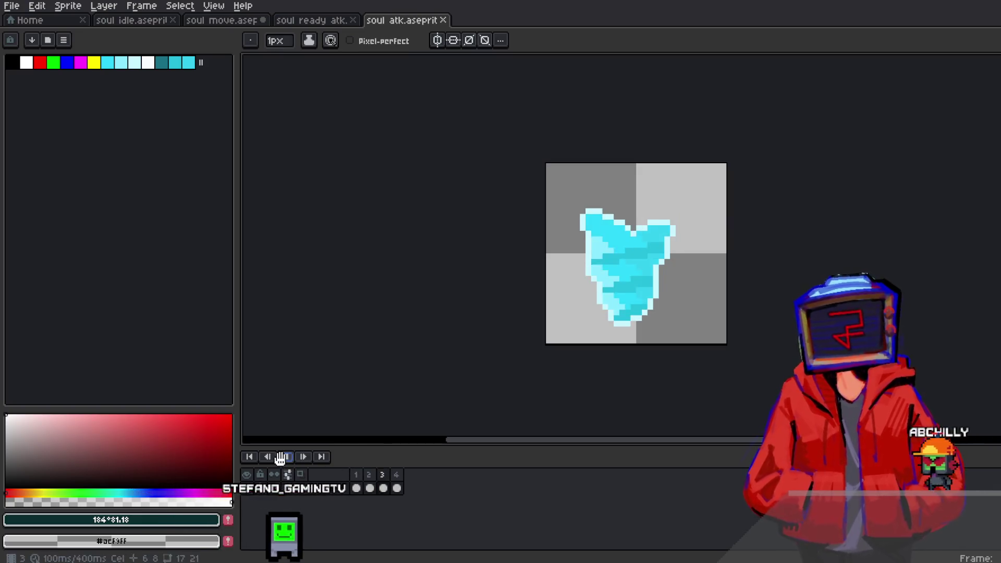
left_click(356, 474)
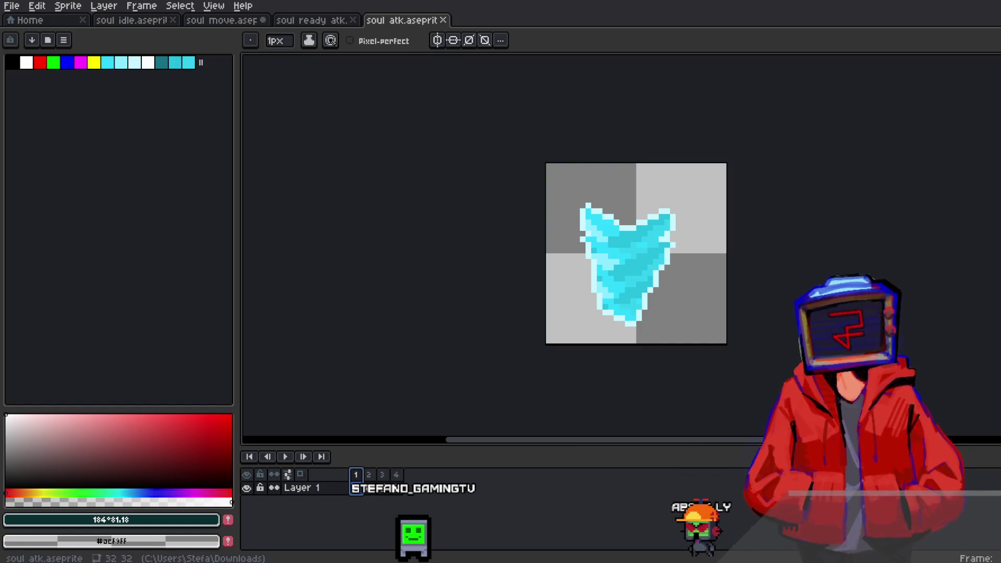
scroll(652, 281, "up", 2)
left_click(290, 457)
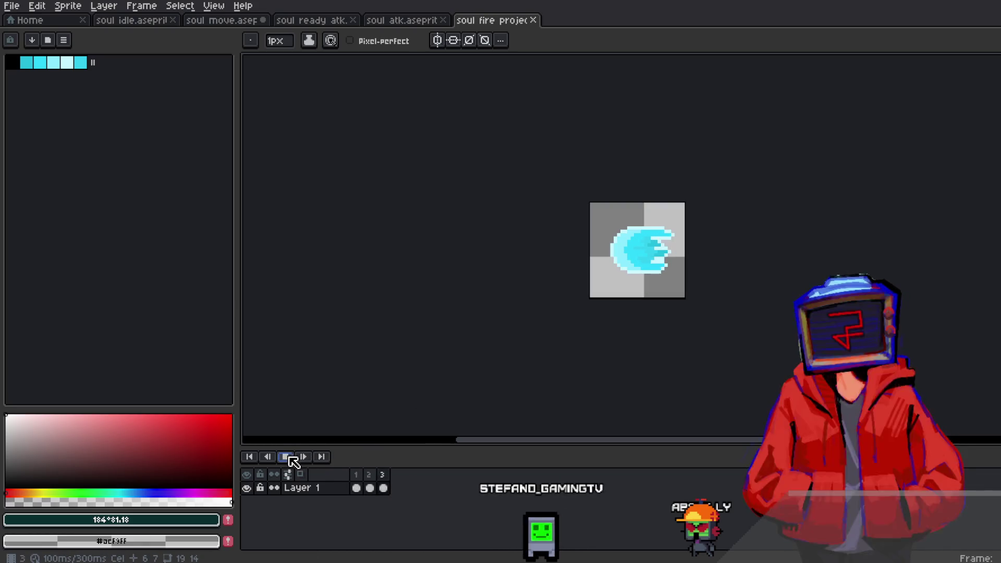
Step: Stop playback, flip the soul fire projectile horizontally with Edit > Flip Horizontal, and select the whole canvas
left_click(290, 457)
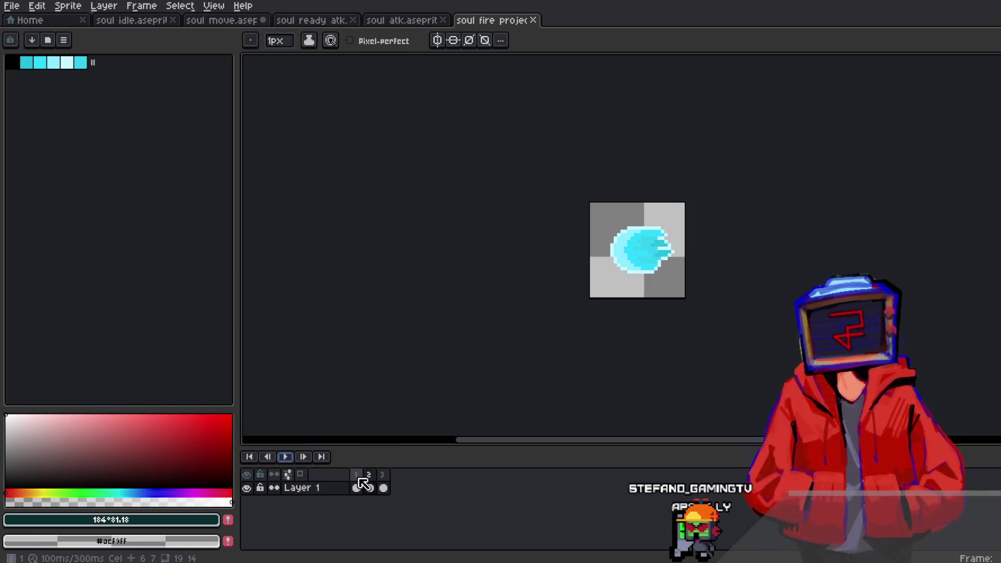
key("m")
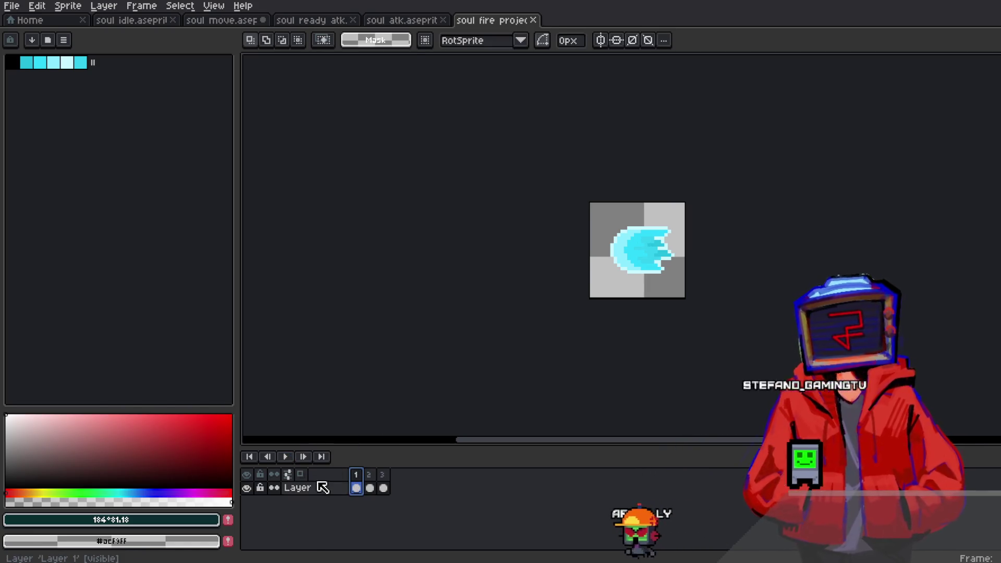
left_click(36, 6)
mouse_move(63, 305)
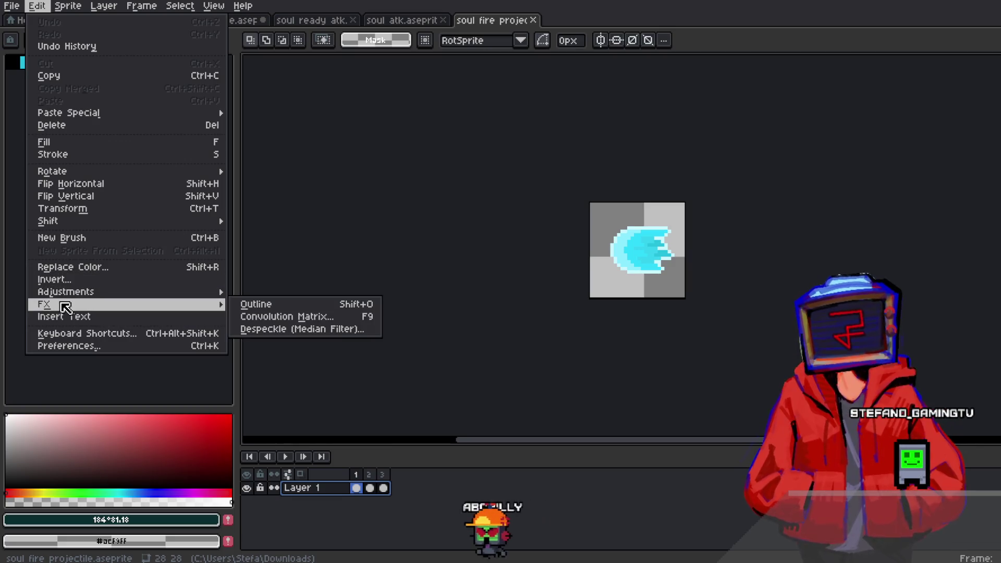
left_click(90, 187)
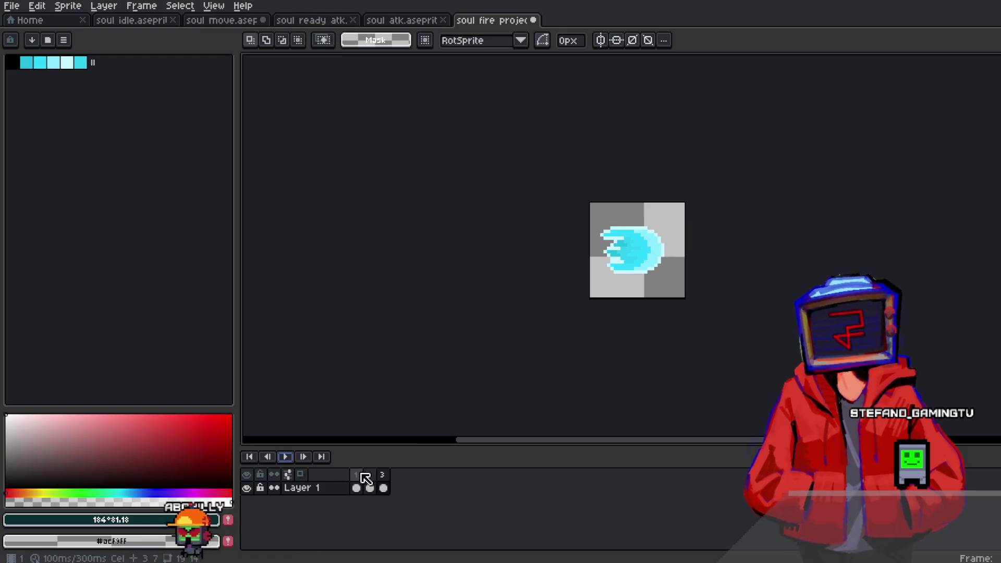
key("ctrl+a")
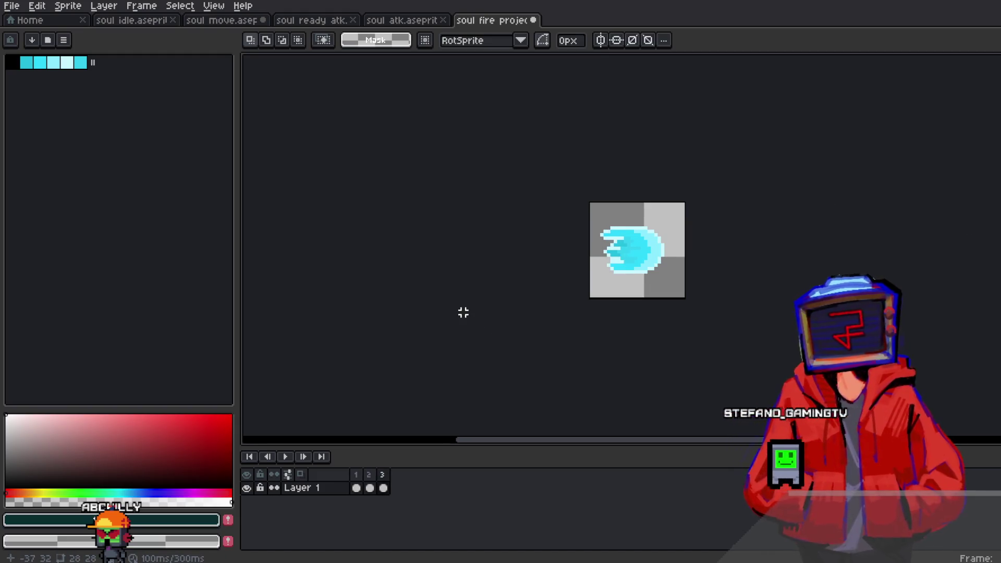
Step: Flip the soul idle ghost horizontally on frame 1, then undo that flip
left_click(391, 21)
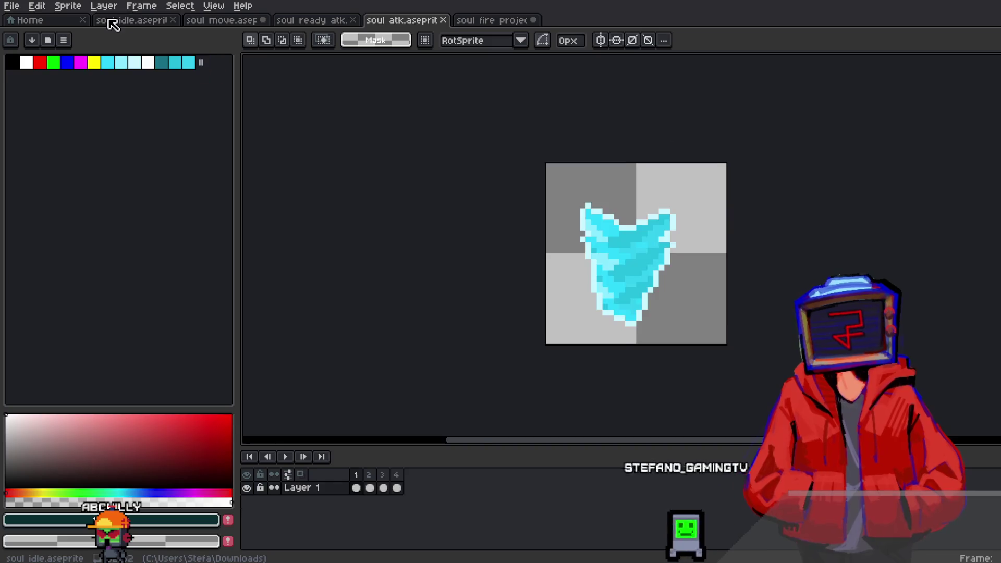
left_click(111, 21)
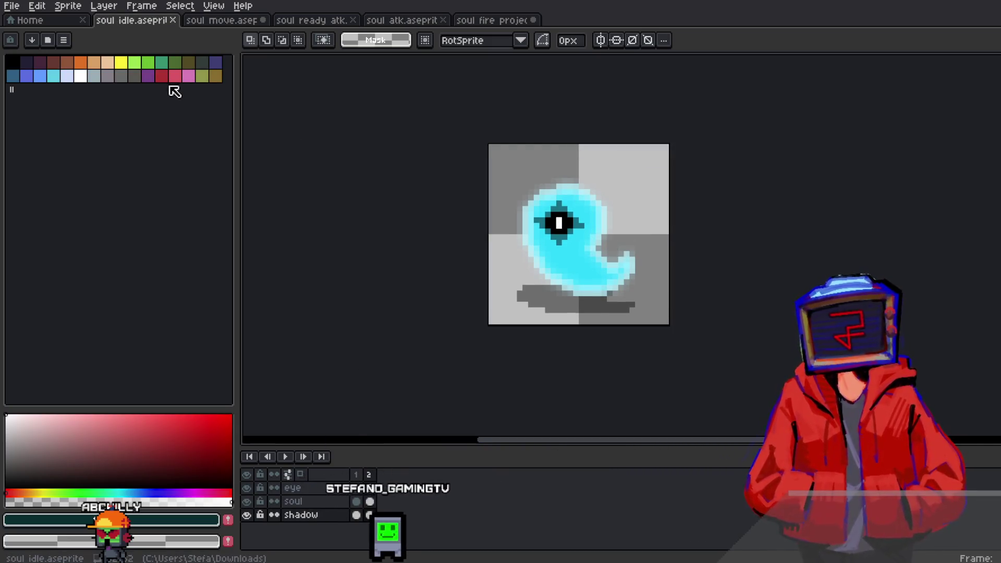
left_click(356, 474)
left_click(37, 5)
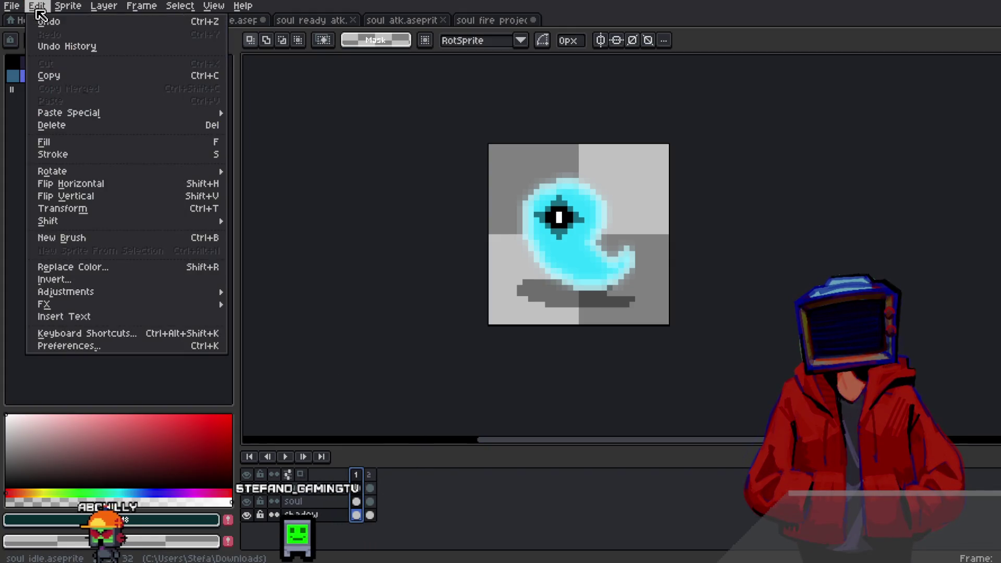
mouse_move(112, 292)
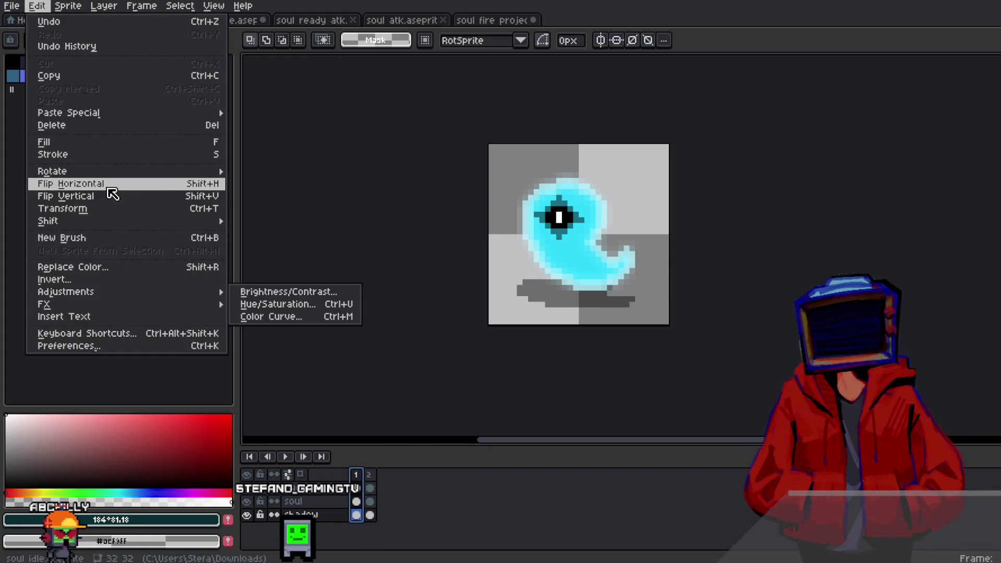
left_click(109, 183)
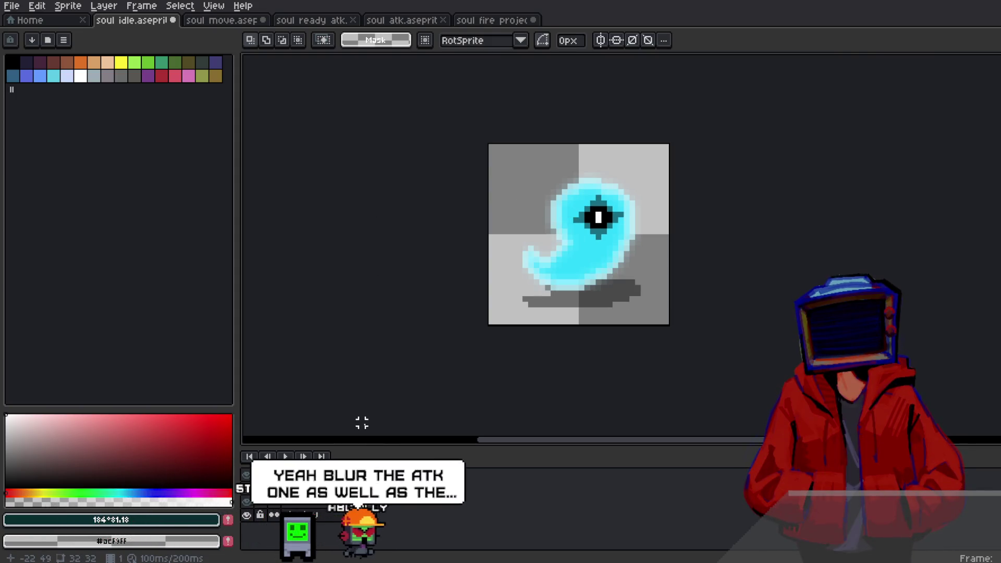
key("ctrl+z")
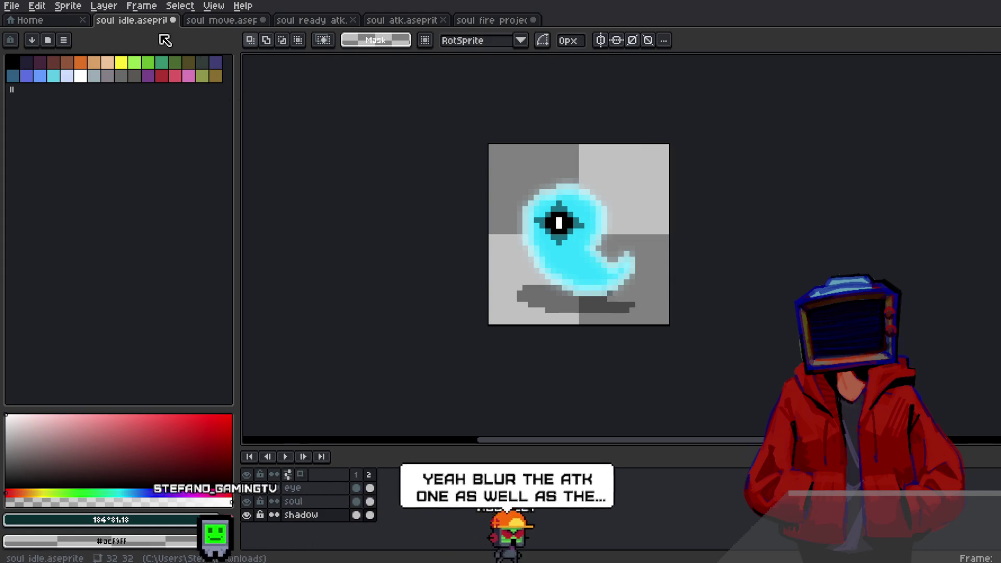
Step: Mirror the soul idle shadow and frame 2's ghost horizontally, then play to check the facing
left_click(37, 6)
mouse_move(87, 295)
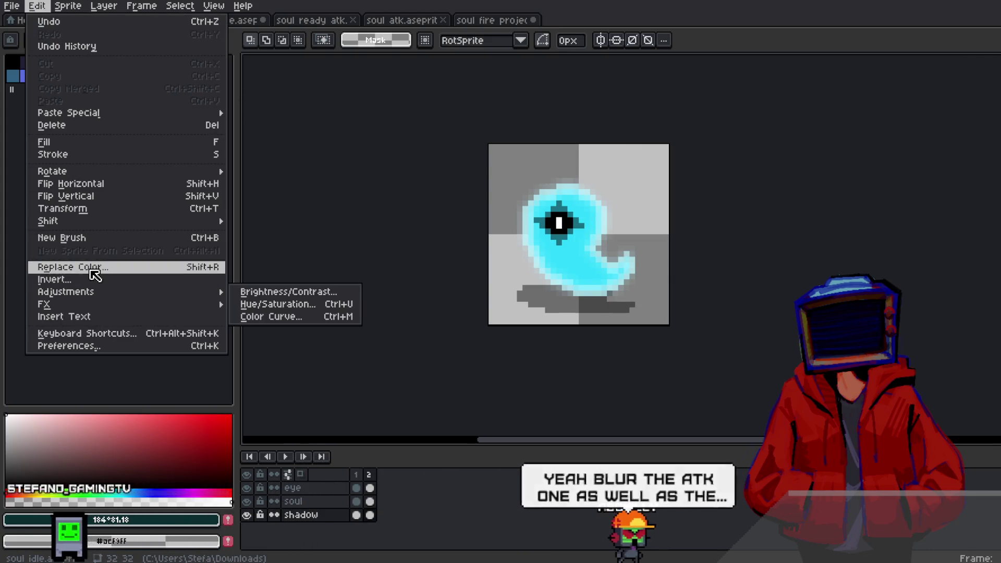
left_click(89, 184)
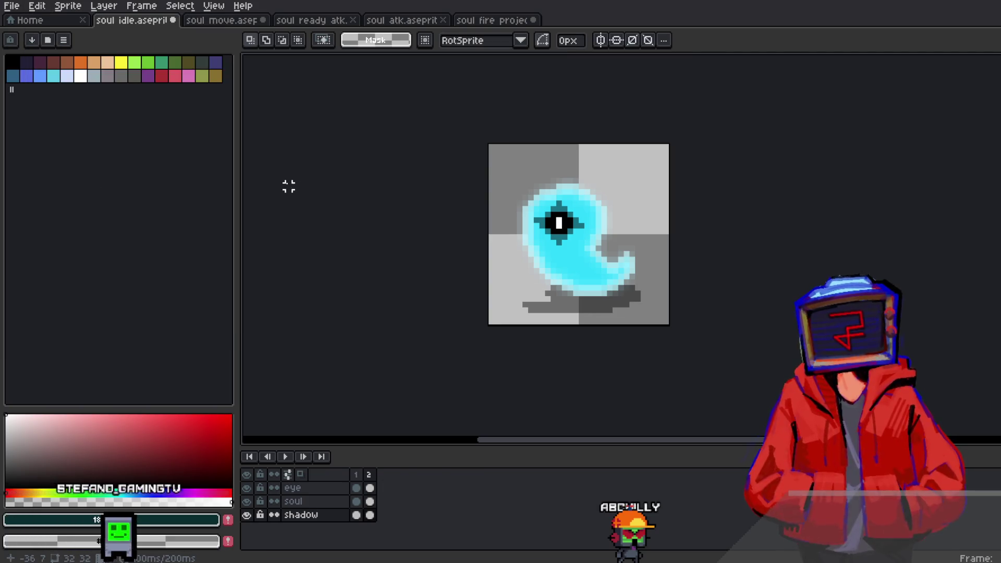
left_click(370, 514)
left_click(37, 6)
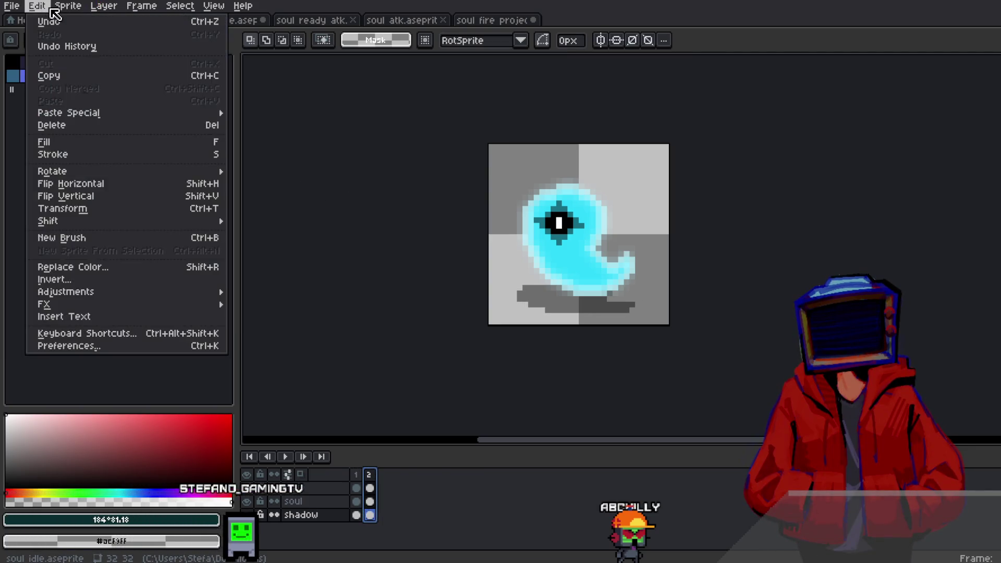
left_click(94, 183)
key("Return")
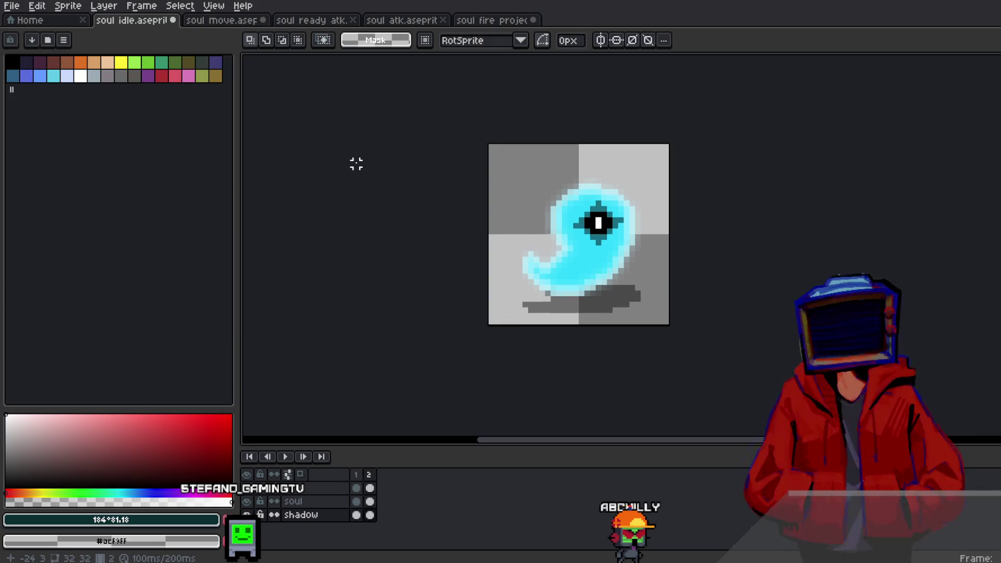
Step: Check the 32×32 Sprite Size and cancel, leaving the soul idle sprite unresized
left_click(68, 6)
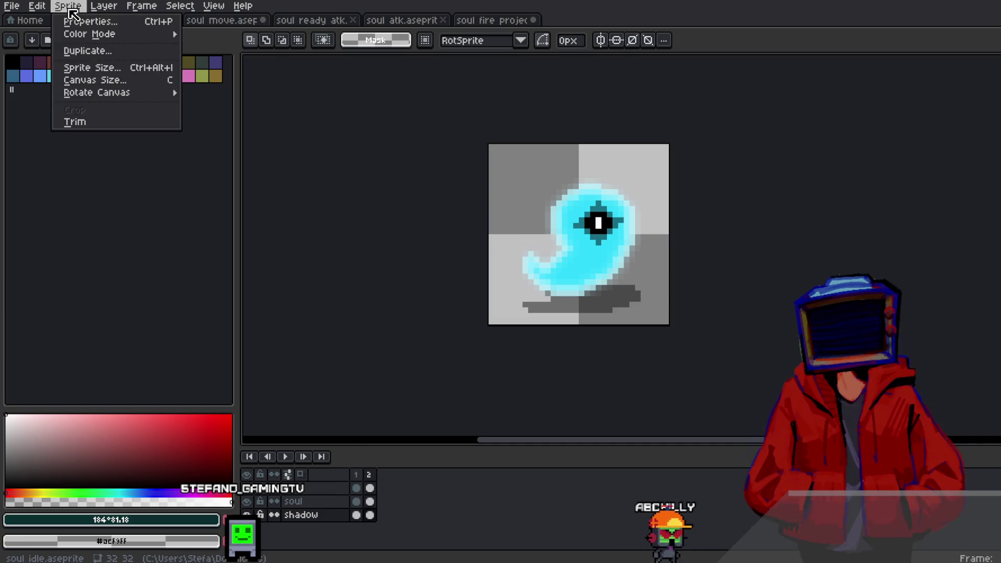
left_click(73, 66)
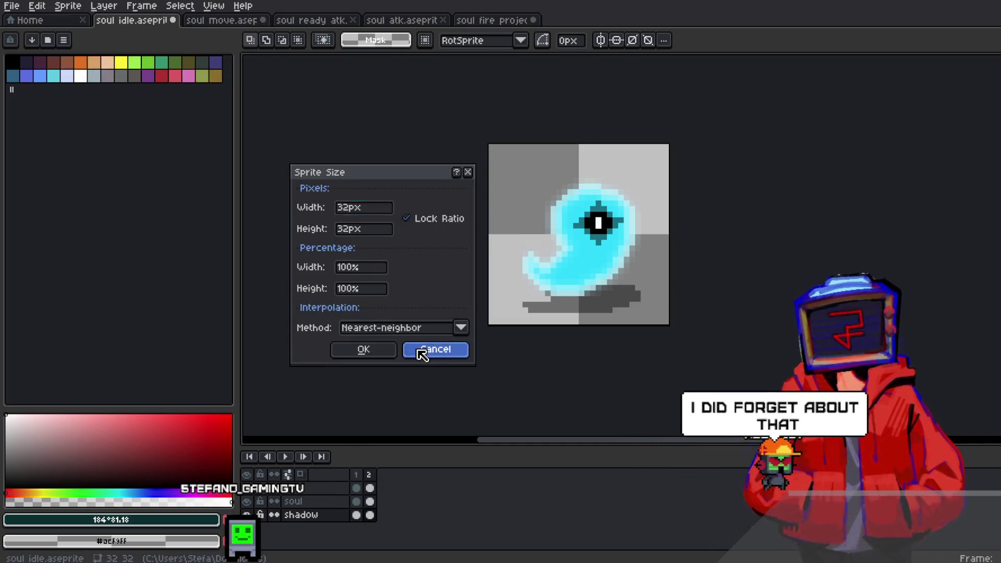
left_click(422, 351)
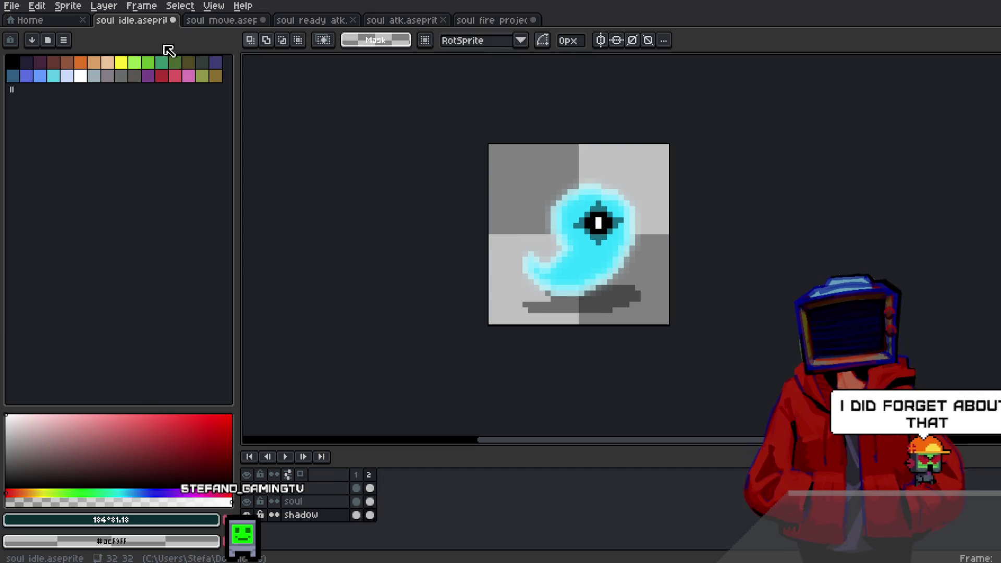
left_click(209, 20)
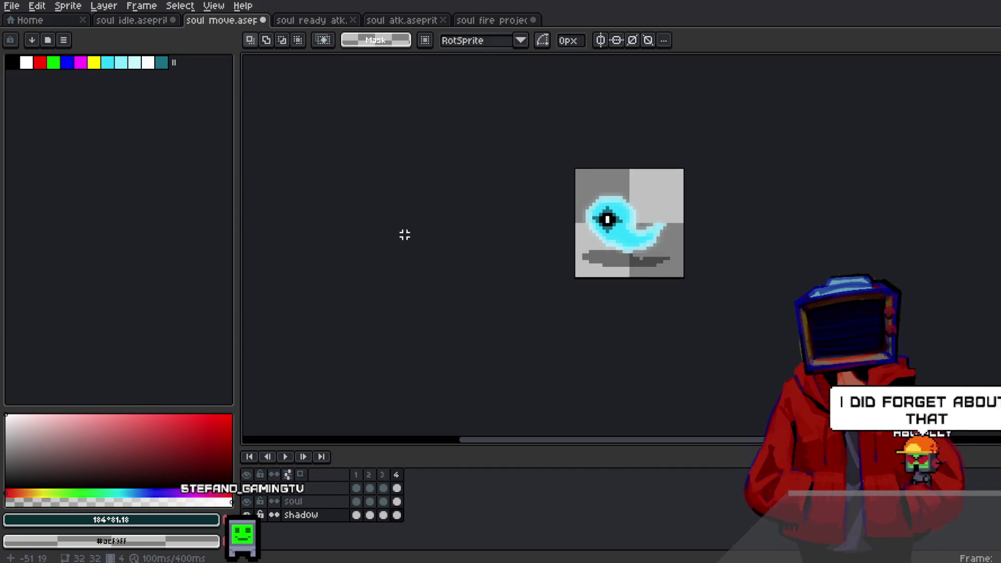
Step: Flip the soul move ghost horizontally across its eye, soul and shadow layers, then preview it
key("Home")
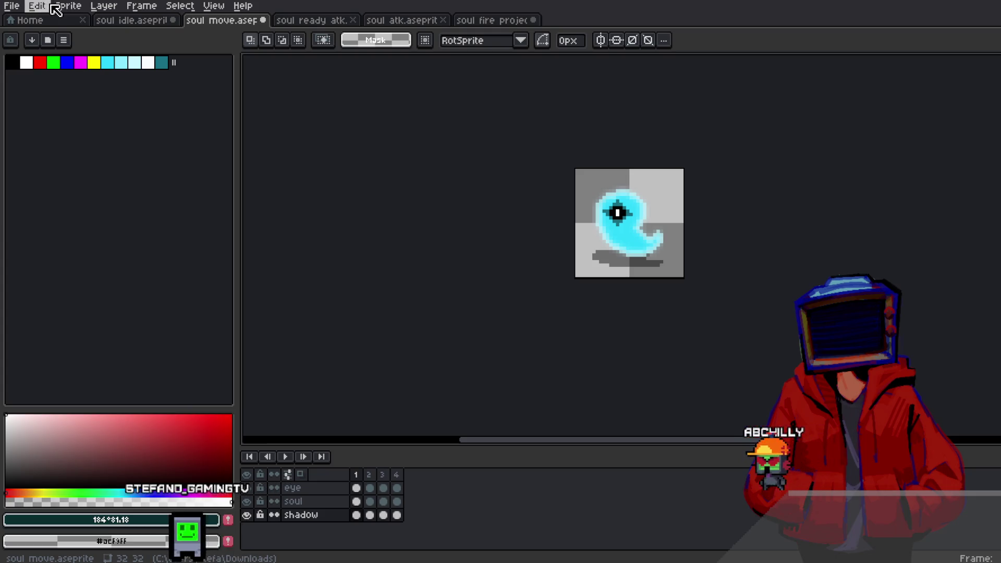
left_click(46, 6)
left_click(76, 183)
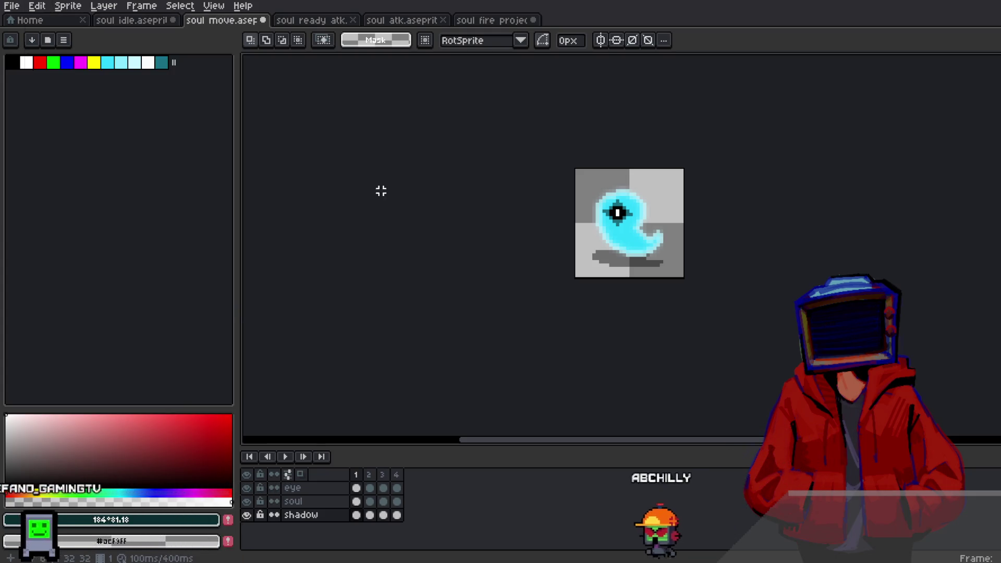
left_click_drag(304, 488, 315, 515)
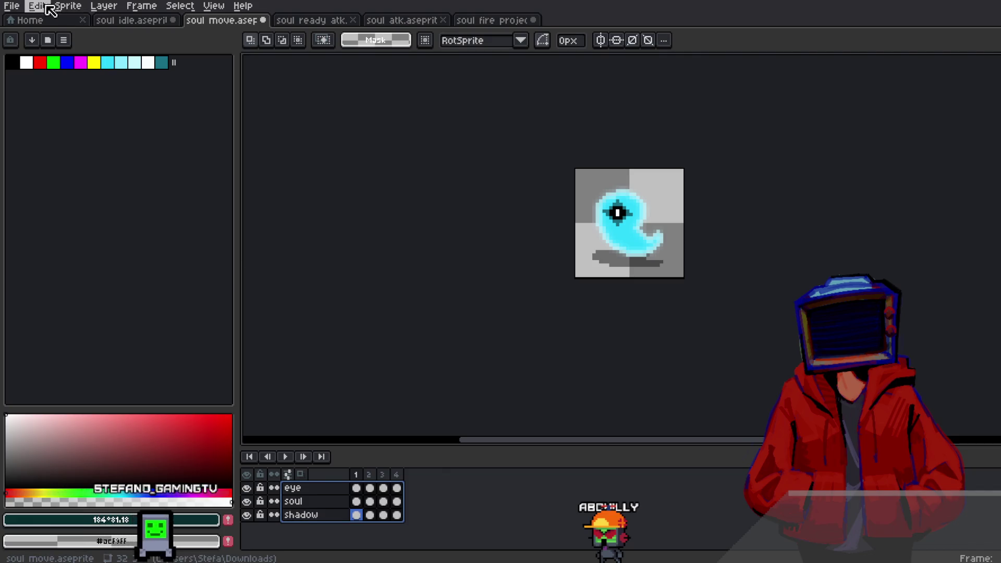
left_click(86, 187)
key("Return")
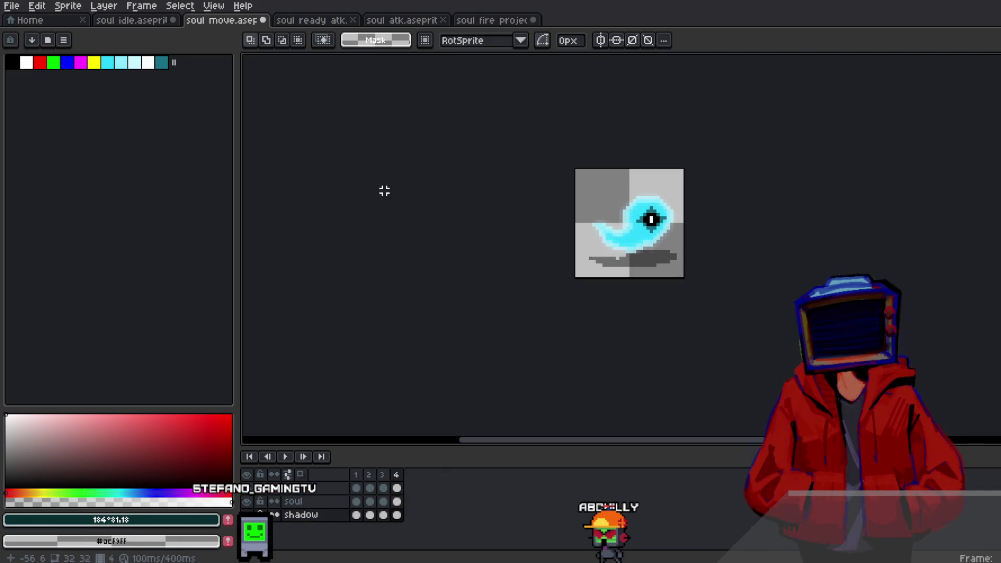
Step: Inspect the soul ready atk sprite, then close its file
left_click(301, 20)
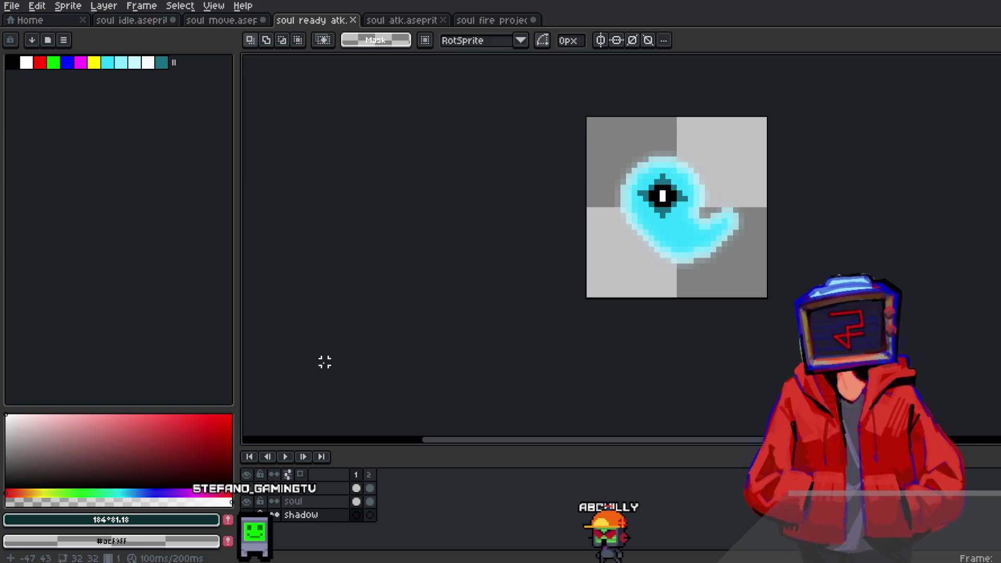
key("Right")
left_click(231, 21)
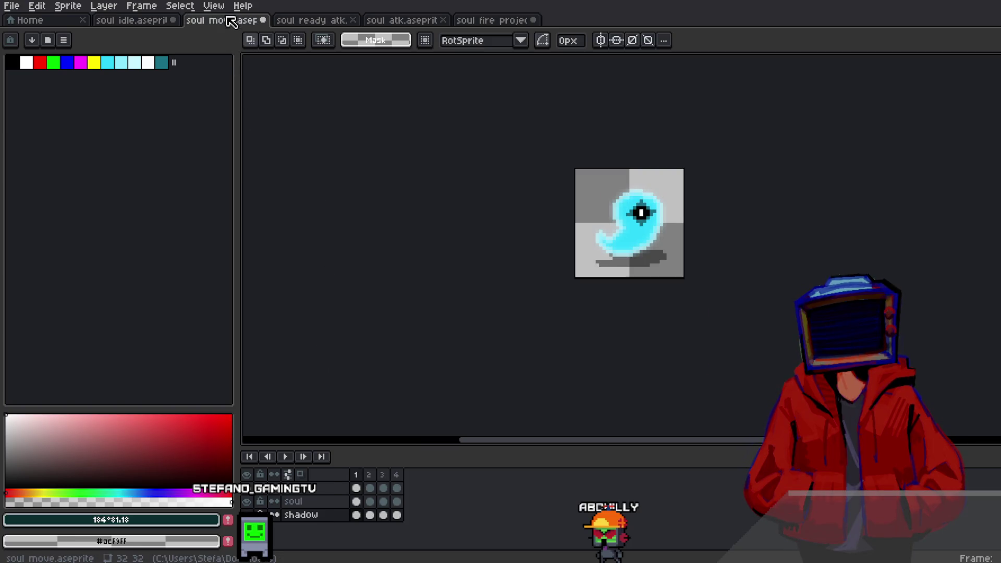
left_click(354, 20)
left_click(296, 23)
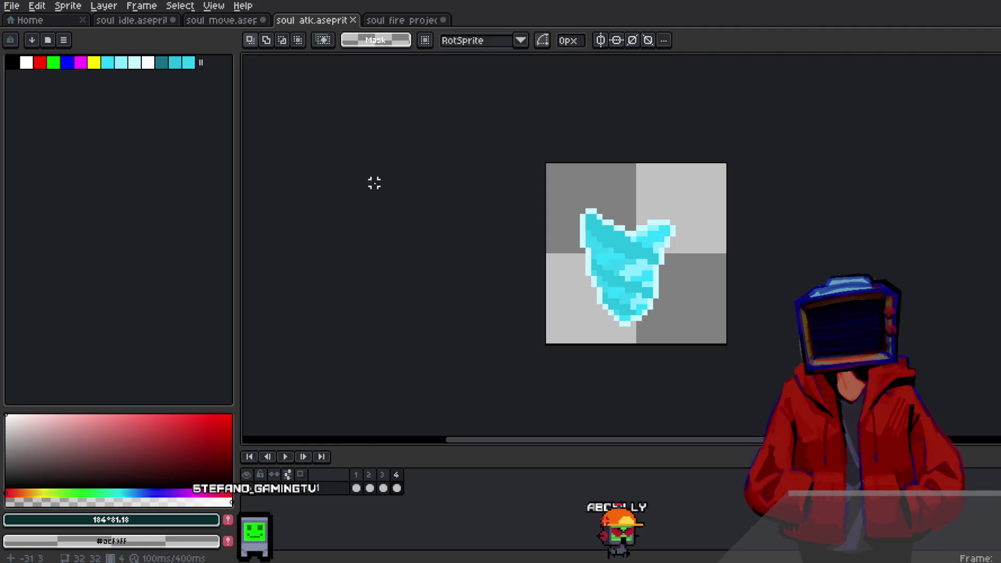
Step: Nudge the soul atk shape one pixel right with the Move Tool (V)
key("Return")
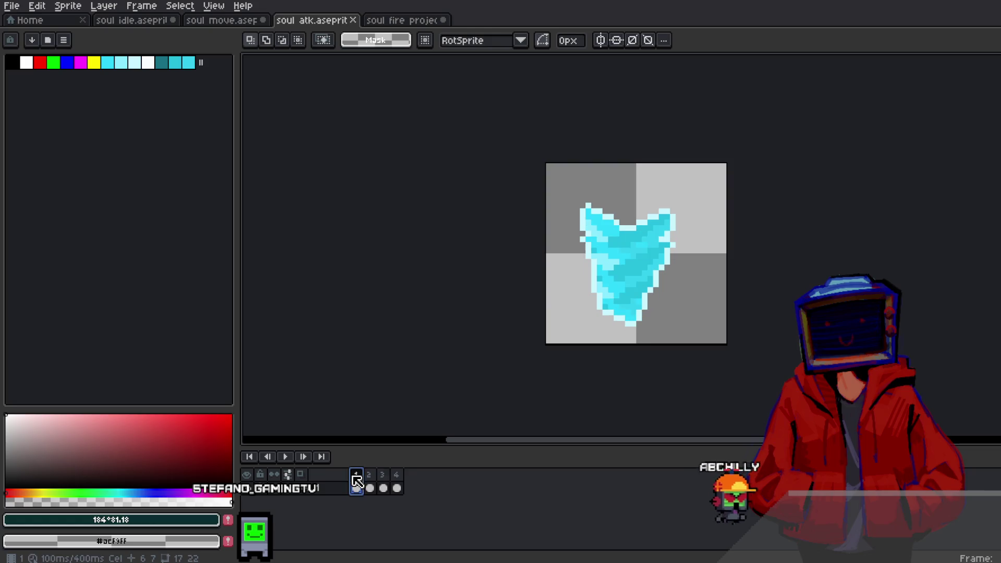
key("ctrl+a")
key("Return")
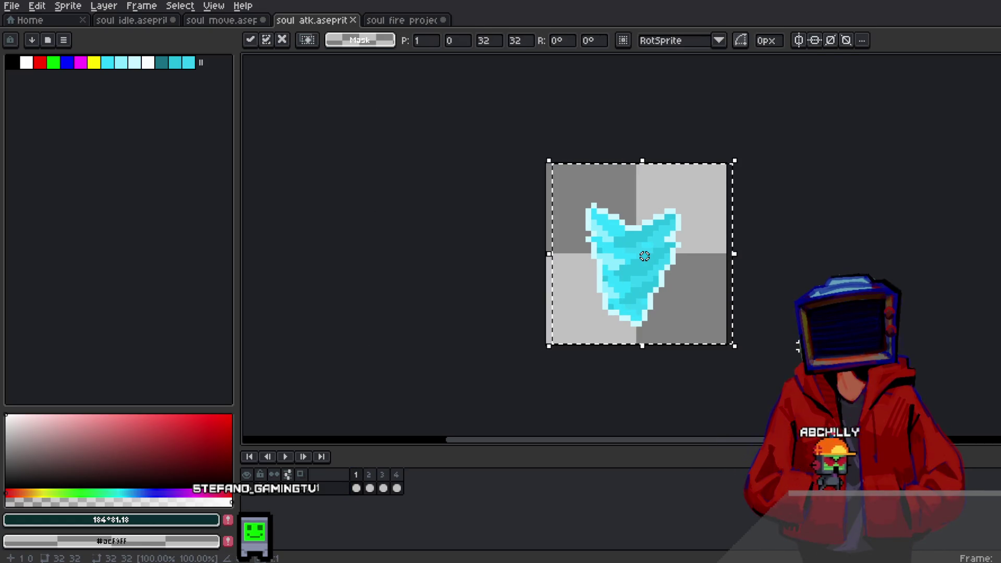
key("ctrl+d")
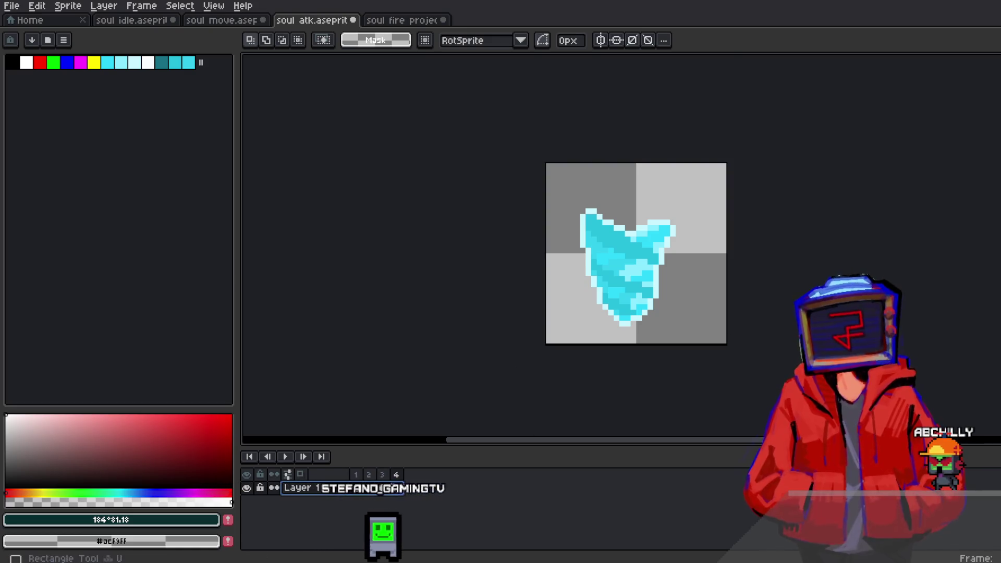
key("v")
left_click_drag(671, 273, 679, 273)
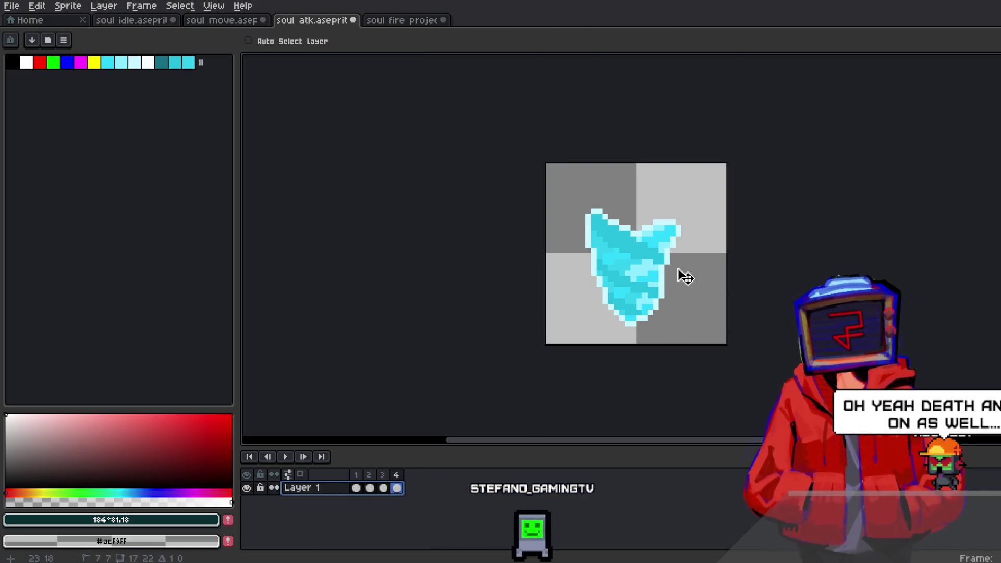
key("m")
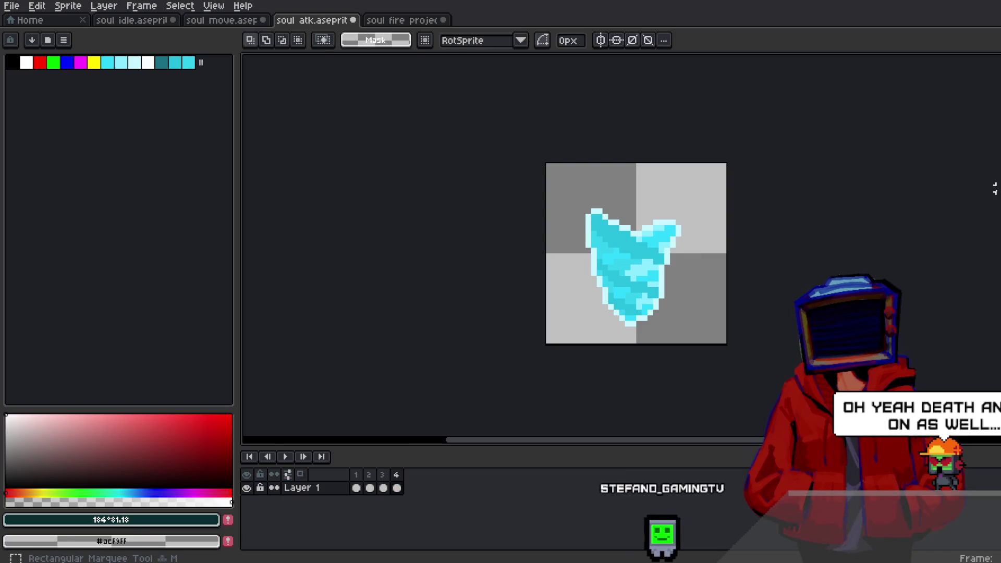
Step: Preview the shifted soul atk animation, return to frame 1, and glance at the fire projectile
key("Left")
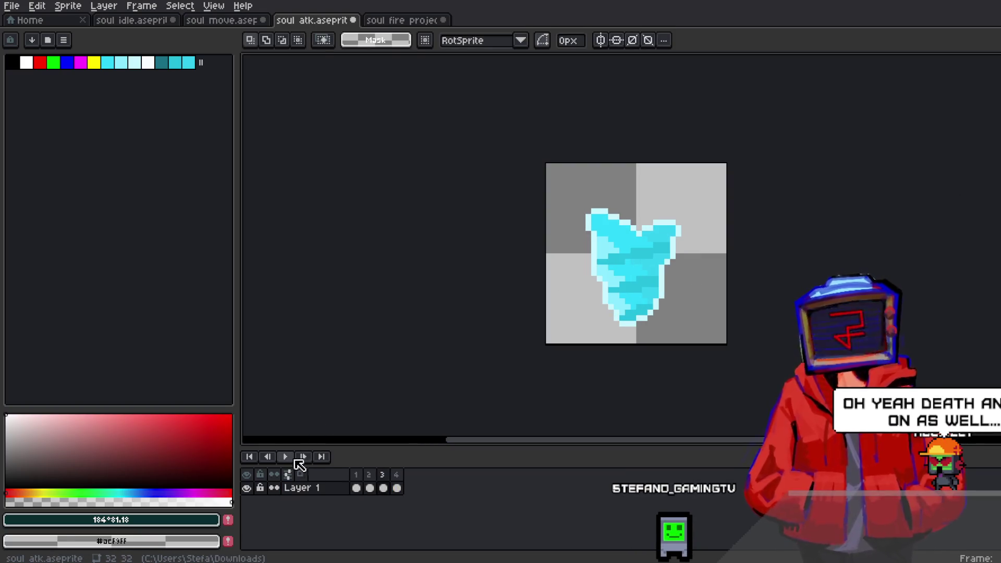
left_click(285, 457)
left_click(357, 475)
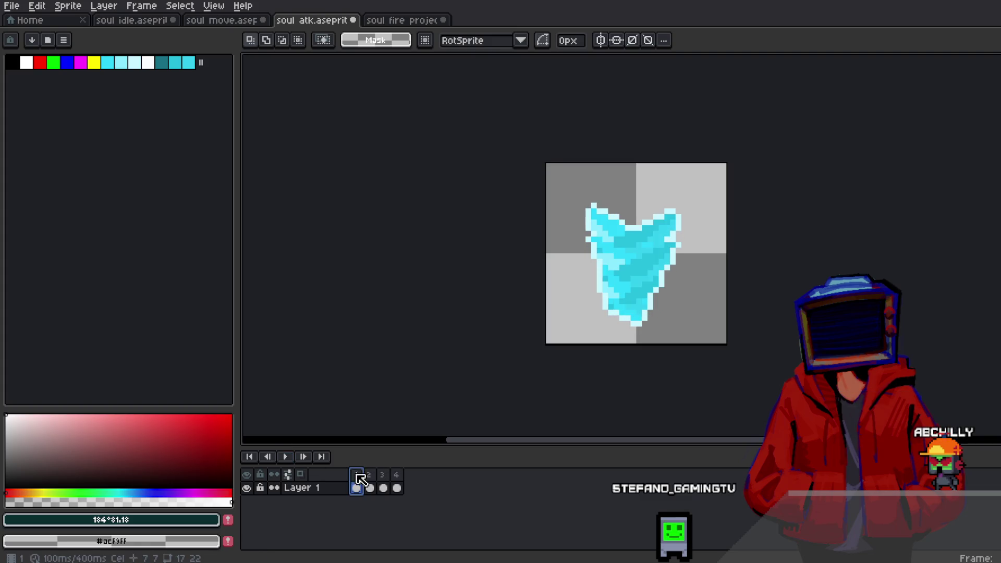
left_click(402, 19)
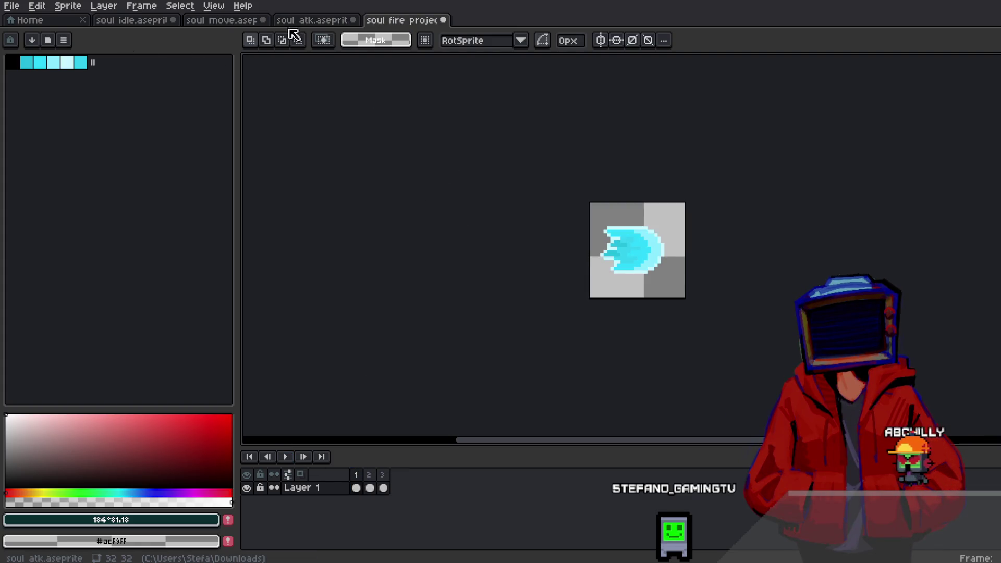
left_click(303, 21)
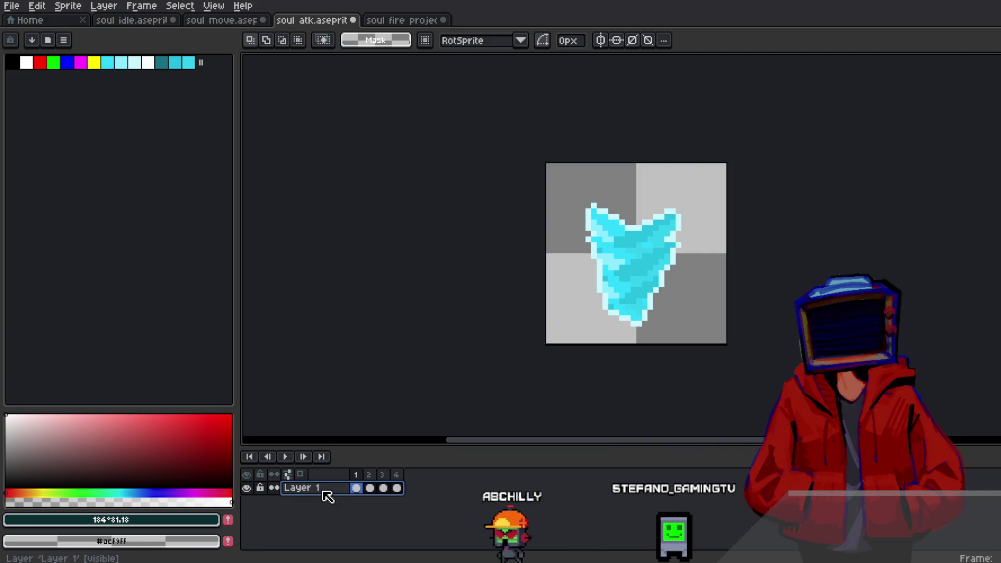
Step: Add a trial Layer 2 to the soul atk sprite and delete it again
right_click(339, 488)
mouse_move(360, 476)
left_click(458, 476)
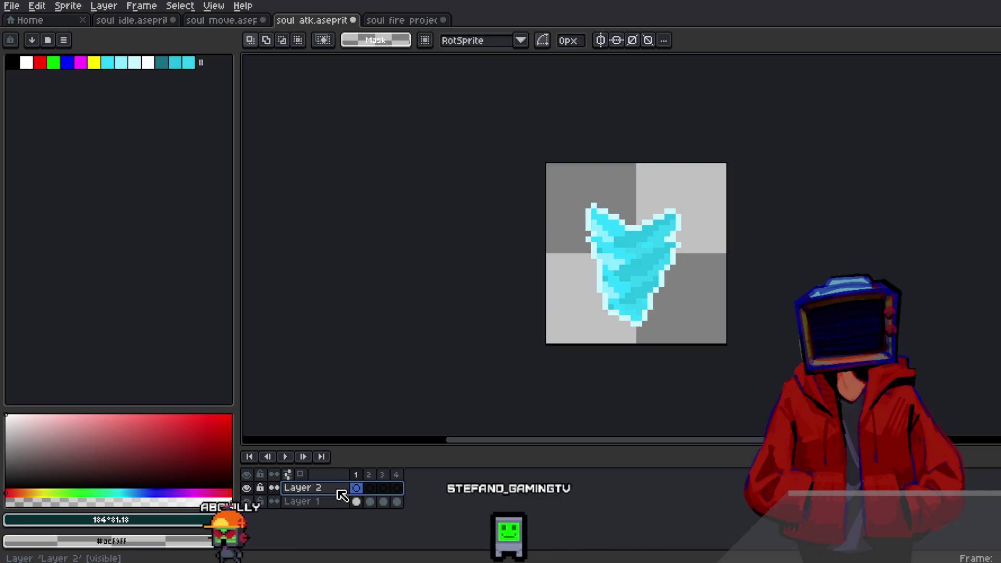
right_click(324, 493)
left_click(360, 496)
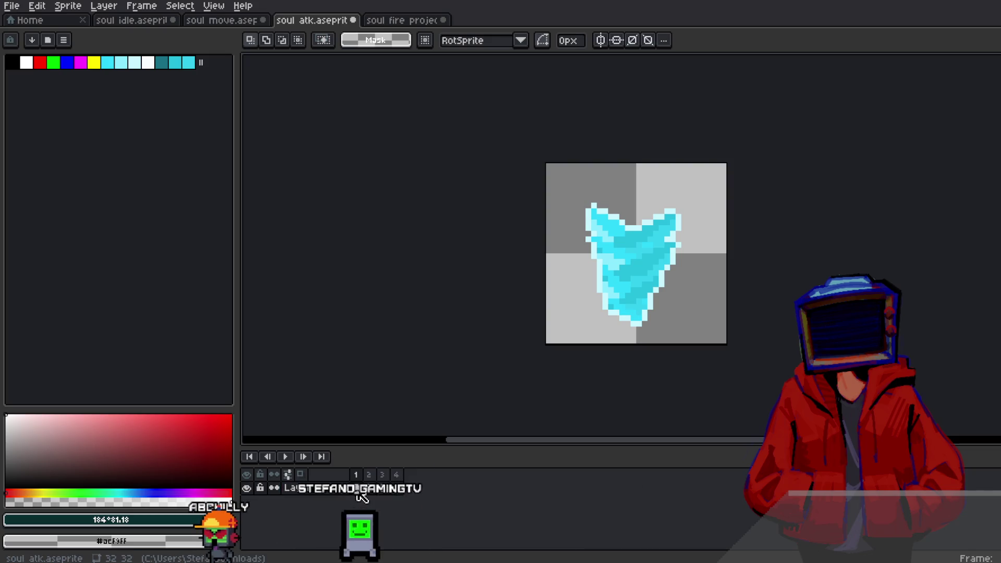
left_click(222, 21)
left_click(134, 20)
left_click(256, 21)
left_click(289, 21)
Step: Add a new Layer 2 to the soul atk sprite, move it below Layer 1, and copy Layer 1's frames into it
right_click(310, 490)
mouse_move(339, 477)
left_click(412, 477)
key("ctrl+a")
key("ctrl+d")
left_click(323, 491)
mouse_move(323, 491)
left_mouse_down()
mouse_move(325, 508)
mouse_move(440, 499)
left_mouse_up()
left_click_drag(343, 506, 397, 502)
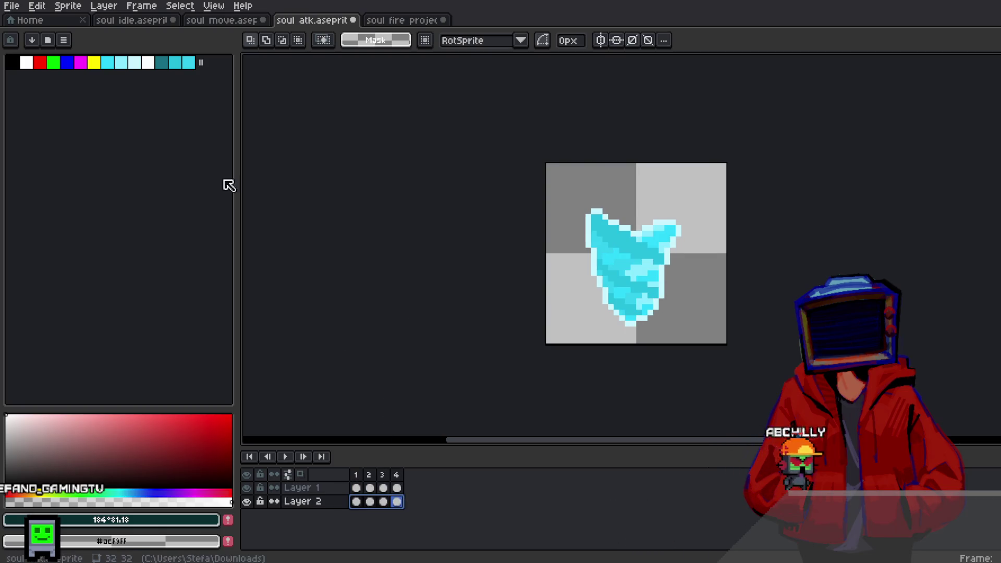
Step: Blur Layer 2 with the Convolution Matrix blur-3x3 preset and preview the glow
left_click(37, 6)
mouse_move(173, 304)
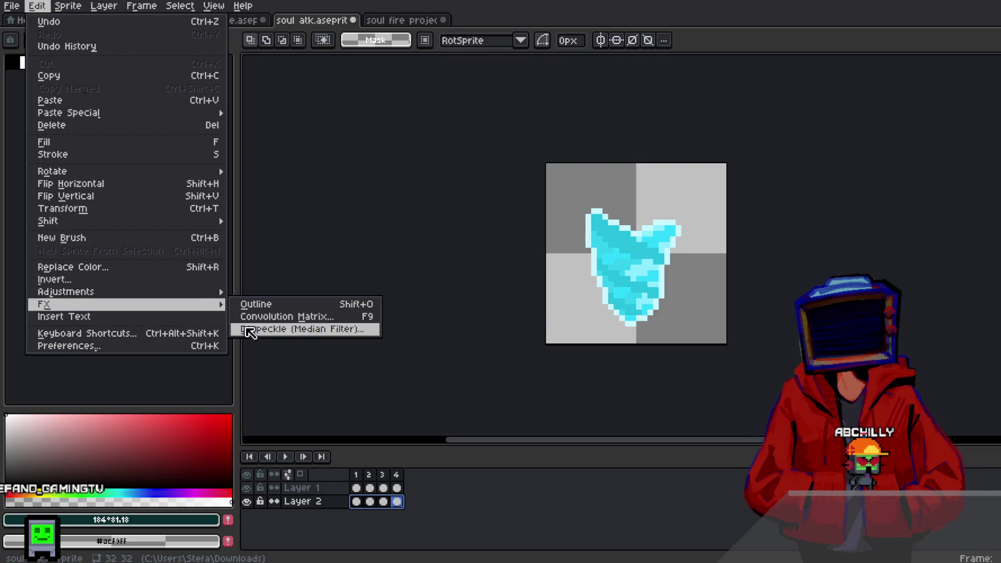
left_click(298, 316)
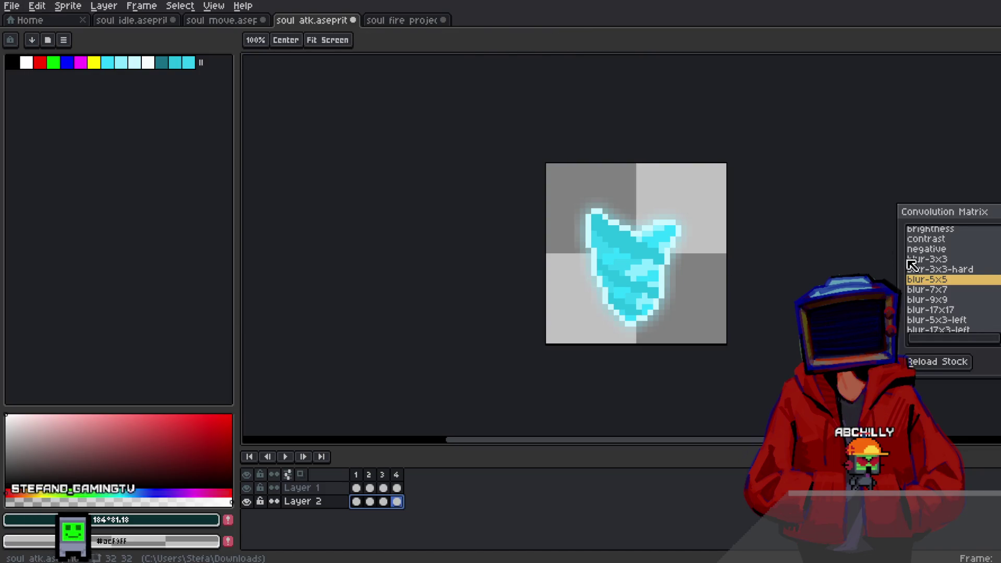
left_click(946, 264)
key("Return")
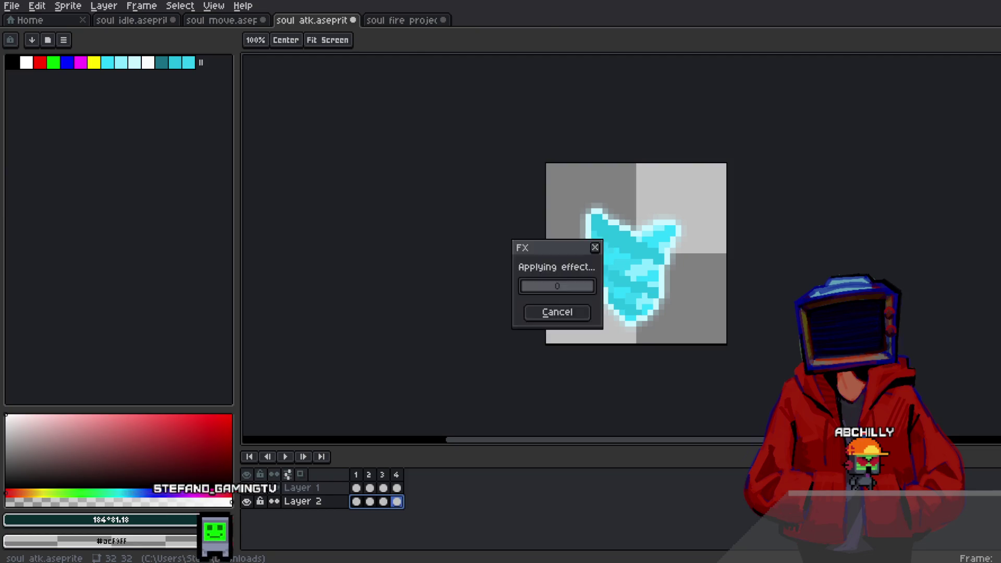
left_click(285, 457)
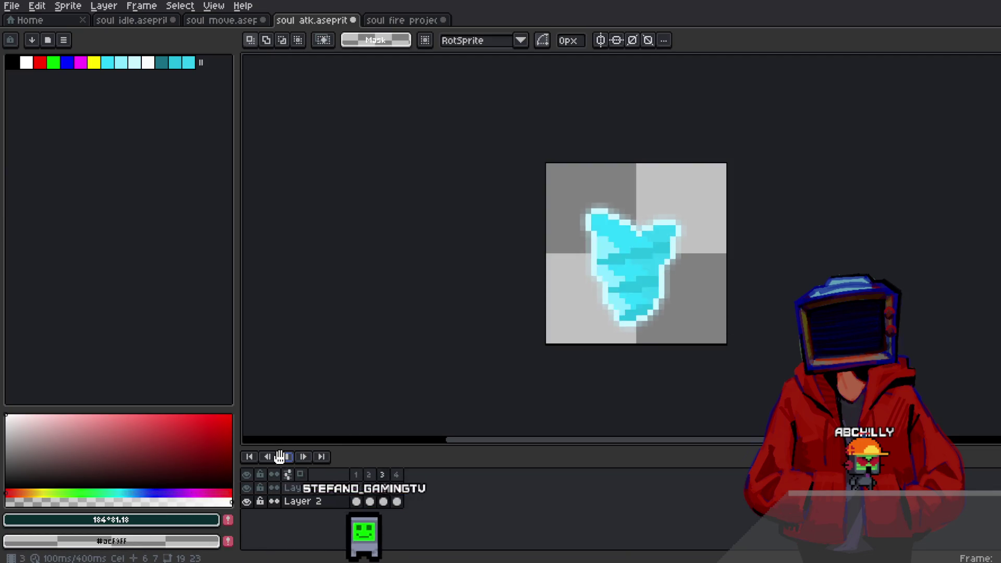
Step: Give the soul fire projectile a Layer 2 beneath Layer 1 with a Convolution Matrix blur
left_click(229, 20)
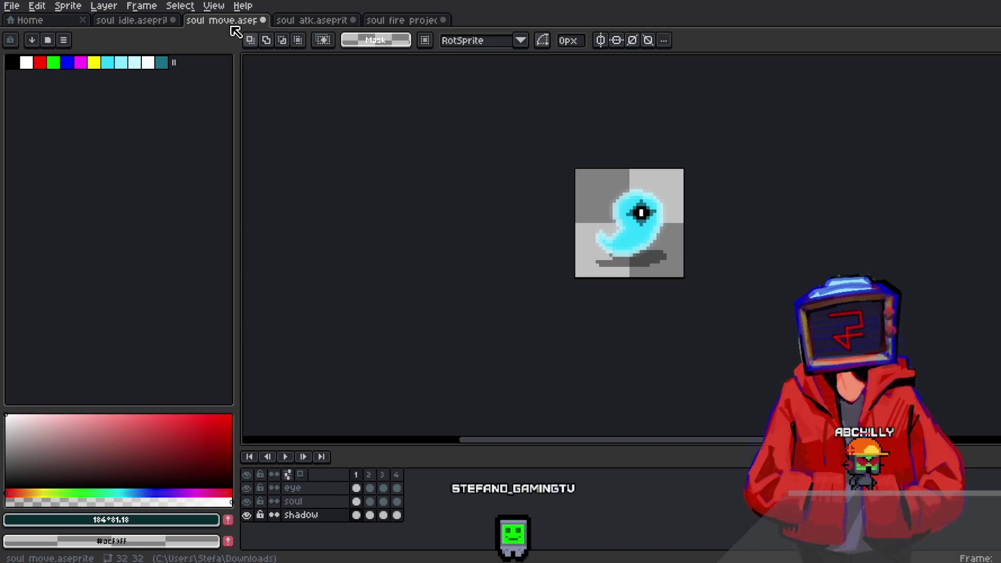
left_click(397, 21)
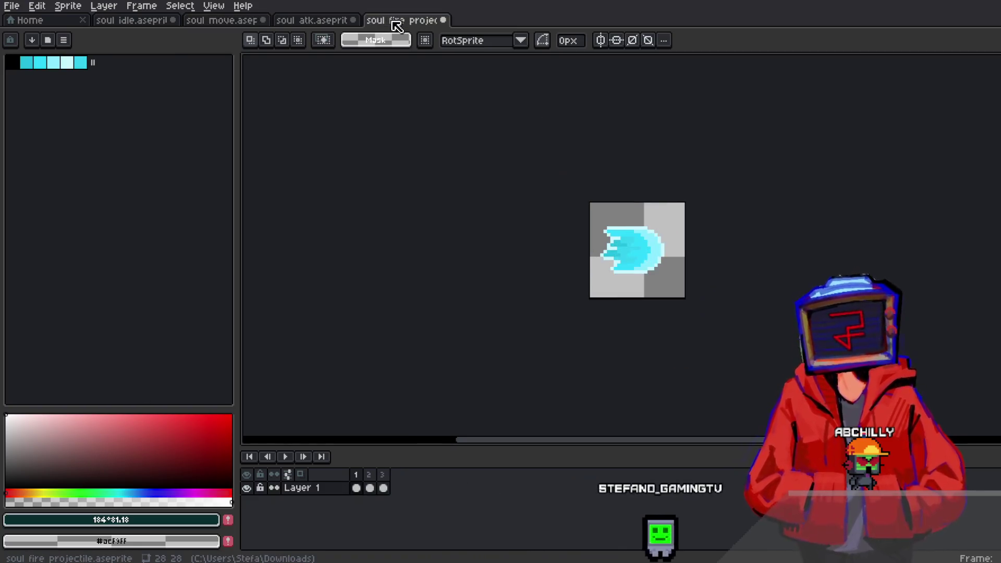
right_click(336, 492)
mouse_move(425, 476)
left_click(459, 476)
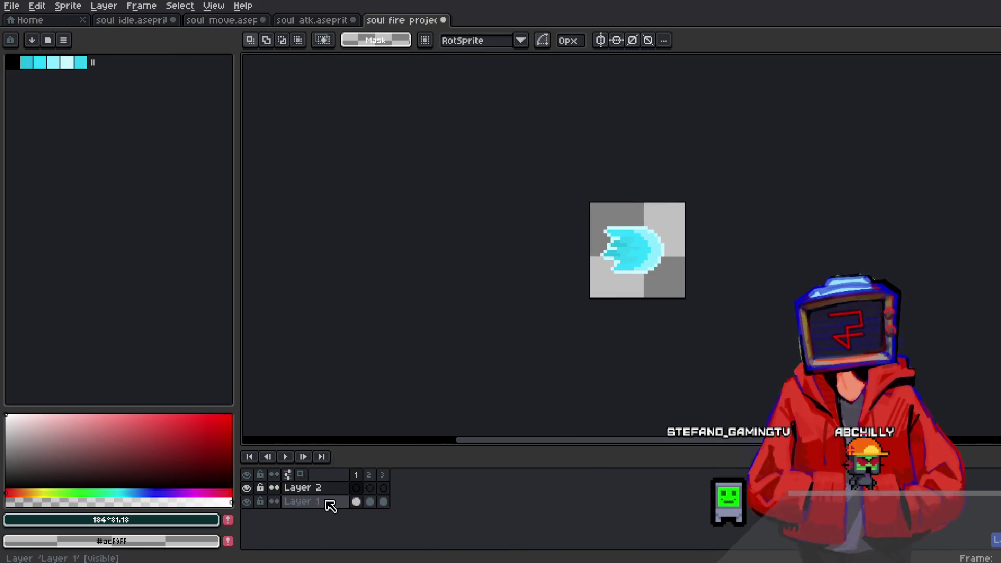
mouse_move(343, 494)
left_mouse_down()
mouse_move(336, 499)
mouse_move(356, 501)
left_mouse_up()
left_click(357, 487)
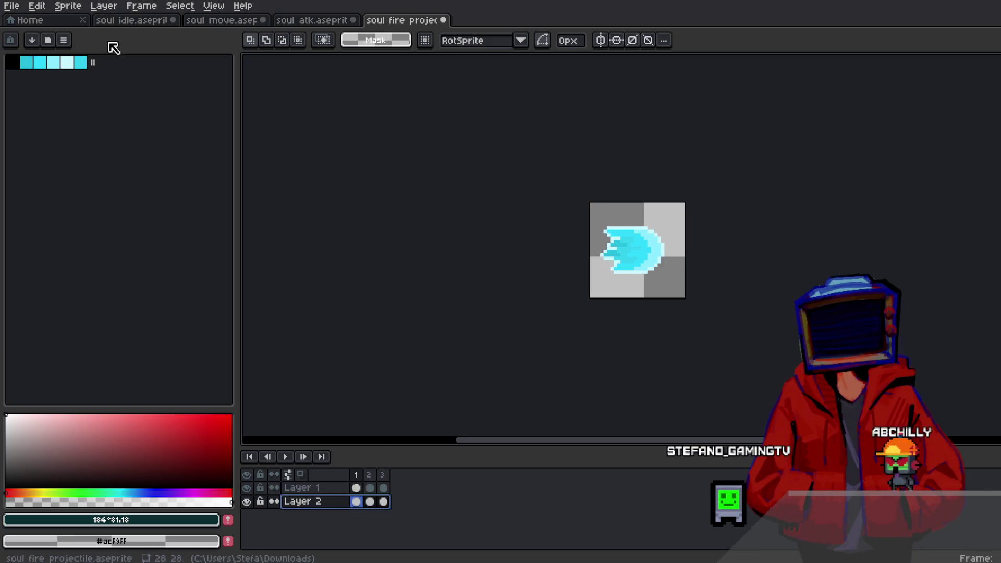
left_click(36, 6)
mouse_move(85, 305)
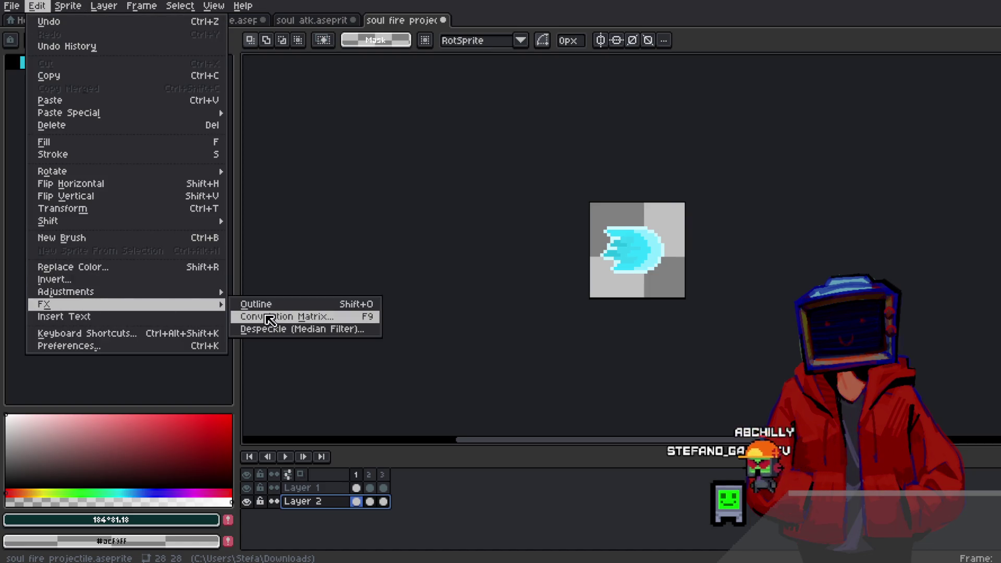
left_click(324, 317)
key("Return")
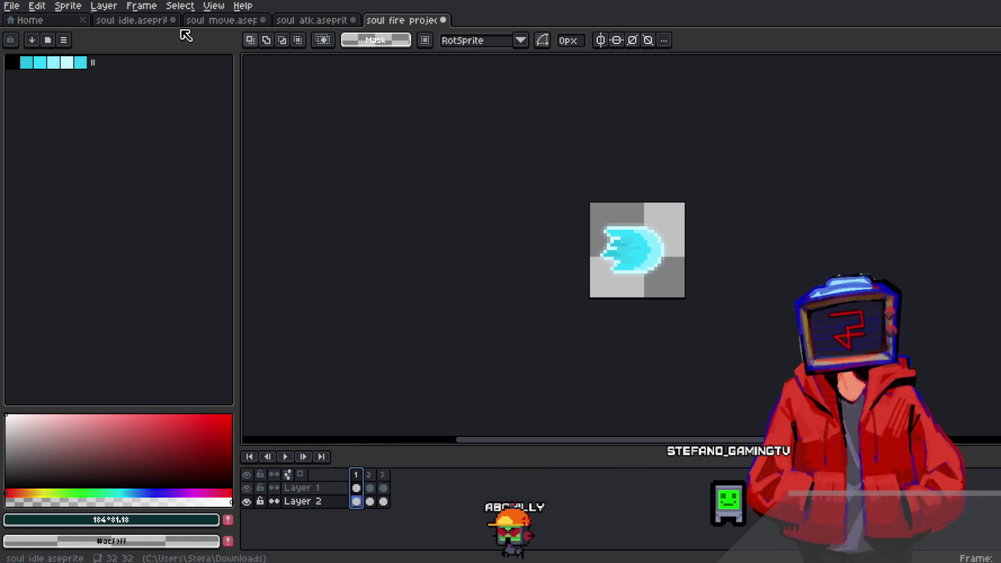
left_click(115, 22)
Step: Export the soul idle animation as soul idle.png, agreeing to split it into two files
left_click(17, 8)
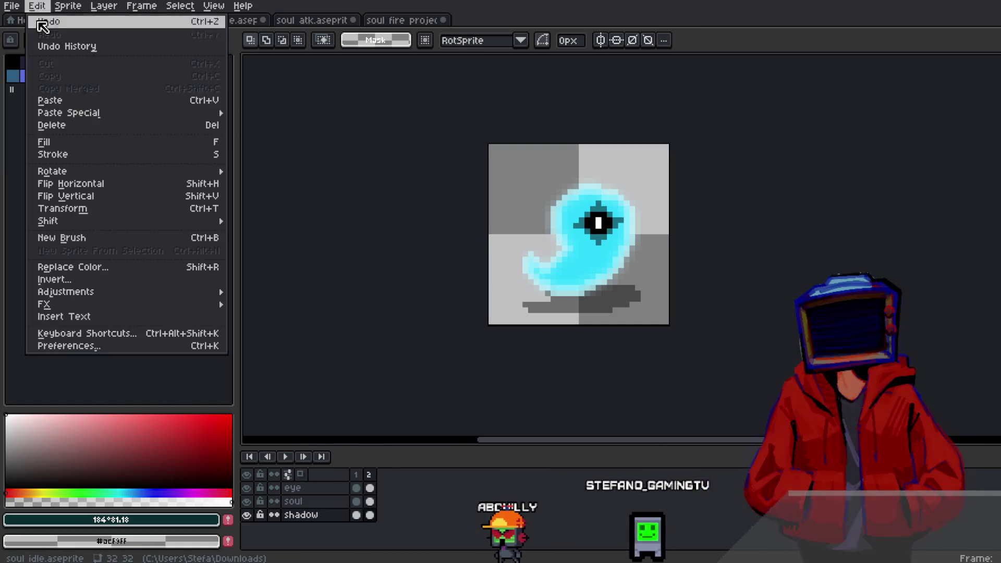
mouse_move(32, 117)
left_click(167, 118)
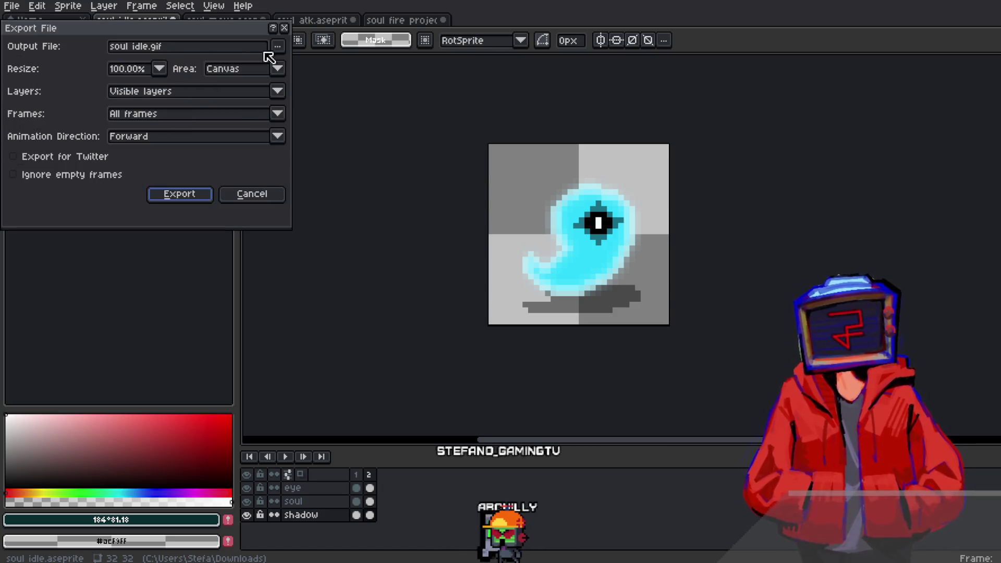
left_click(277, 47)
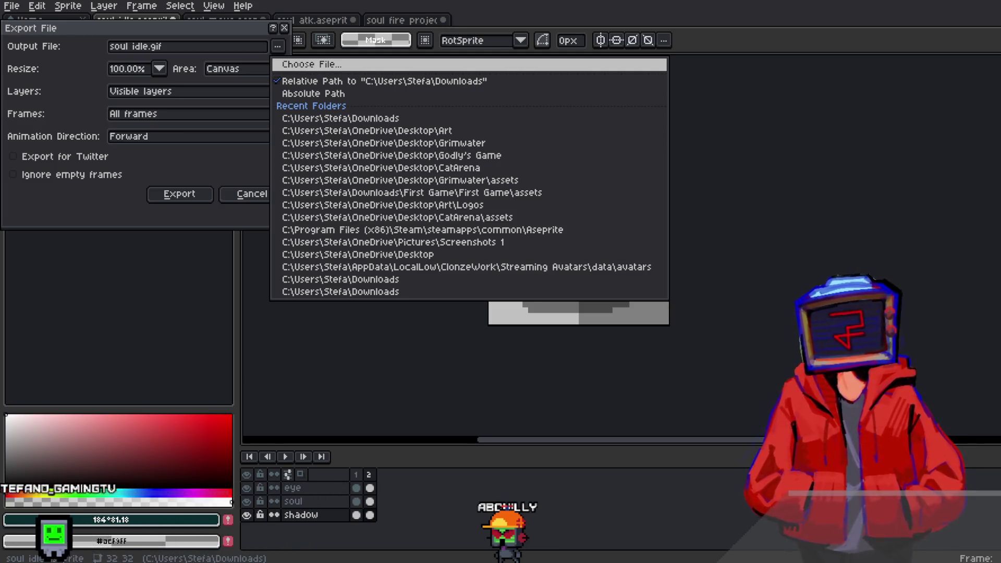
left_click(179, 194)
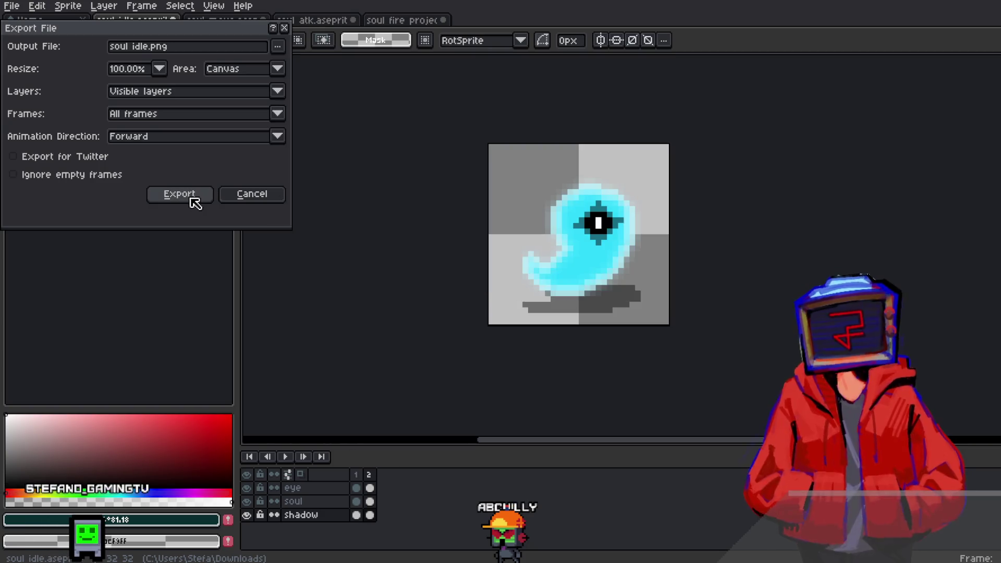
left_click(179, 194)
left_click(519, 319)
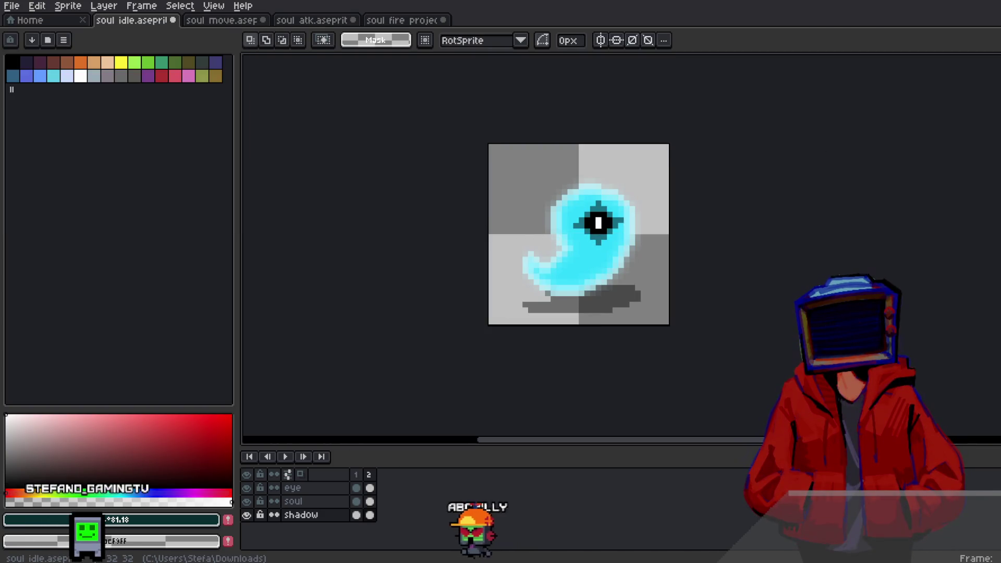
key("alt+Tab")
Step: Duplicate the Skeleton object, then delete the resulting Skeleton2 copy
scroll(637, 251, "up", 2)
scroll(496, 268, "left", 6)
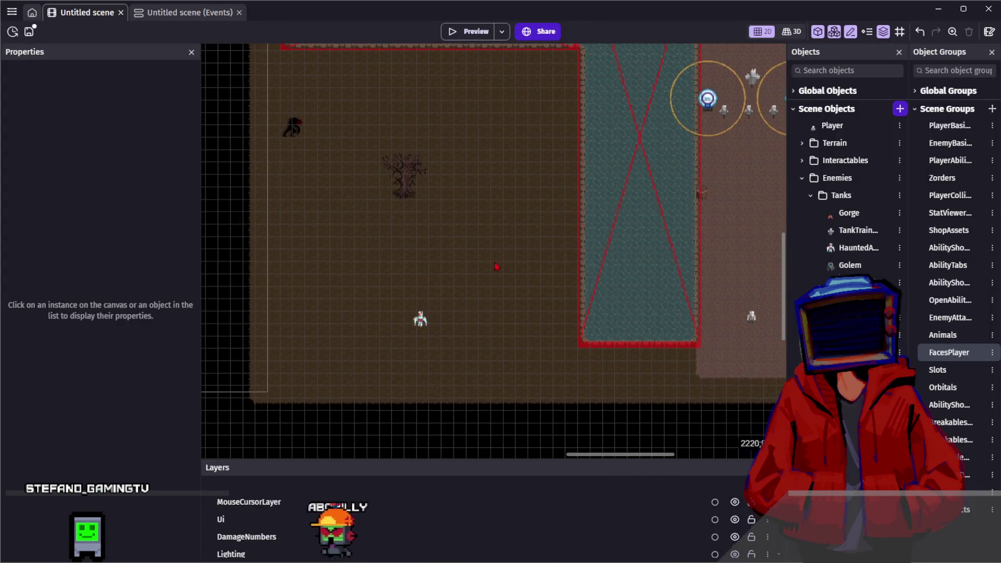
scroll(446, 280, "up", 3)
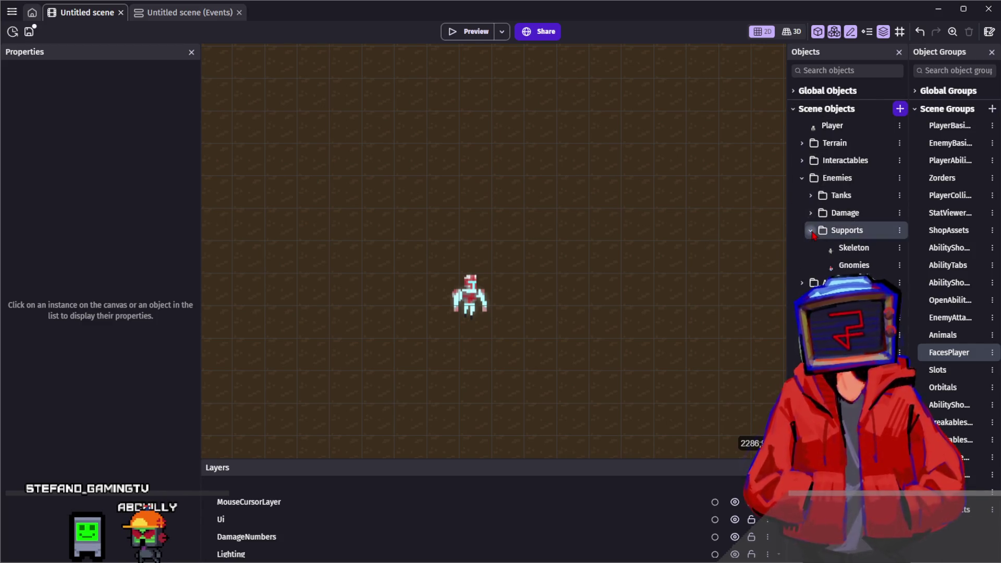
left_click(854, 248)
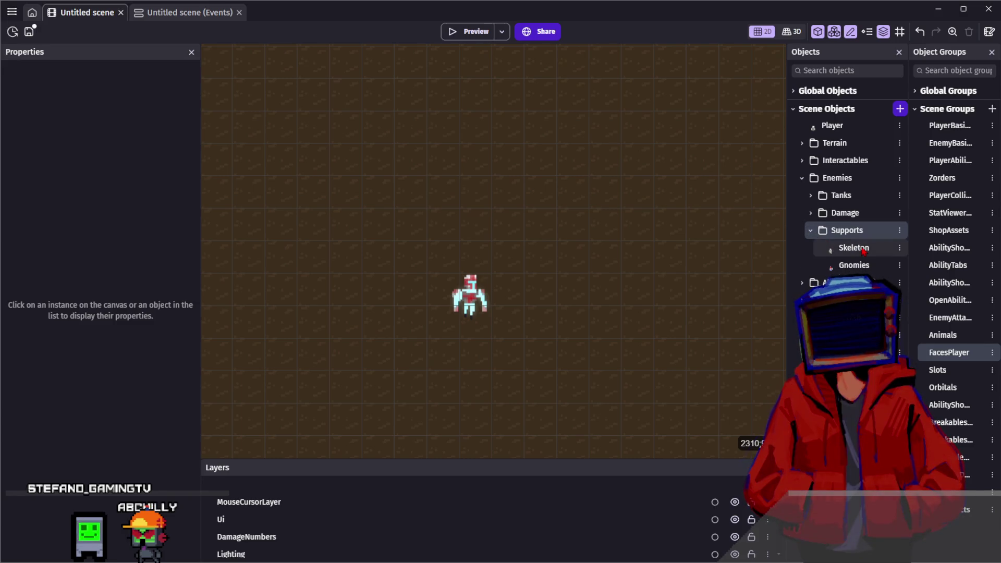
key("ctrl+d")
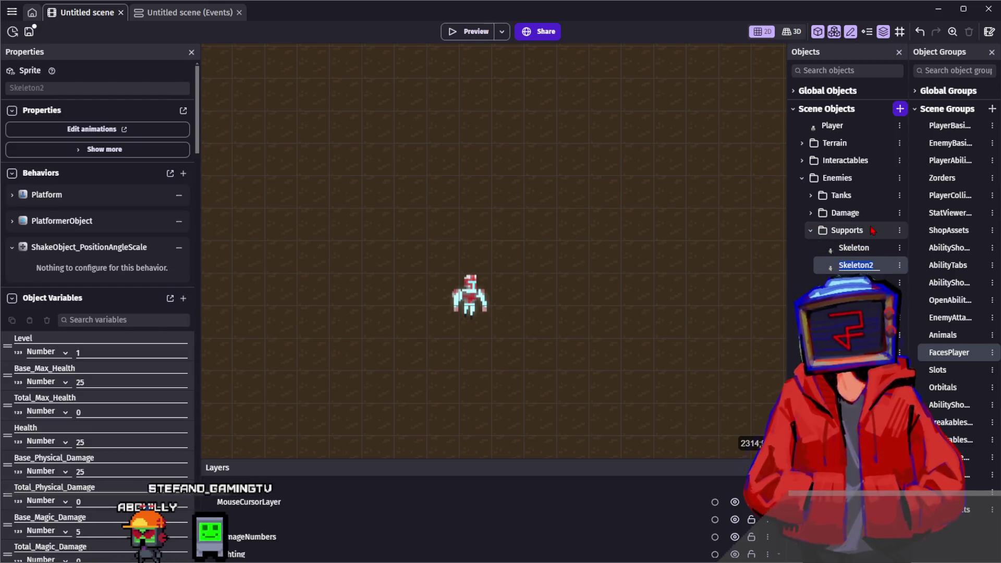
key("Return")
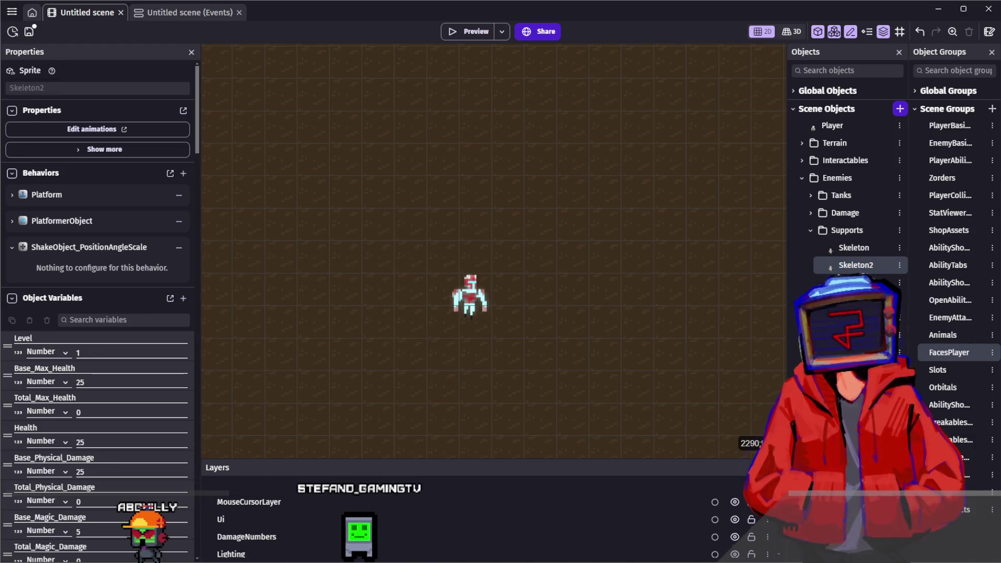
key("Delete")
key("Return")
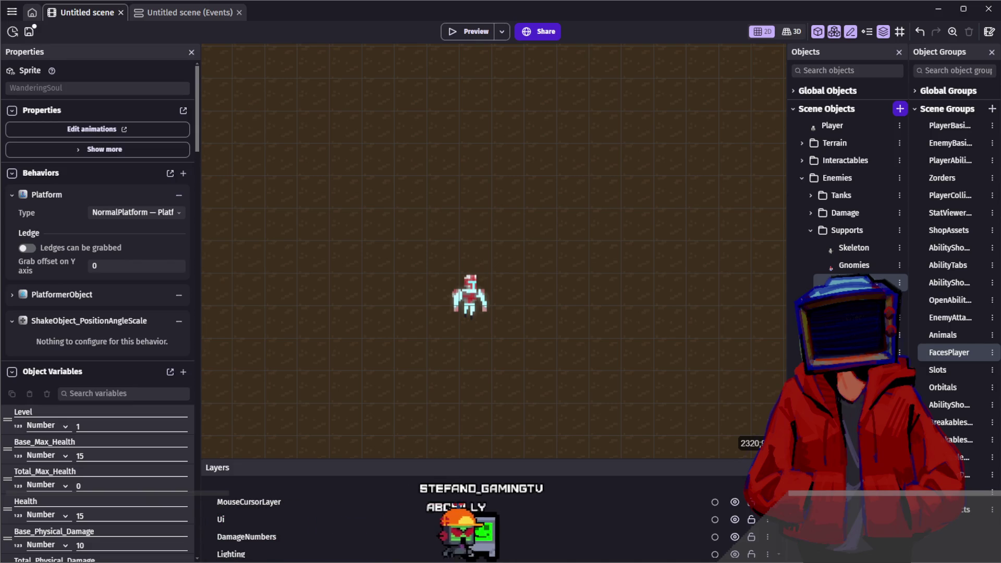
Step: Delete WanderingSoul's old Idle frames and set the Idle preview to 2 FPS
double_click(469, 294)
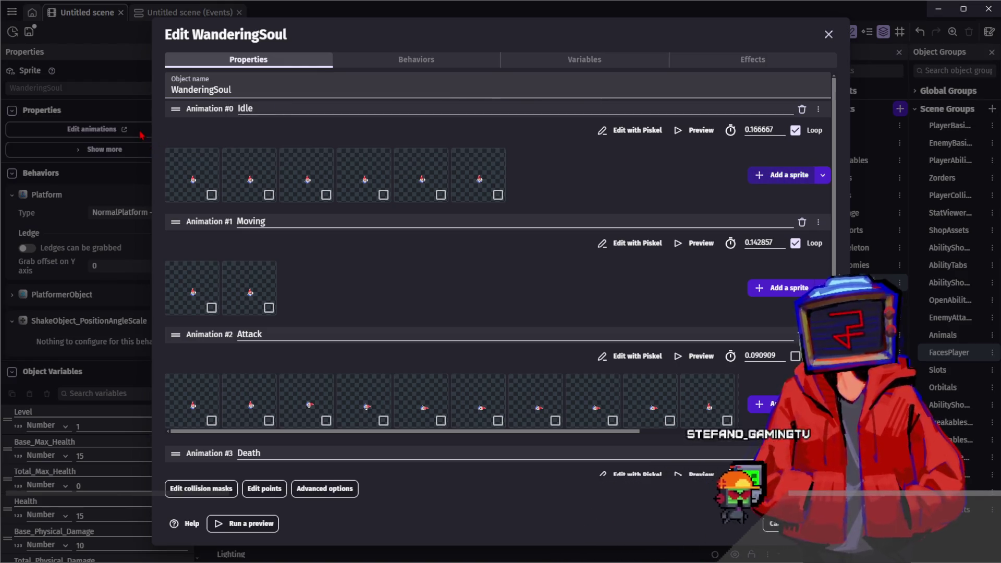
left_click(197, 183)
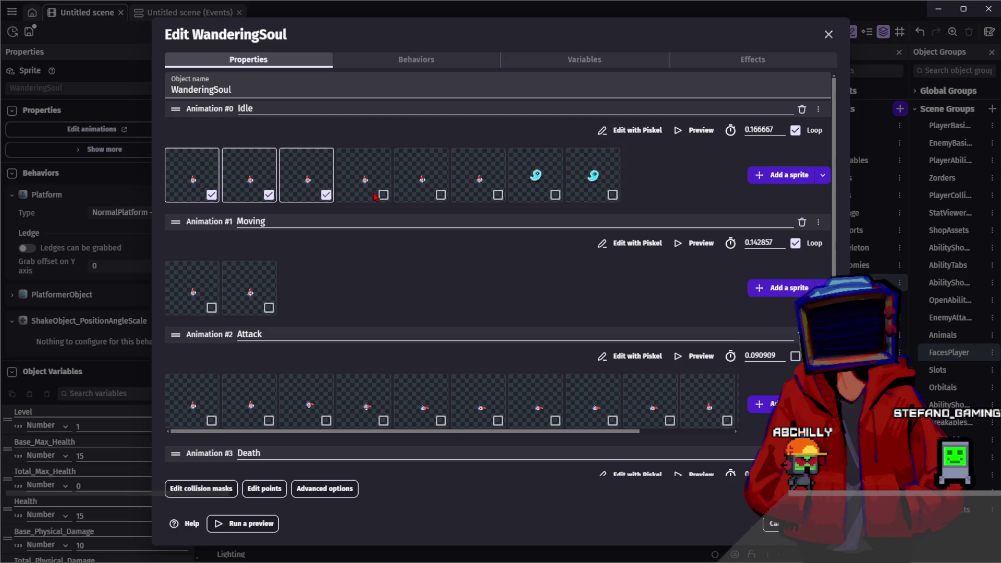
key("Delete")
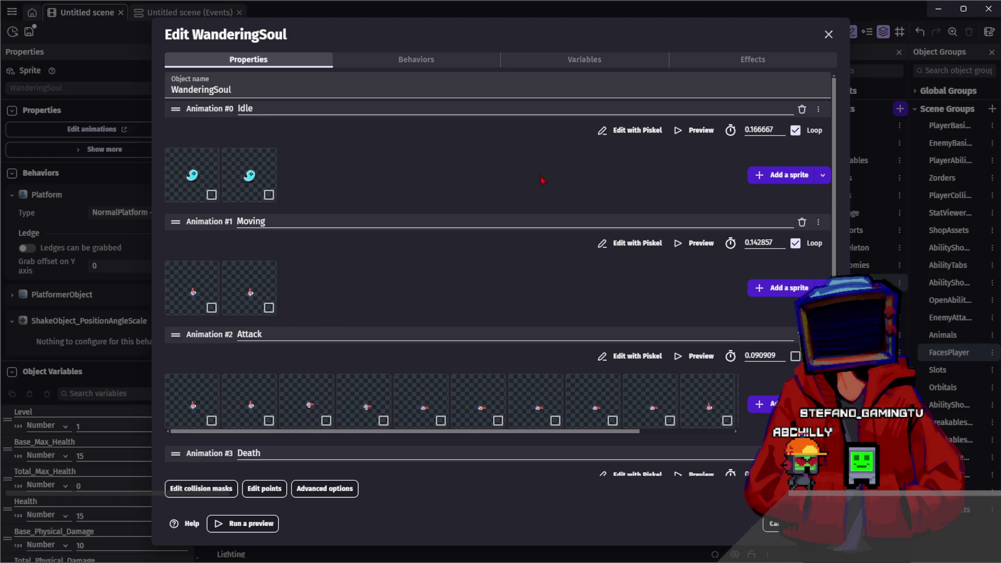
left_click(696, 130)
left_click(203, 490)
key("BackSpace")
type("2")
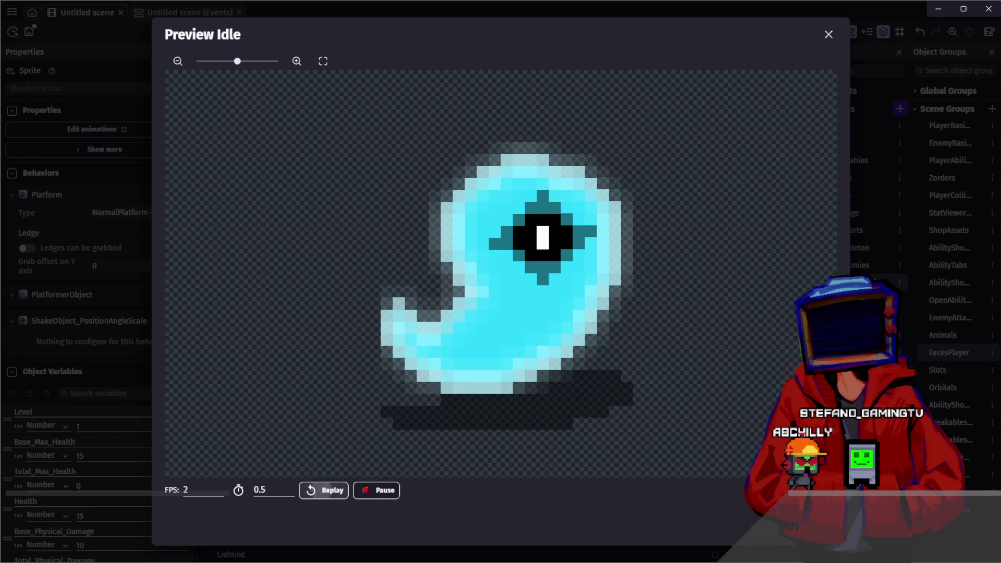
key("Escape")
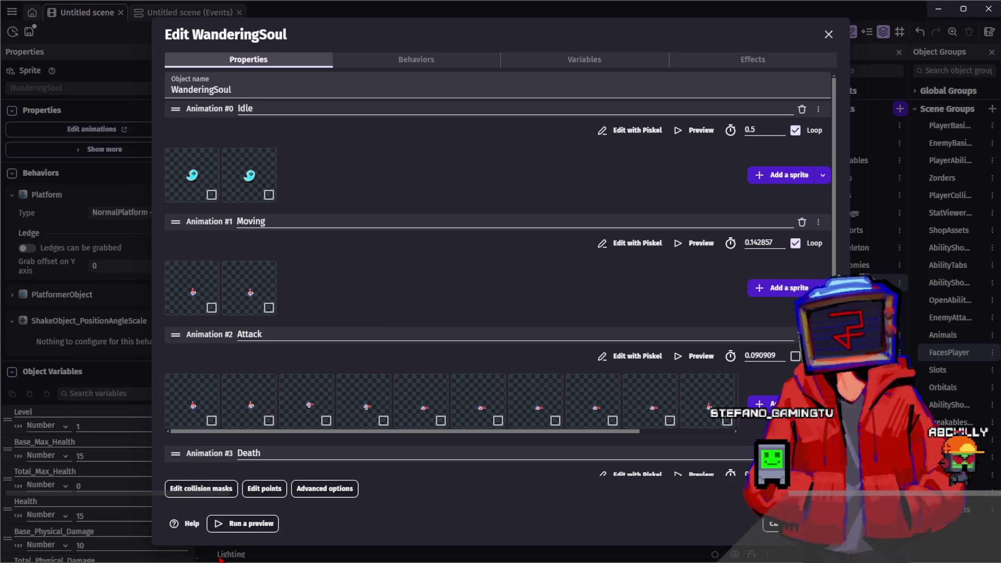
key("alt+Tab")
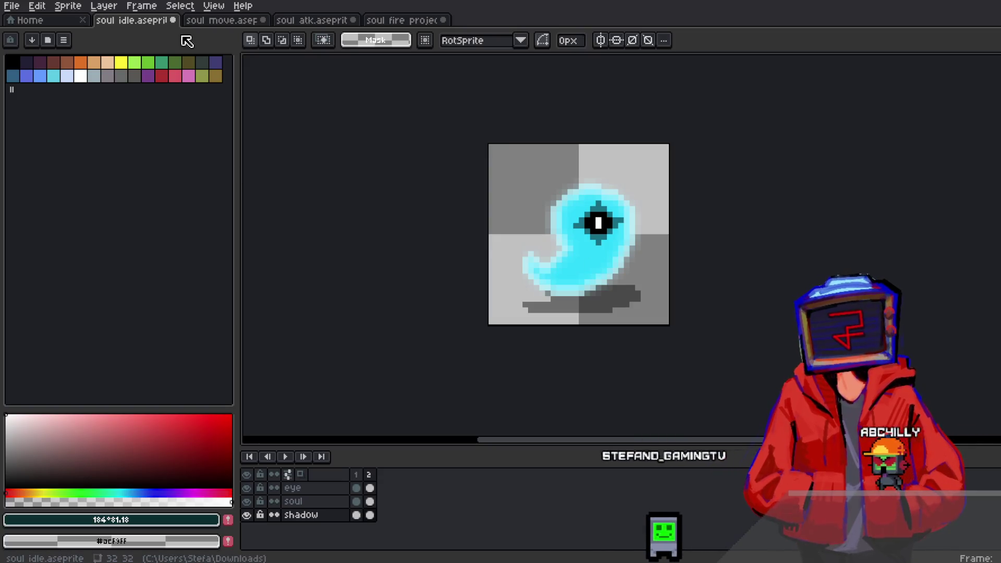
Step: Export the soul move sprite from Aseprite as soul move.gif and return to GDevelop
left_click(16, 7)
mouse_move(52, 117)
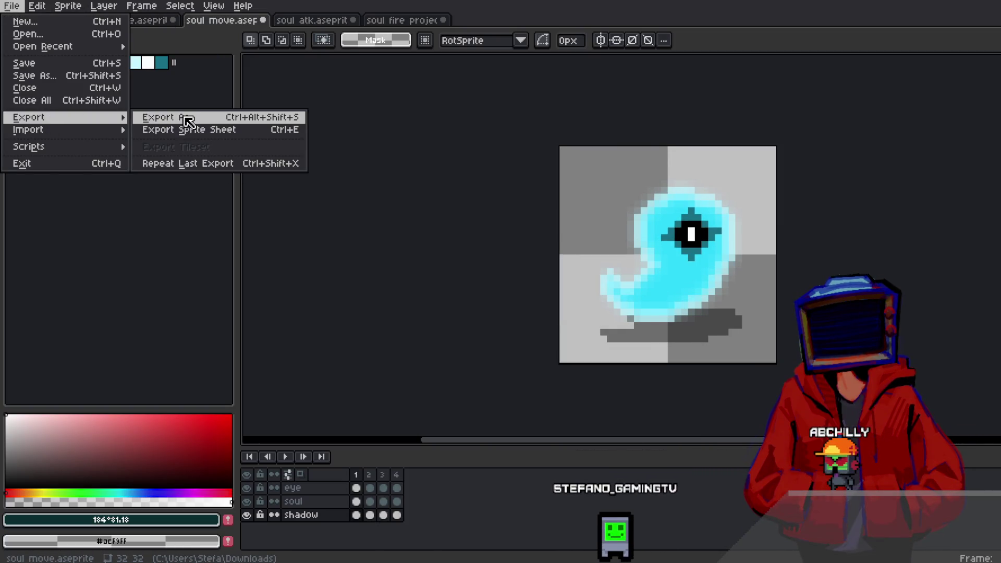
left_click(187, 120)
left_click(279, 47)
left_click(279, 47)
left_click(279, 48)
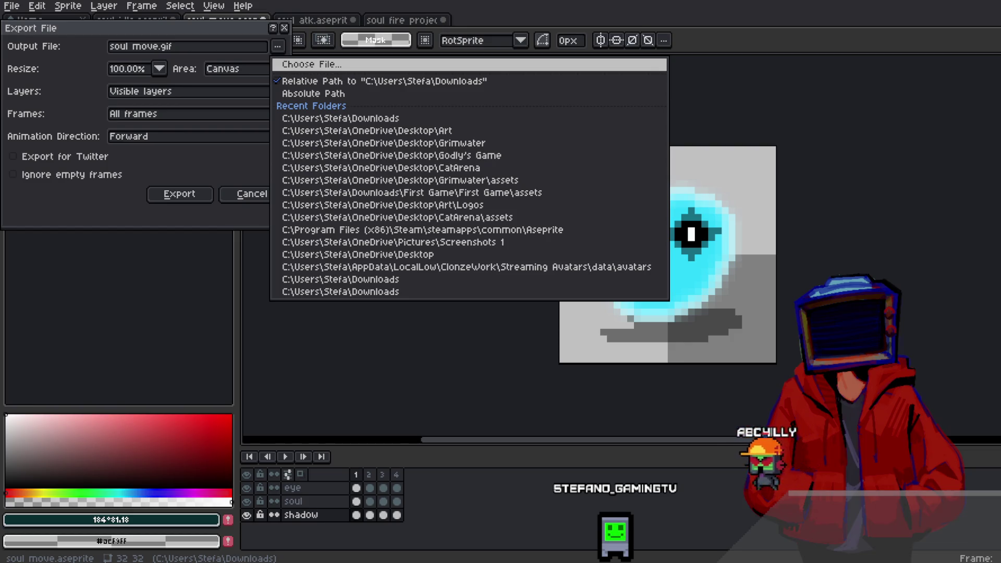
left_click(179, 194)
left_click(547, 330)
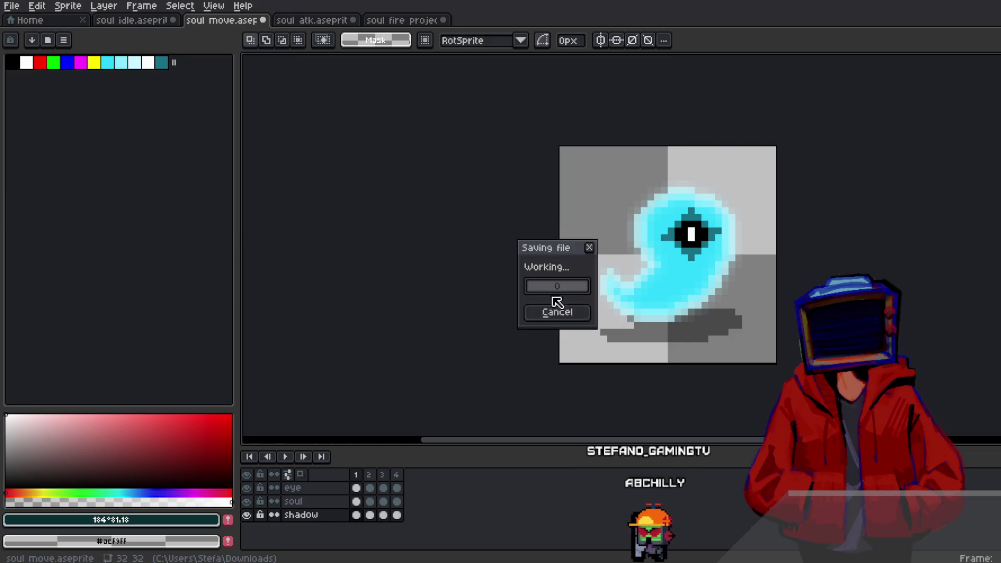
key("alt+Tab")
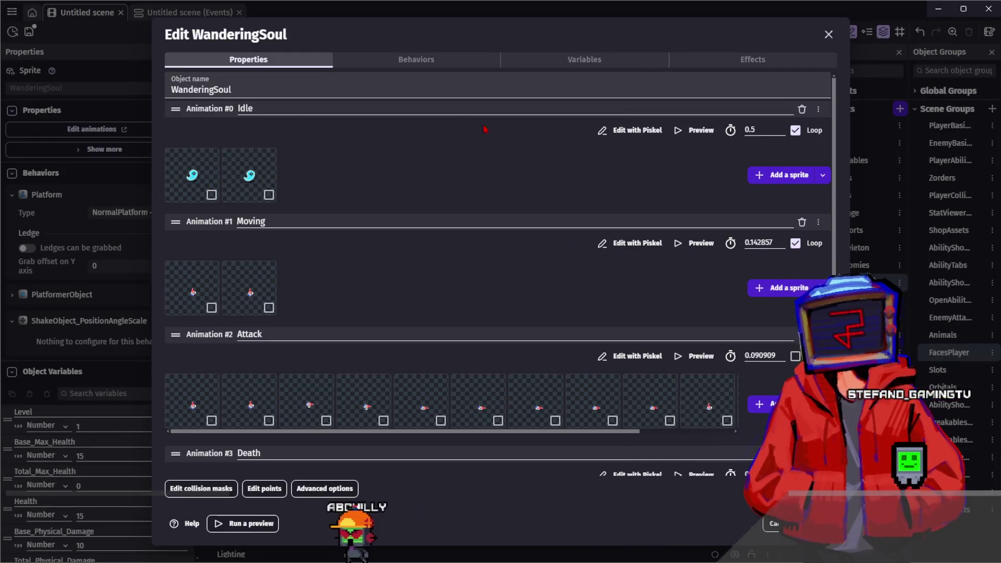
Step: Delete the two old frames from WanderingSoul's Moving animation
left_click(212, 308)
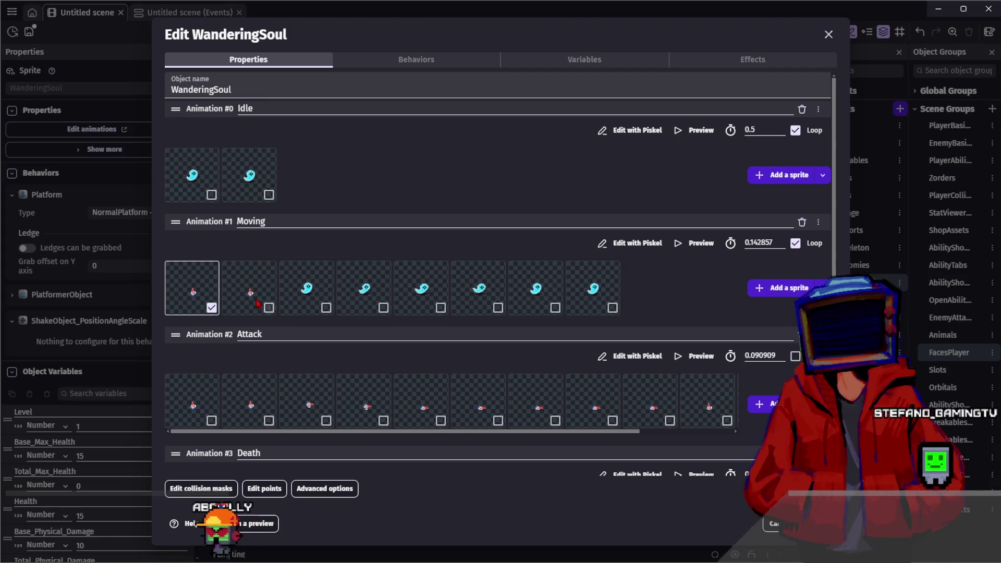
left_click(268, 308)
key("Delete")
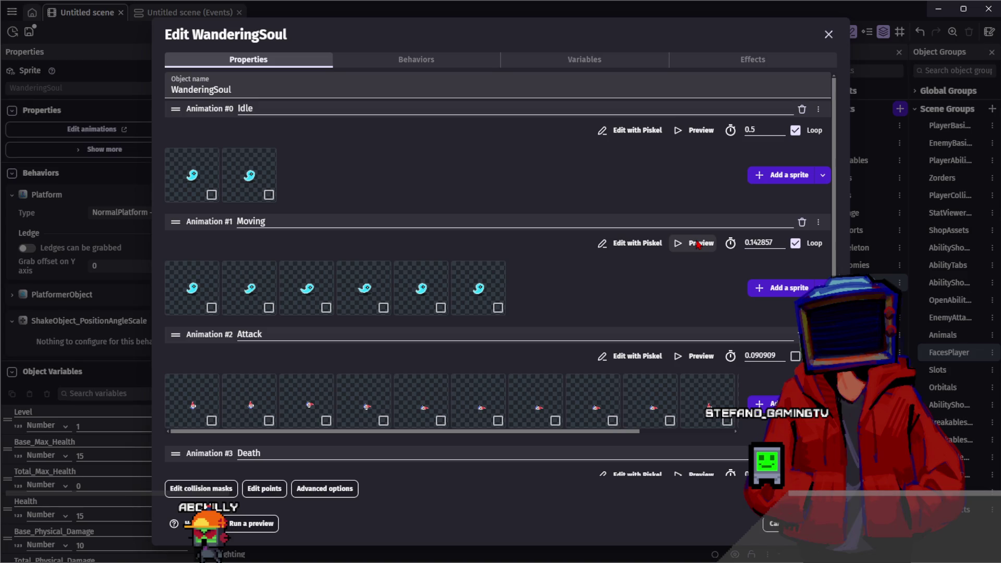
Step: Set the Moving animation to play at 0.125 seconds per frame
left_click(699, 244)
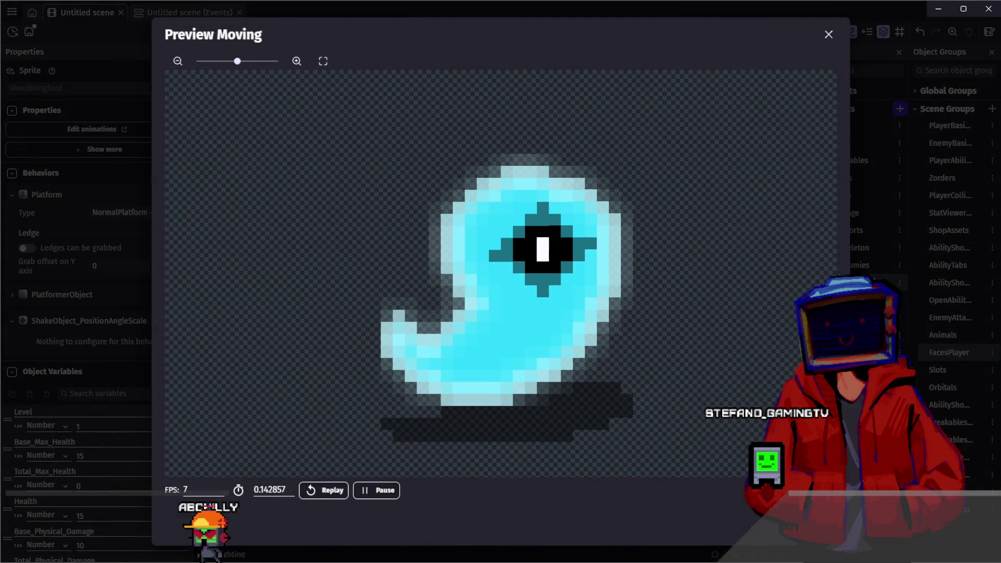
key("Escape")
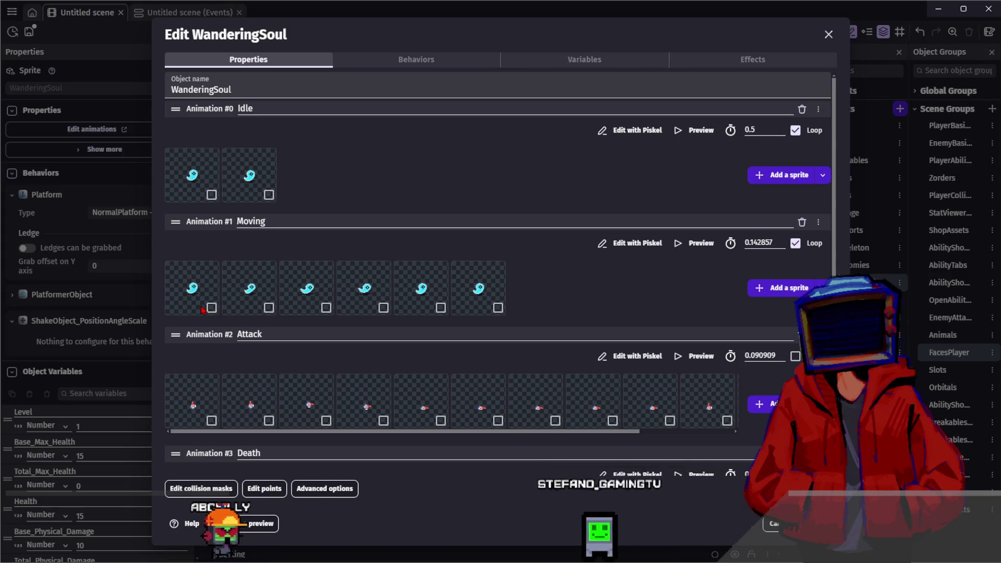
left_click(699, 243)
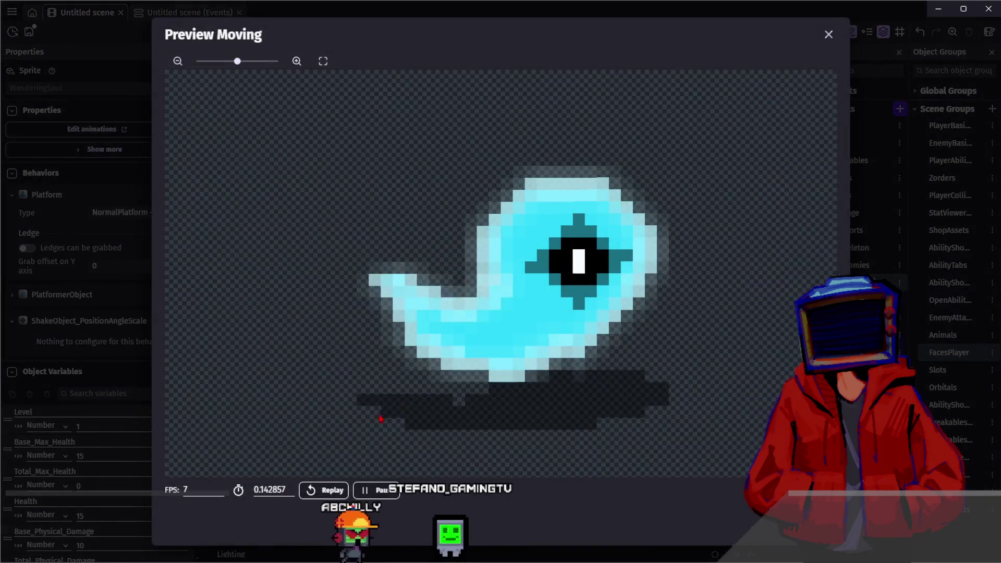
key("BackSpace")
type("10")
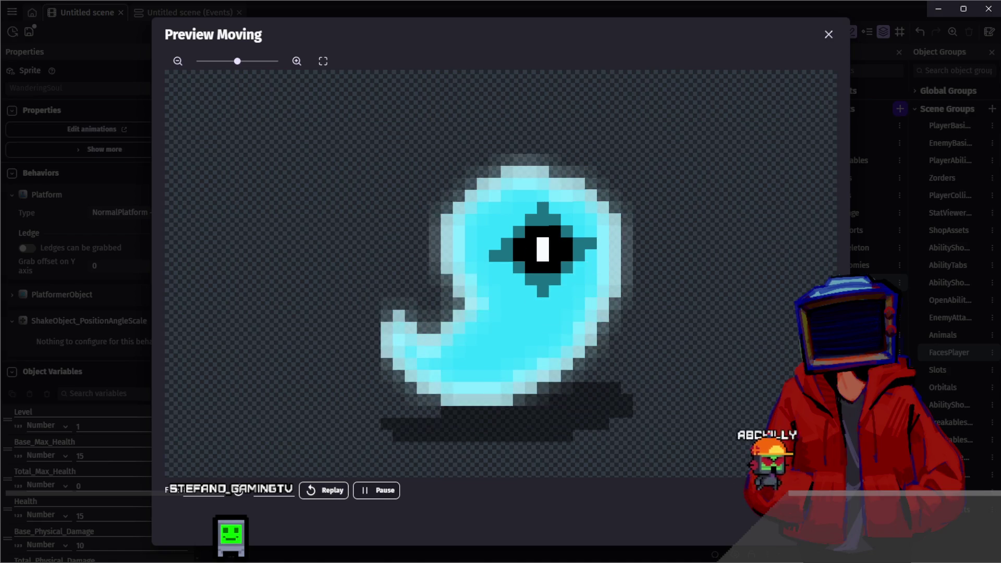
key("Escape")
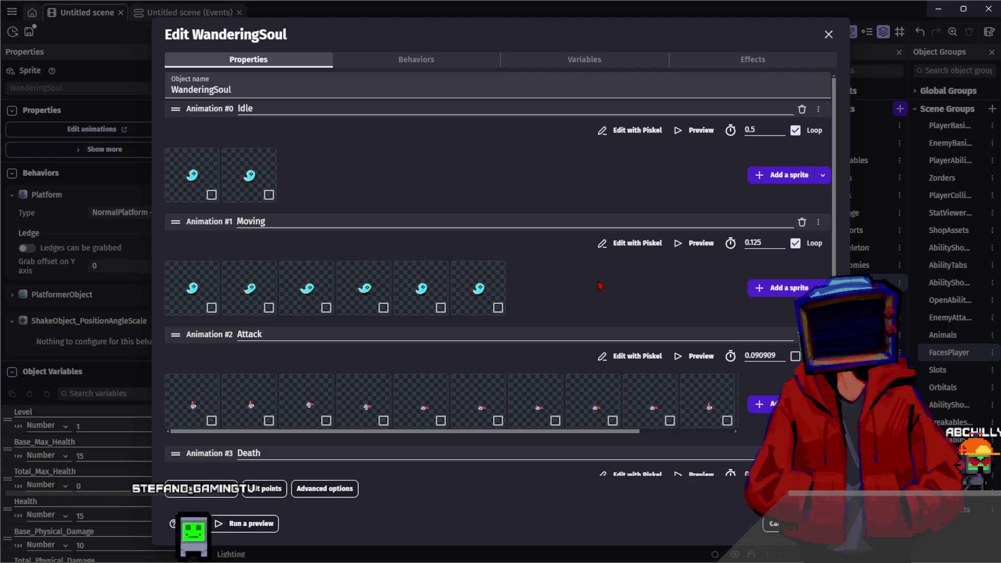
Step: Delete the extra Attack frames so only one frame remains
scroll(600, 285, "down", 1)
scroll(729, 292, "down", 1)
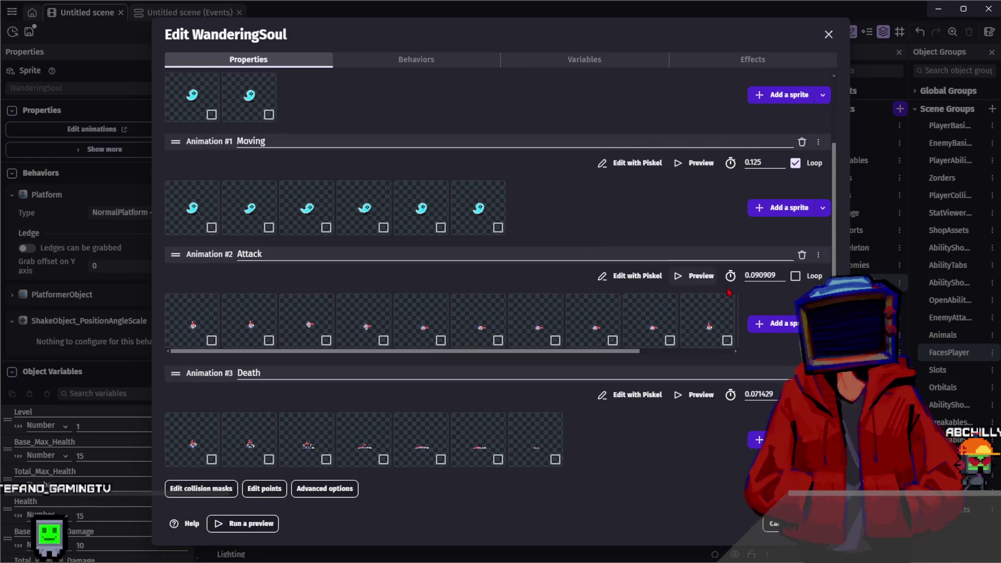
left_click(263, 327)
left_click(320, 327)
left_click(383, 327)
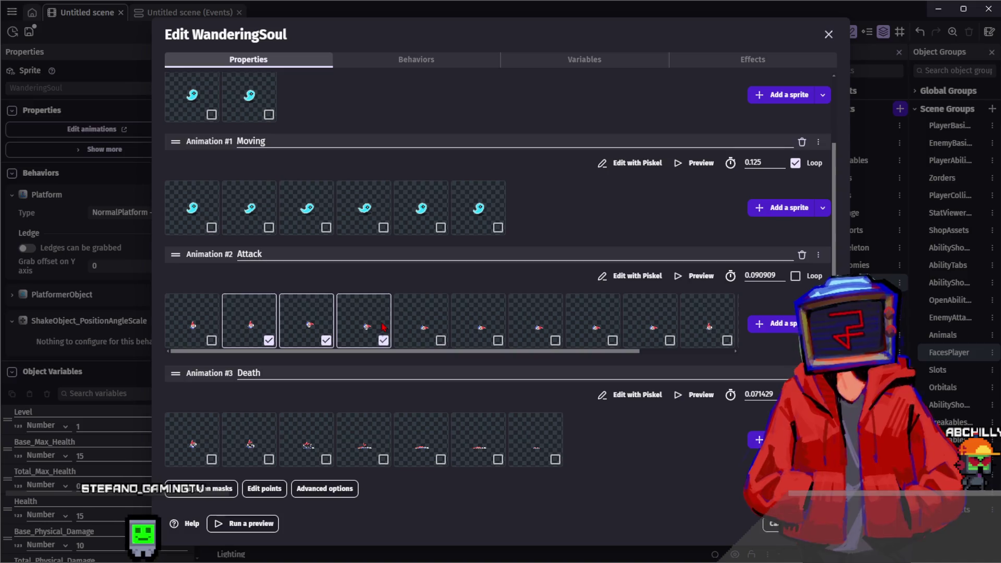
key("Delete")
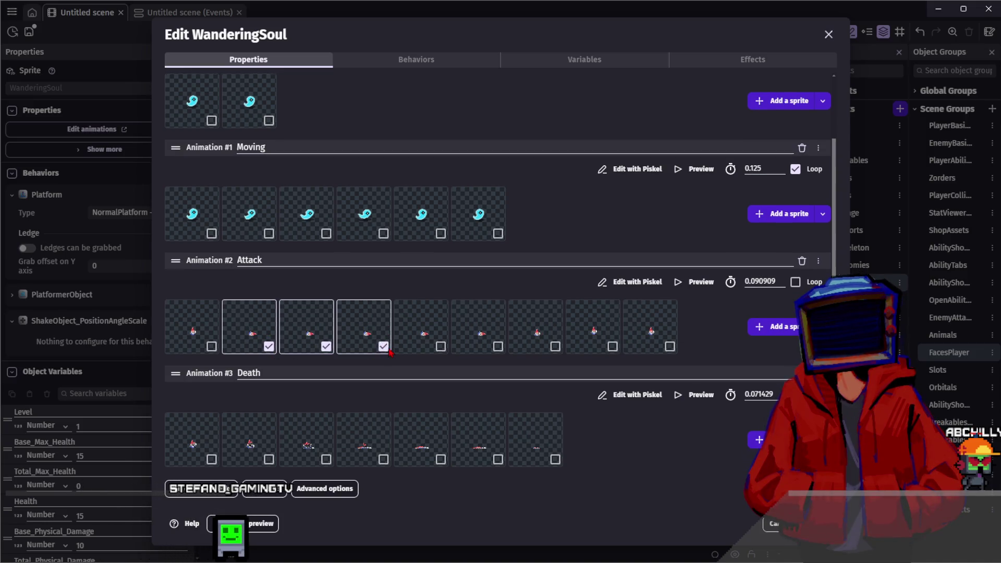
key("Delete")
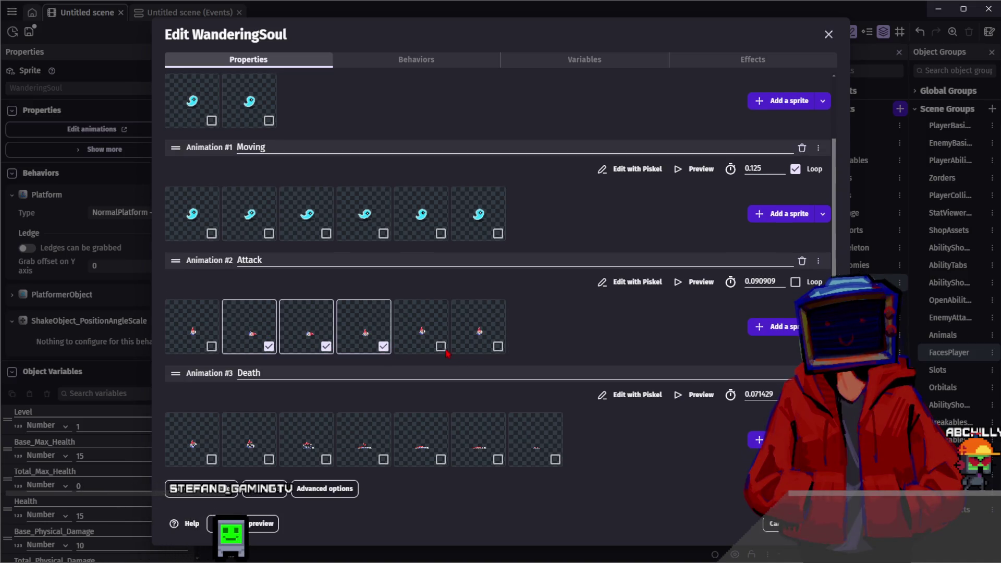
left_click(420, 339)
left_click(487, 340)
key("Delete")
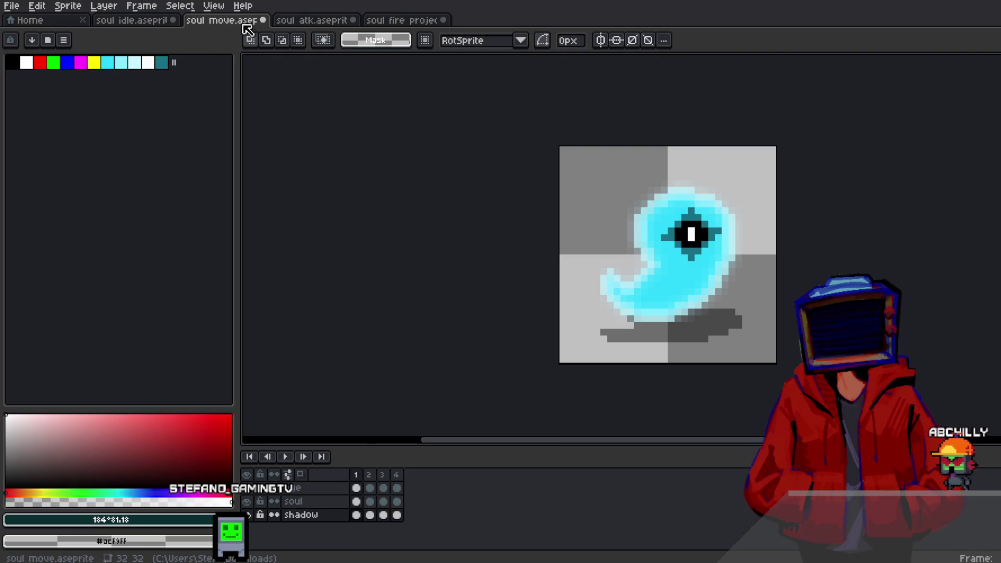
Step: Close the soul move sprite in Aseprite without saving
left_click(275, 22)
left_click(263, 20)
left_click(566, 308)
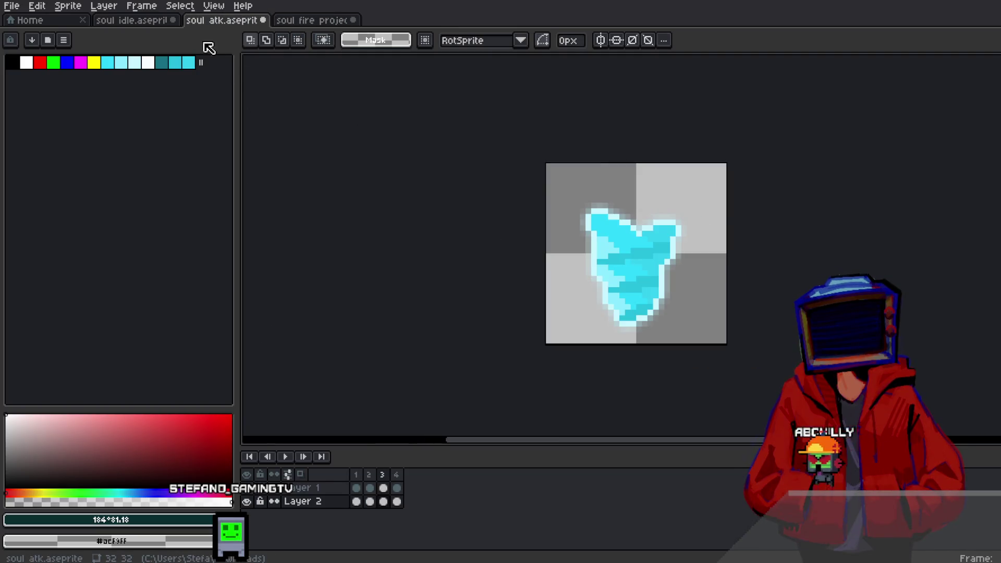
Step: Discard the soul idle sprite, then export soul atk as four numbered PNG frames
key("ctrl+shift+w")
left_click(542, 315)
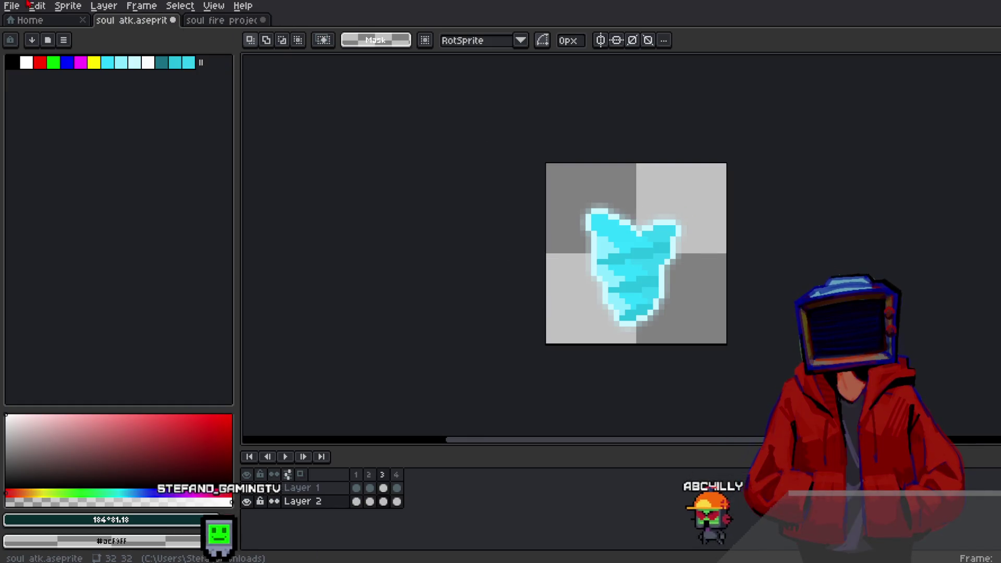
left_click(12, 6)
mouse_move(104, 118)
left_click(177, 123)
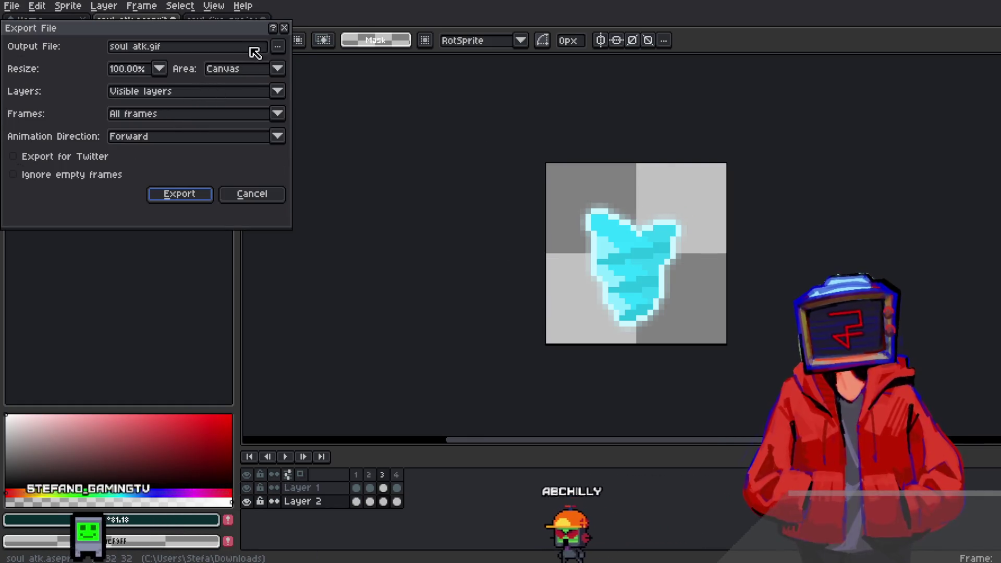
left_click(277, 46)
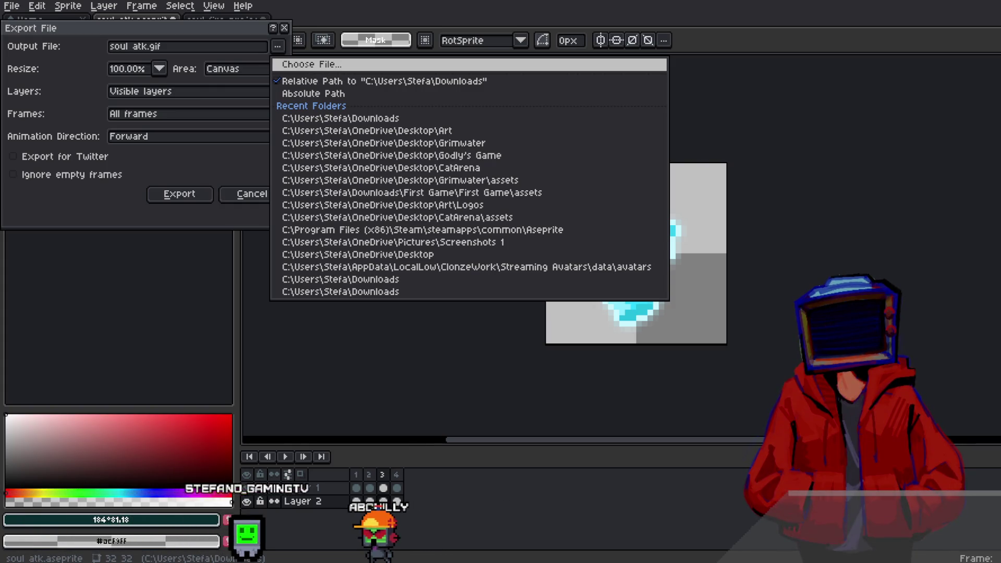
left_click(189, 192)
left_click(188, 192)
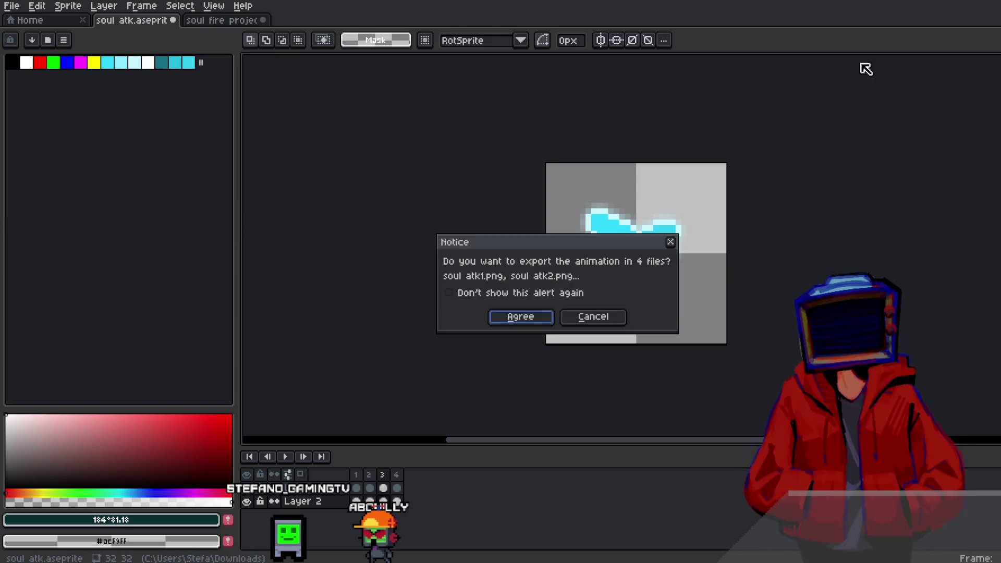
left_click(522, 320)
key("alt+Tab")
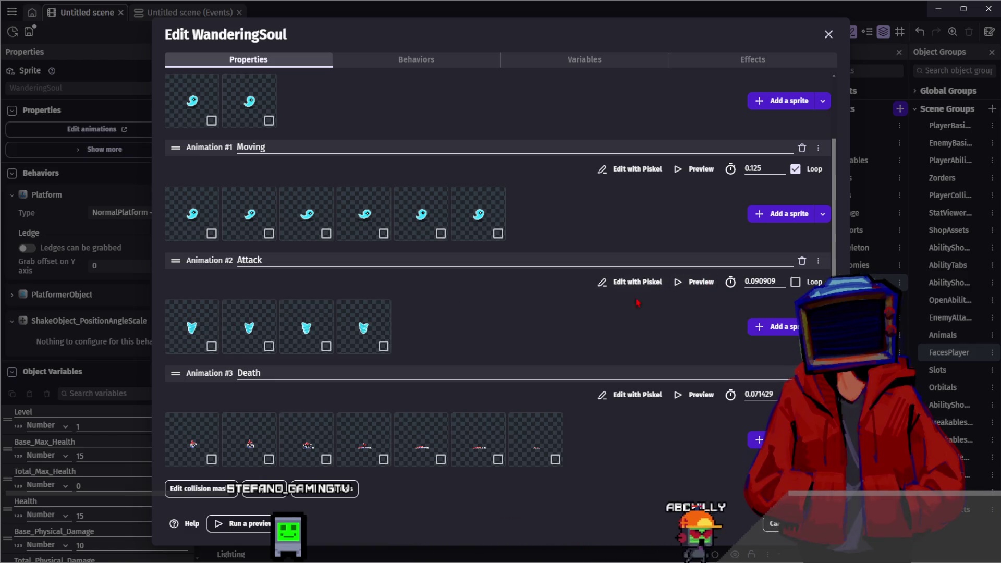
Step: Reorder the cyan soul frames in the Attack animation and check it in preview
left_click(694, 281)
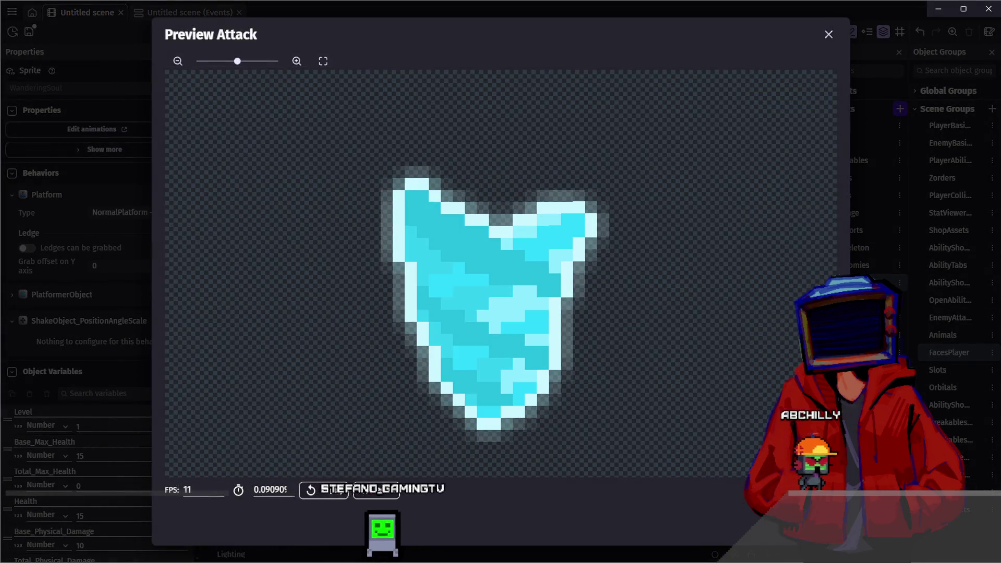
key("Escape")
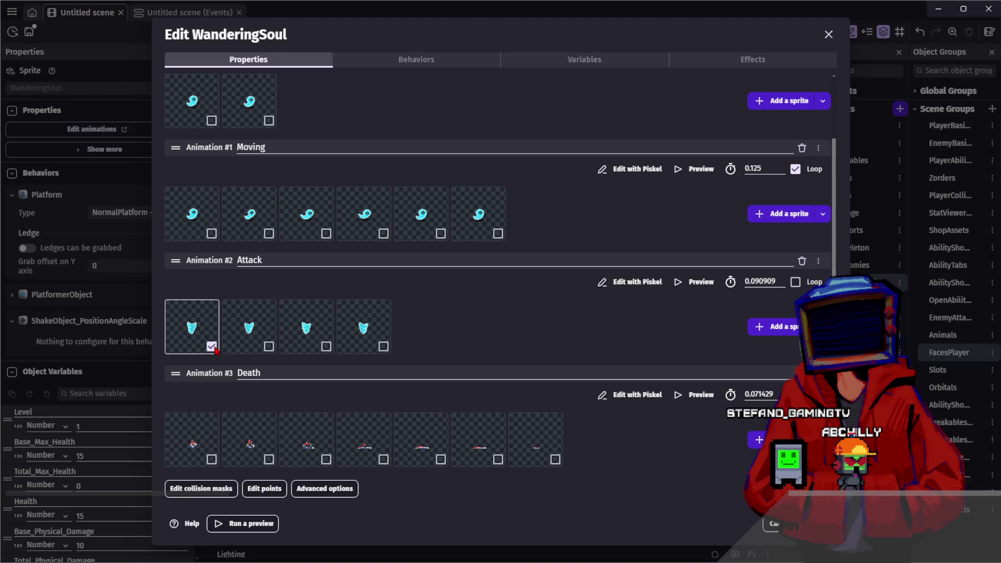
left_click_drag(256, 333, 437, 332)
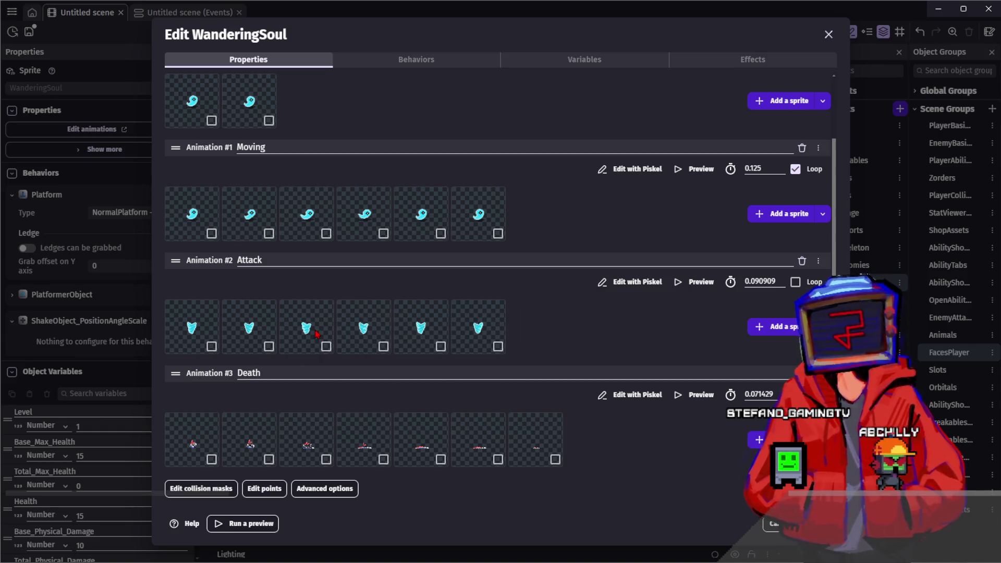
left_click_drag(351, 359, 548, 334)
left_click_drag(384, 346, 581, 338)
left_click(681, 284)
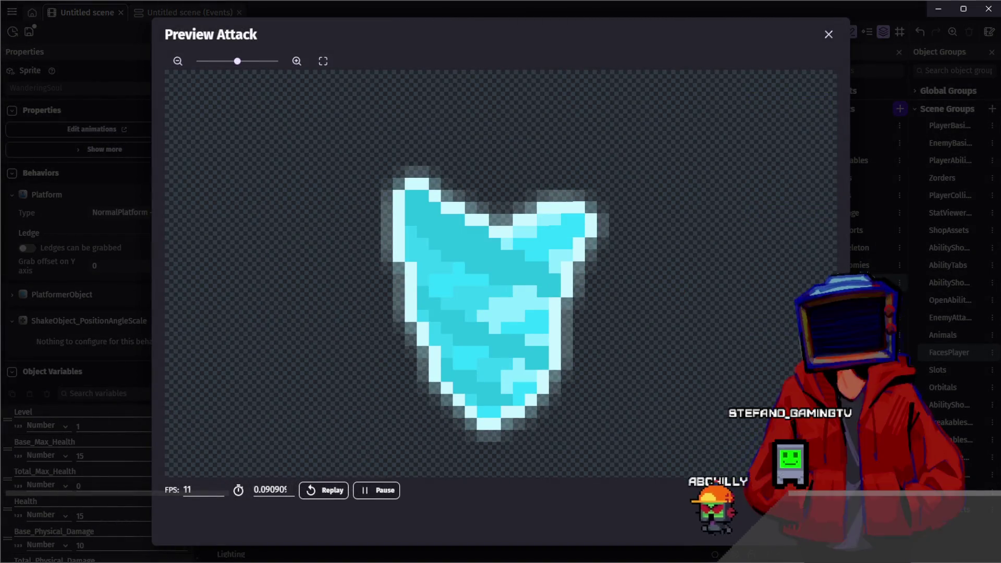
key("Escape")
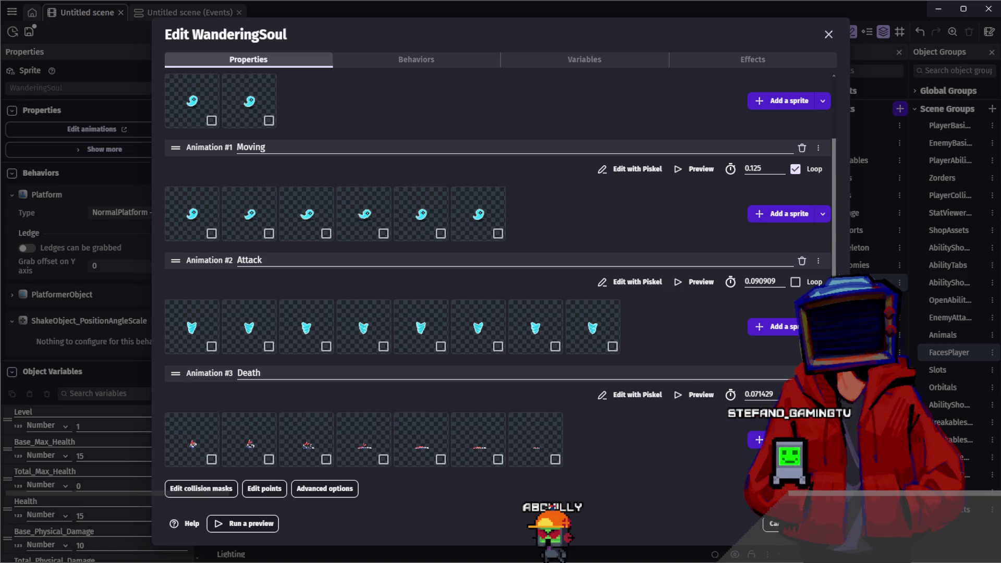
left_click(699, 282)
left_click(333, 489)
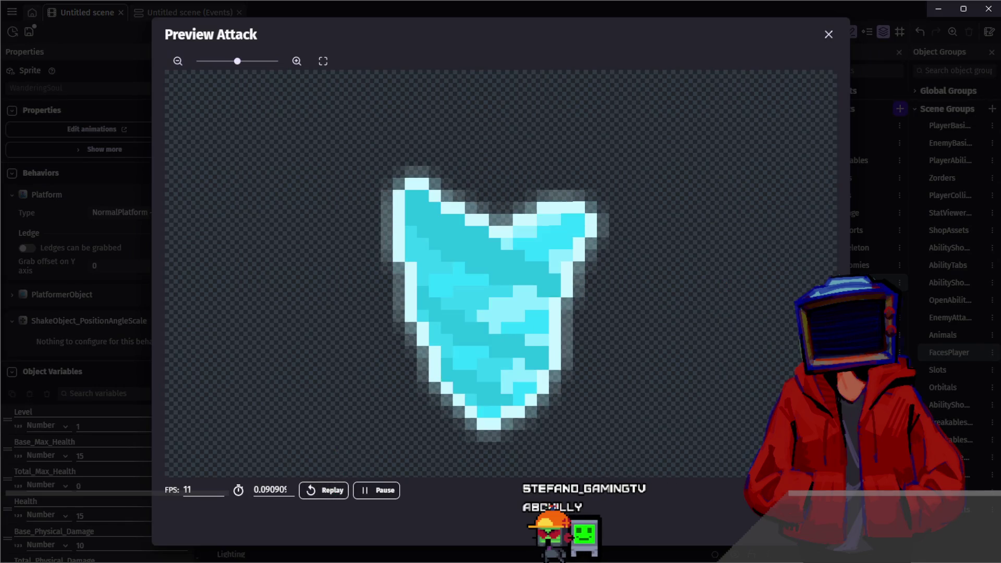
key("Escape")
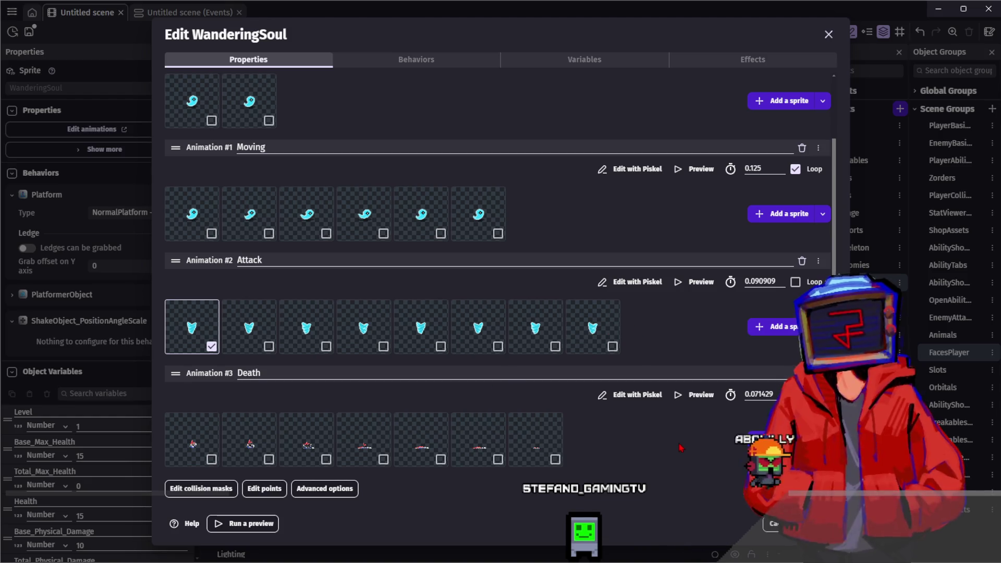
Step: Trim WanderingSoul's Death animation down to a single frame
left_click(213, 444)
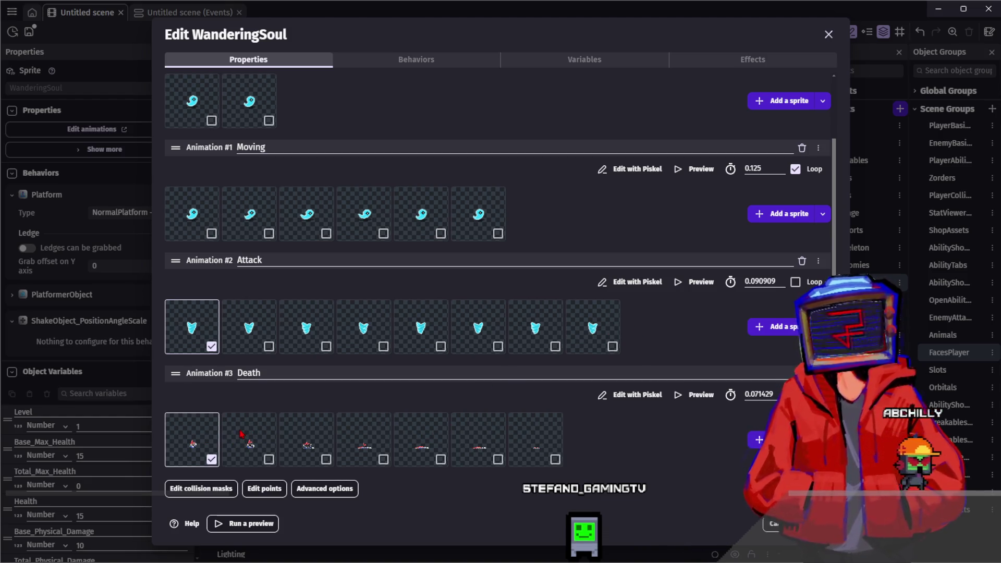
left_click(250, 443)
key("Delete")
key("Delete")
key("Delete")
key("Delete")
key("Delete")
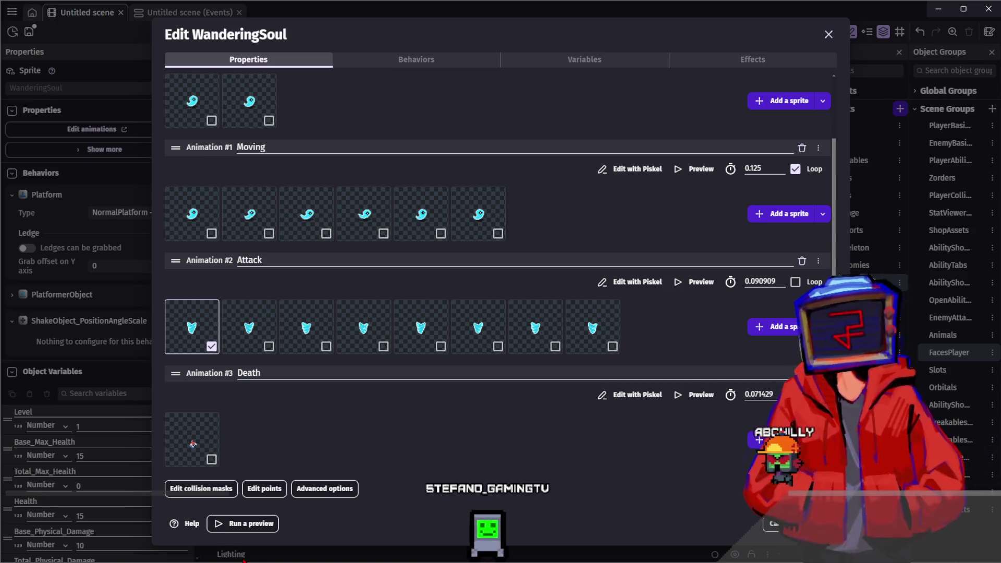
Step: Bring up the 28×28 soul fire projectile sprite in Aseprite
key("alt+Tab")
left_click(211, 22)
left_click(161, 26)
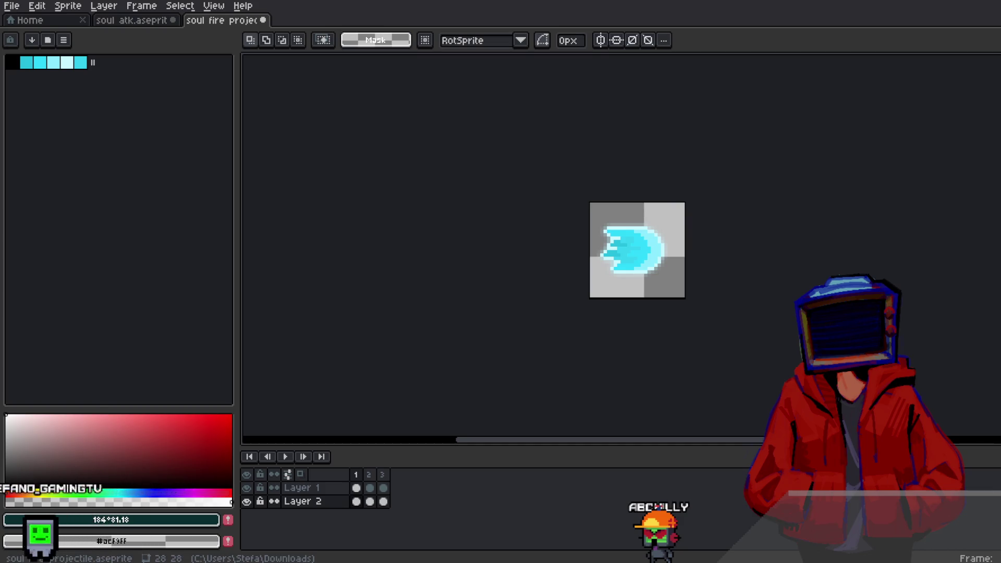
Step: Export soul fire projectile as three numbered PNG frames and return to GDevelop
left_click(11, 6)
mouse_move(105, 117)
left_click(172, 117)
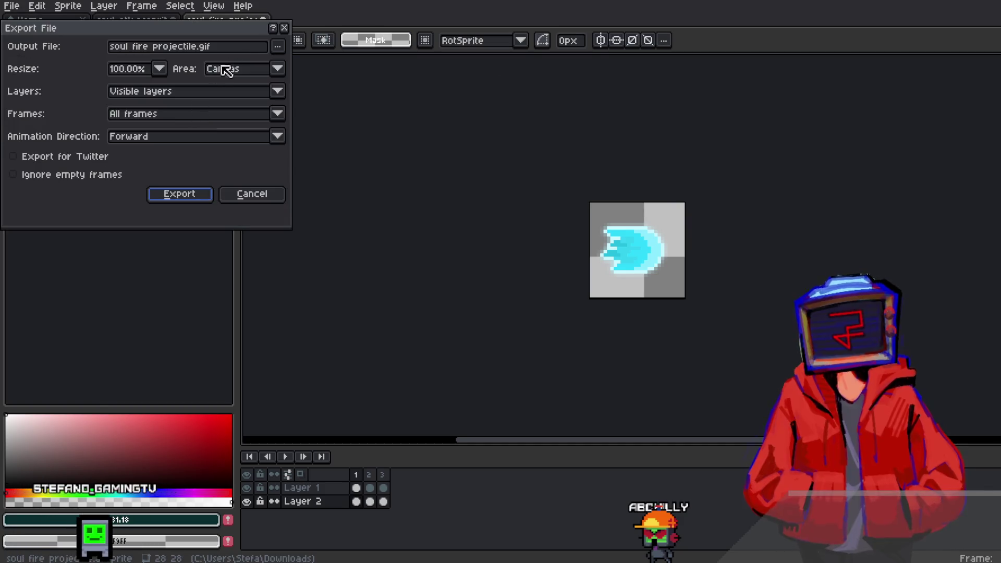
left_click(277, 46)
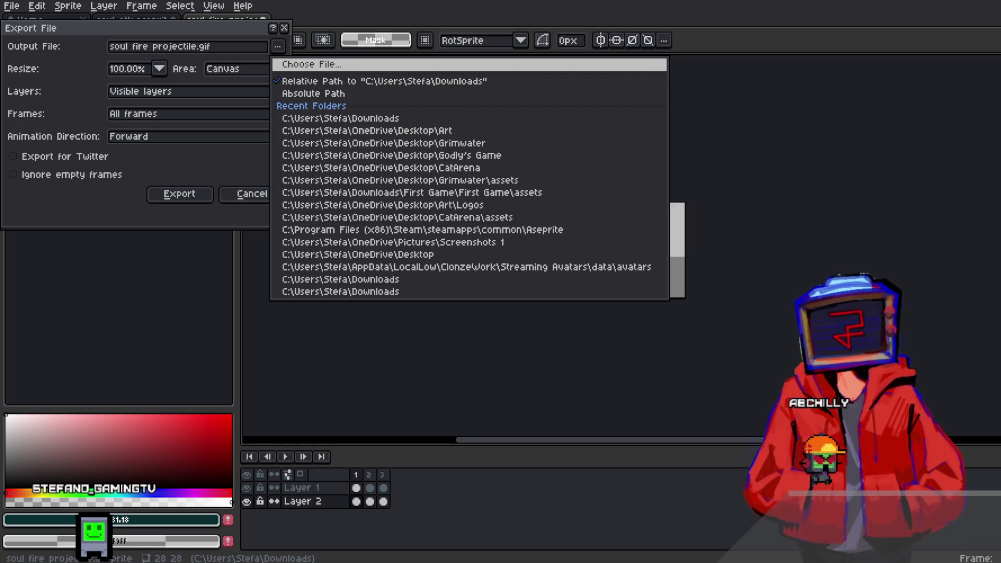
left_click(182, 193)
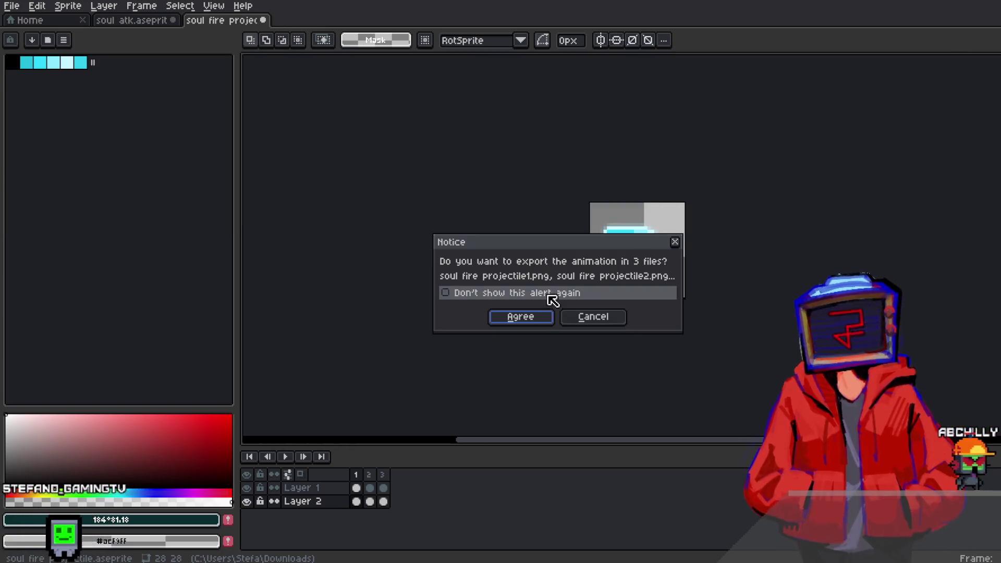
key("Return")
key("alt+Tab")
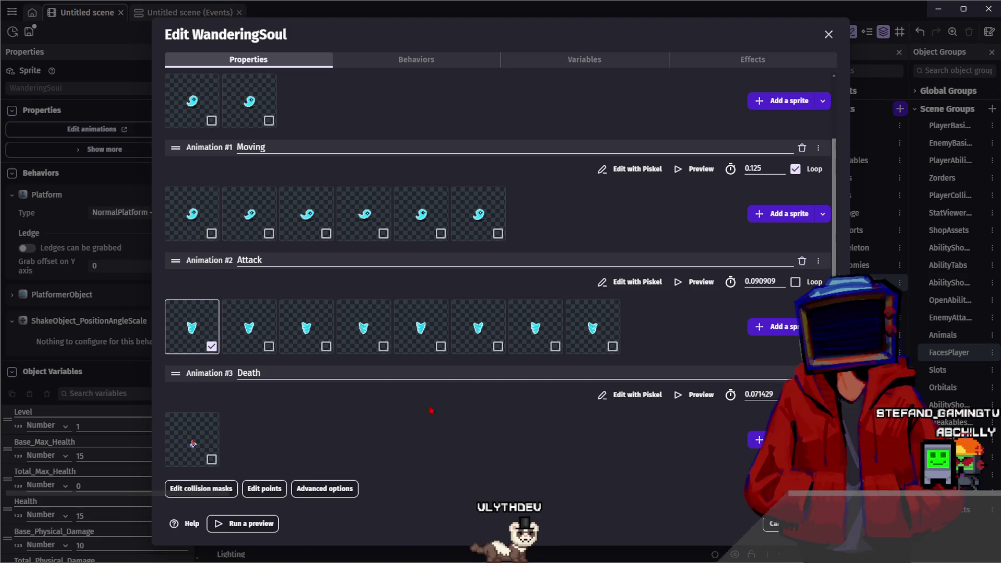
Step: Quit Aseprite, discarding changes to soul atk and soul fire projectile
key("alt+Tab")
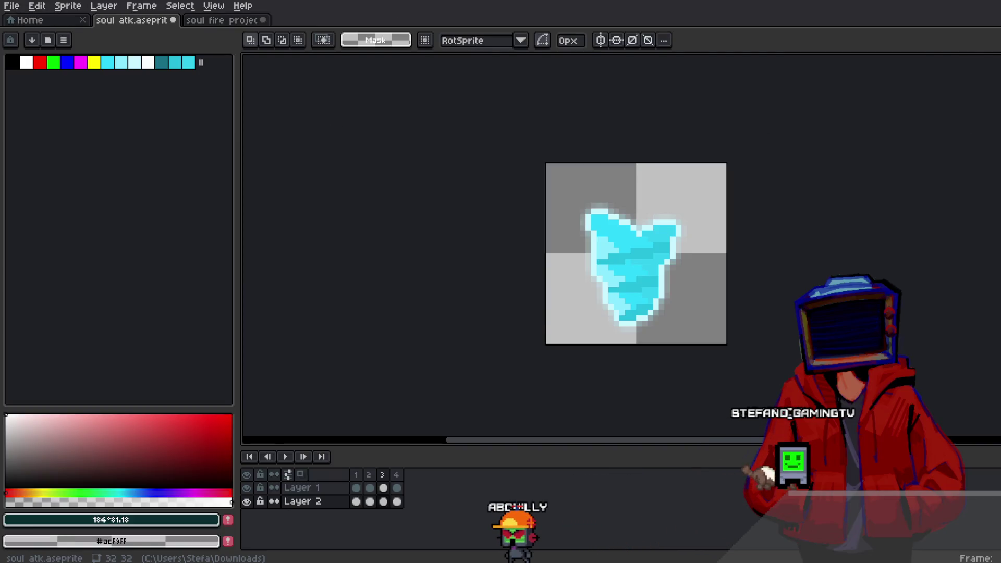
key("alt+F4")
left_click(575, 312)
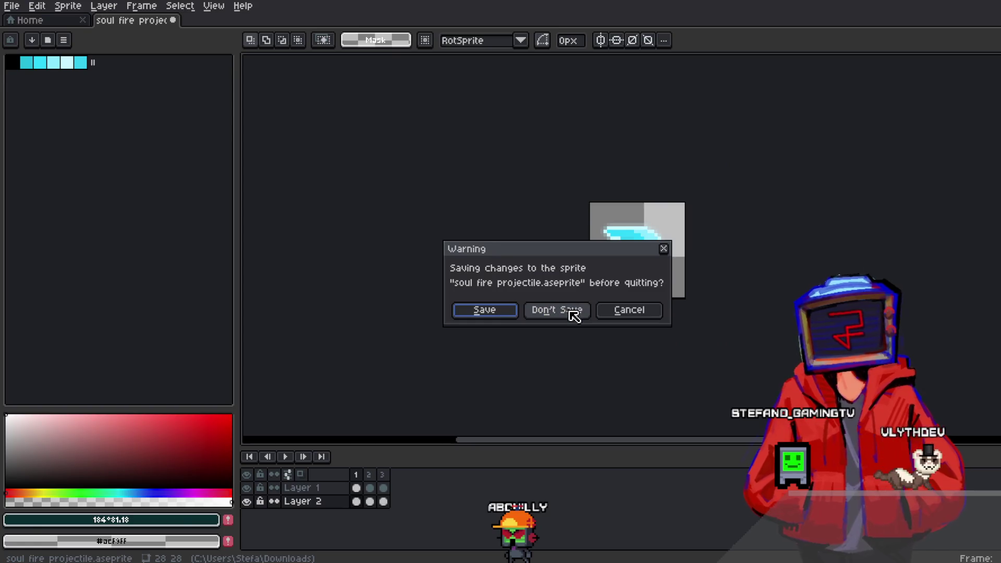
left_click(574, 312)
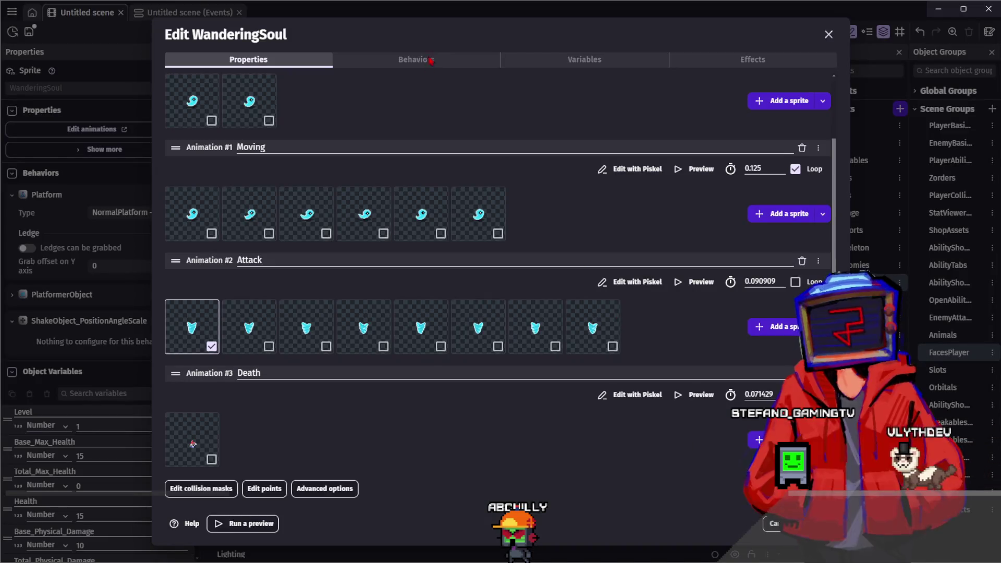
Step: Search 'fire' in WanderingSoul's behaviors and add the Fire bullets behavior
left_click(425, 61)
left_click(281, 60)
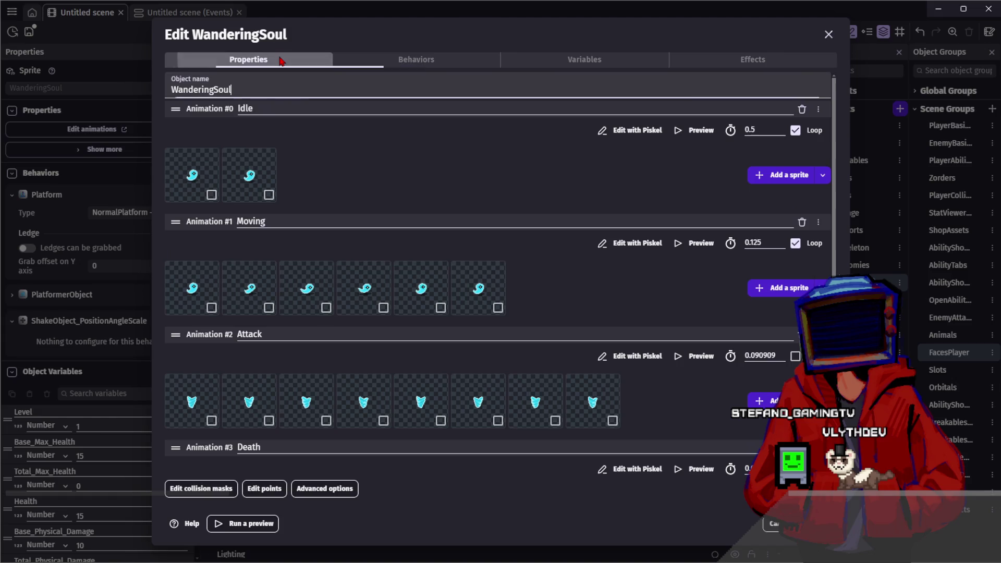
left_click(405, 62)
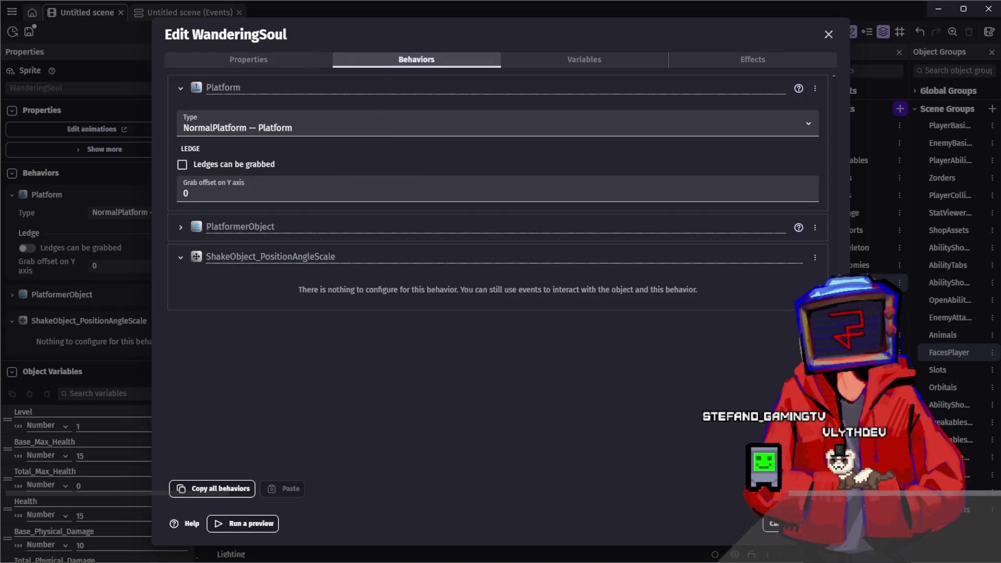
left_click(782, 488)
type("sway")
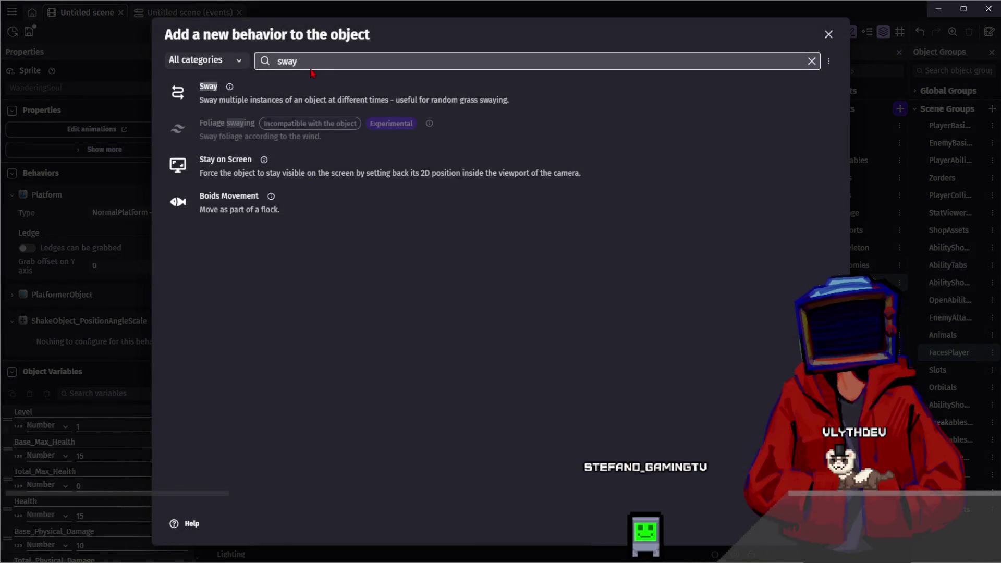
key("BackSpace")
key("BackSpace")
key("BackSpace")
type("fire")
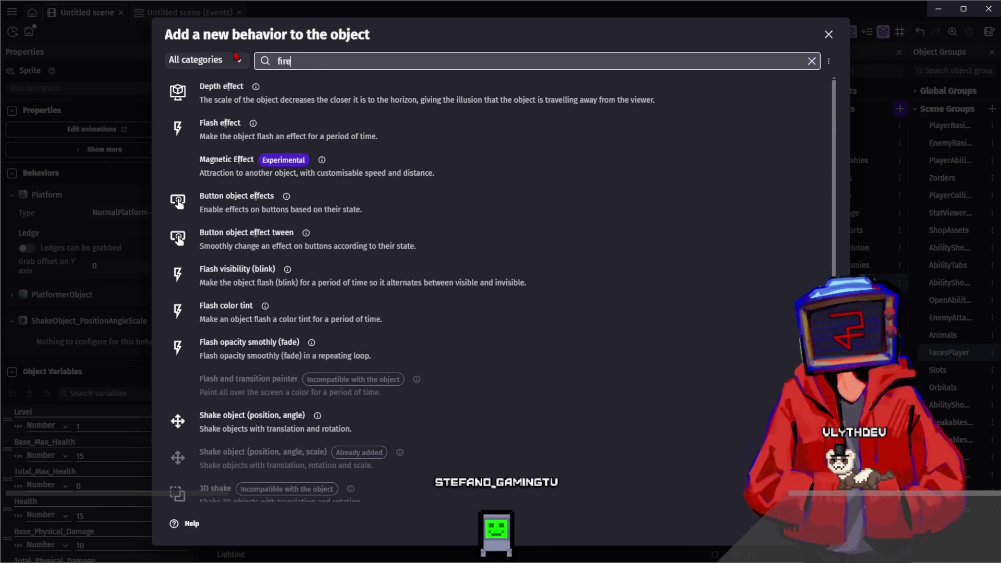
left_click(280, 97)
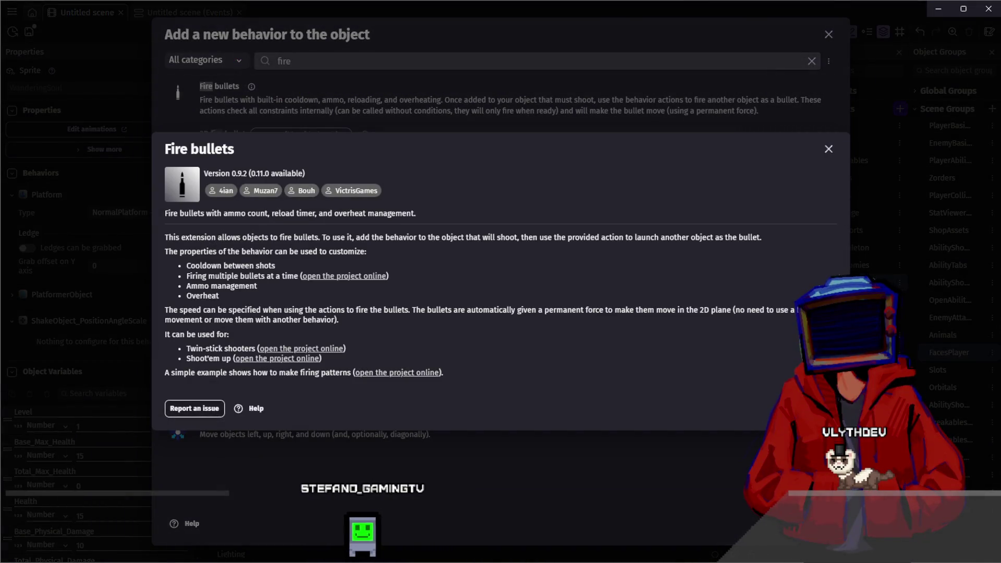
key("Escape")
left_click(417, 104)
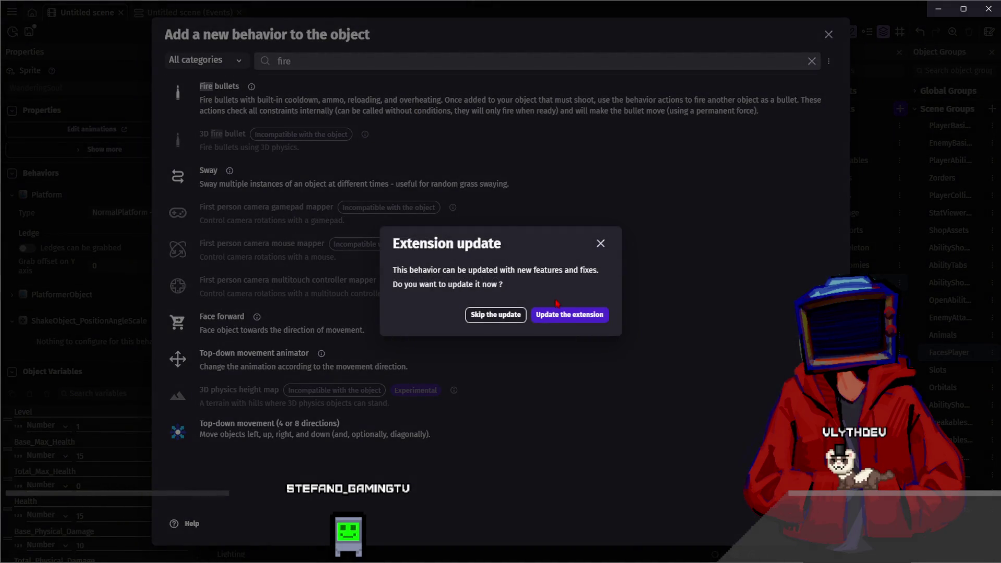
left_click(425, 89)
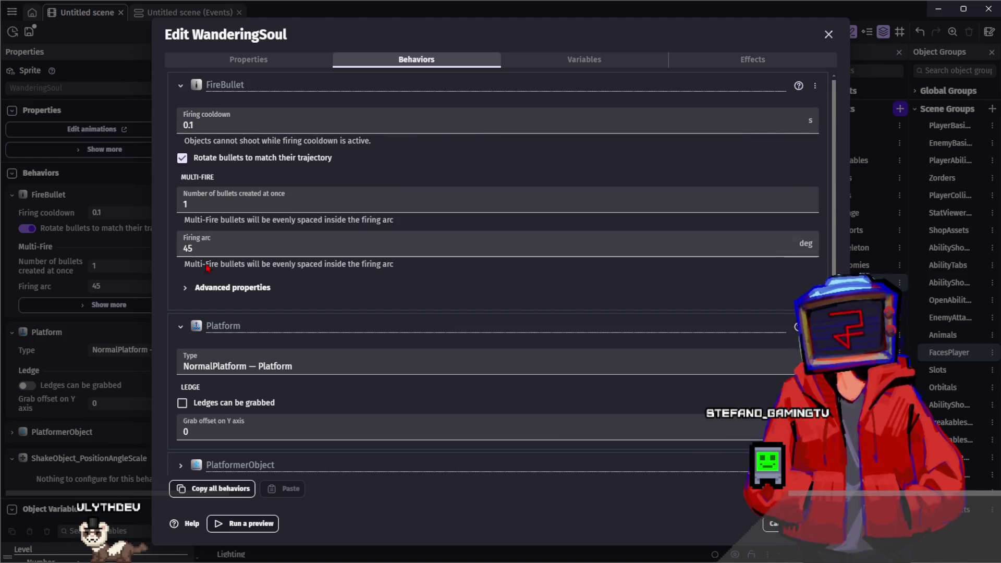
Step: Review FireBullet's advanced ammo and overheat properties, then close the WanderingSoul editor
left_click(187, 287)
left_click(209, 284)
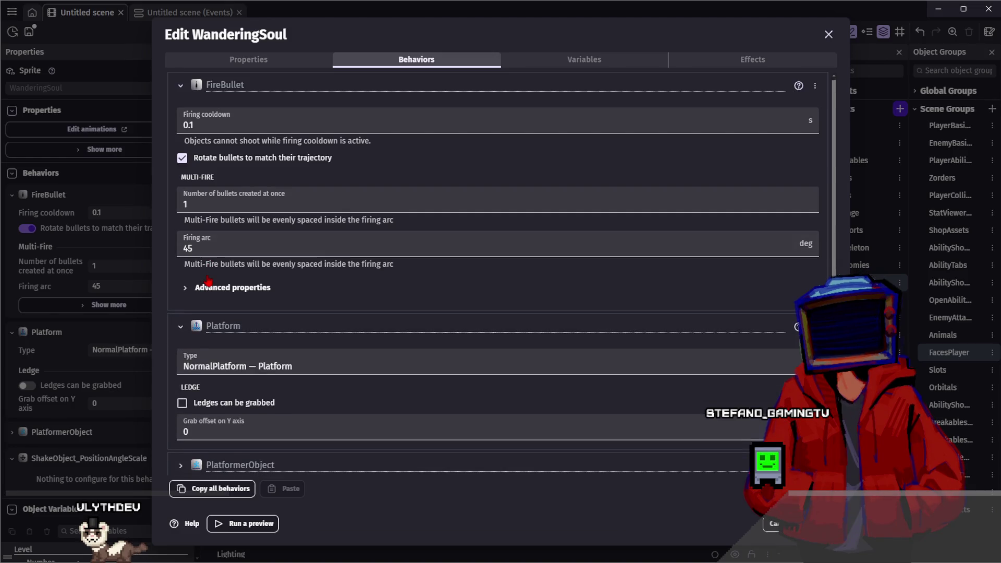
left_click(209, 288)
scroll(207, 285, "down", 9)
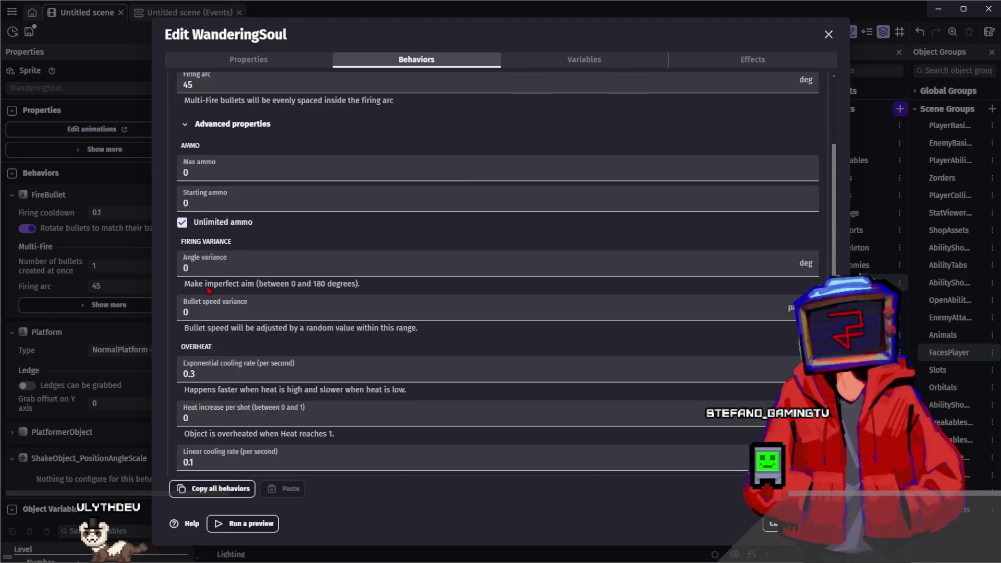
scroll(208, 283, "up", 10)
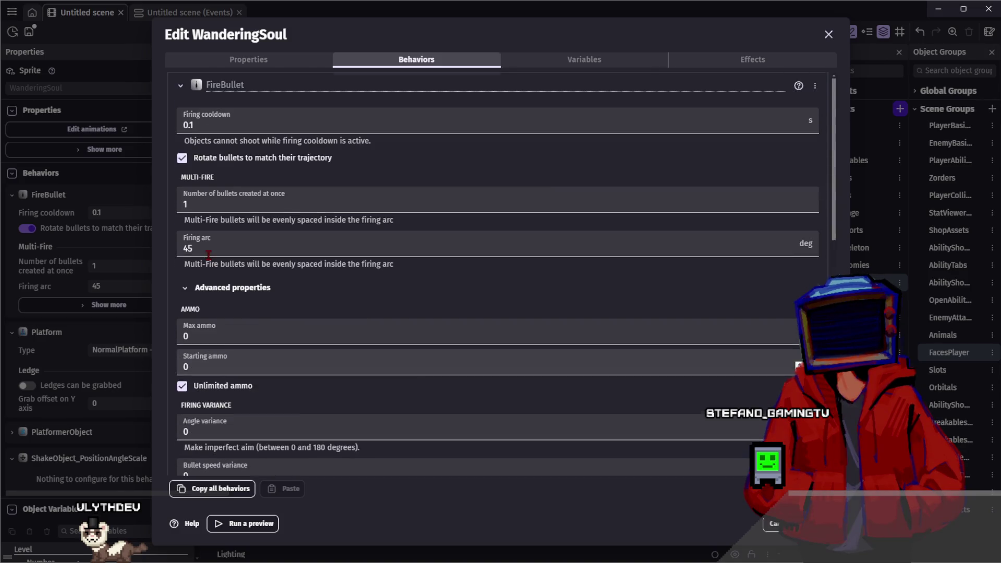
left_click(210, 290)
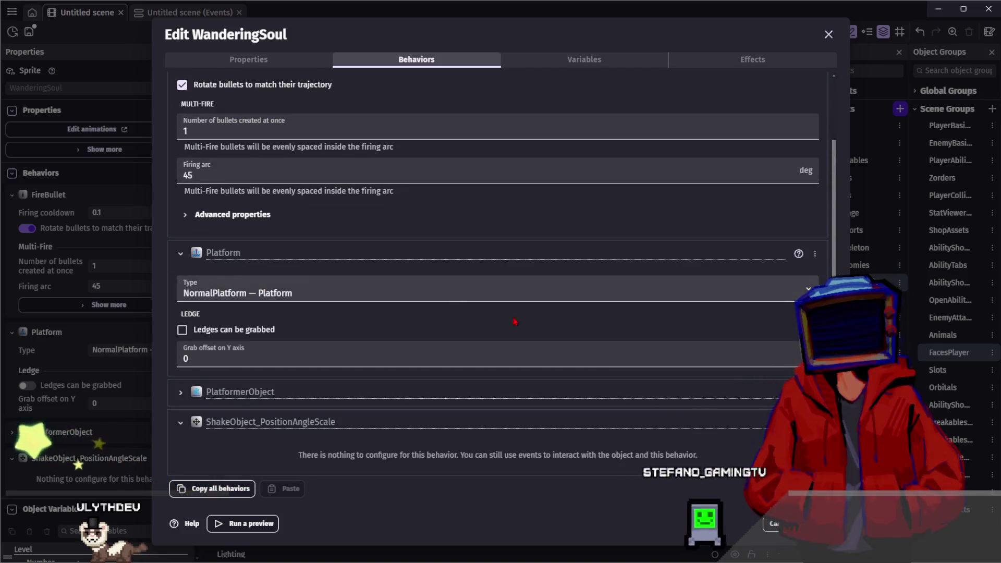
key("Escape")
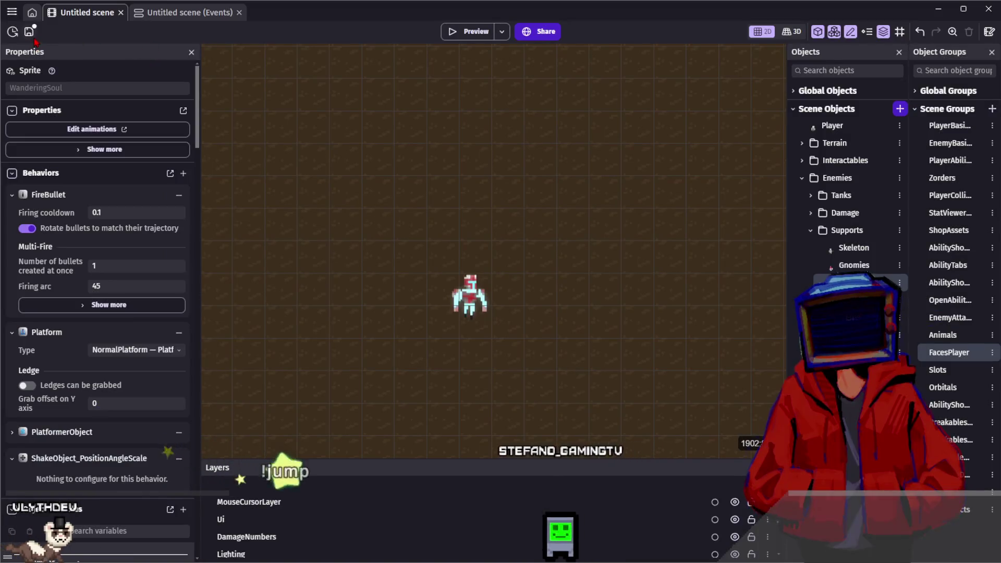
Step: Save the project
key("ctrl+s")
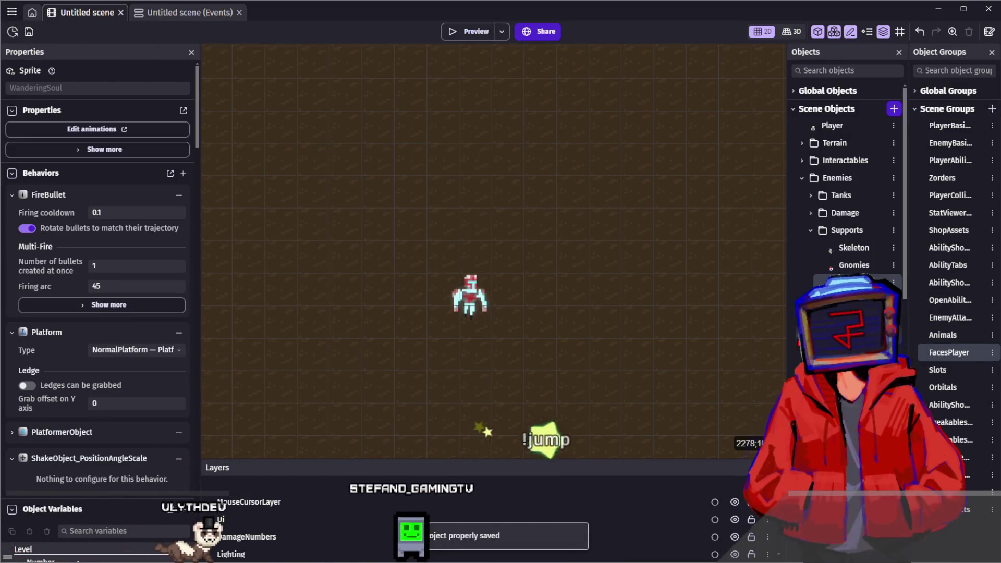
scroll(847, 177, "down", 5)
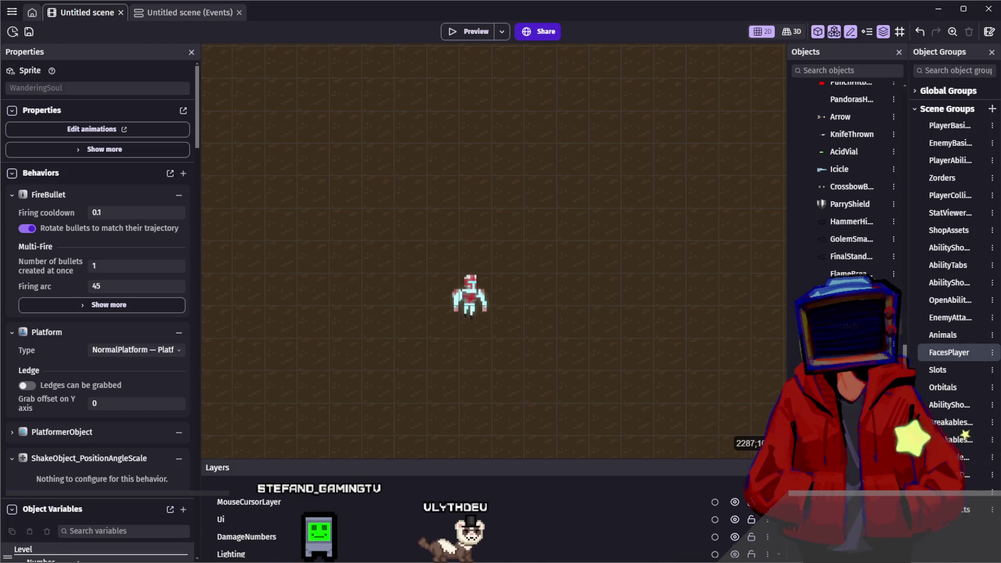
scroll(847, 178, "up", 3)
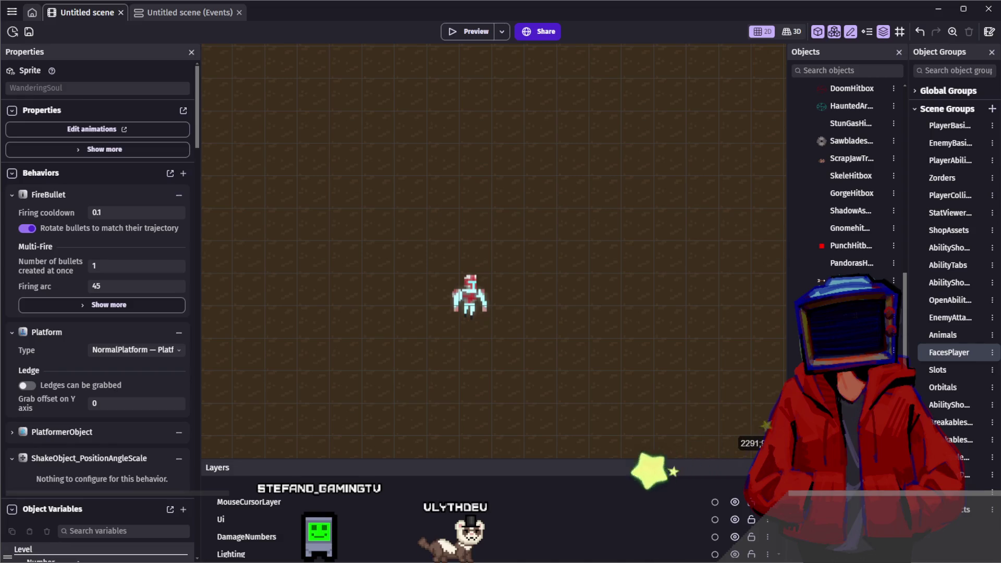
Step: Duplicate the Gnomehitbox object and name the copy SoulFlame
left_click(850, 227)
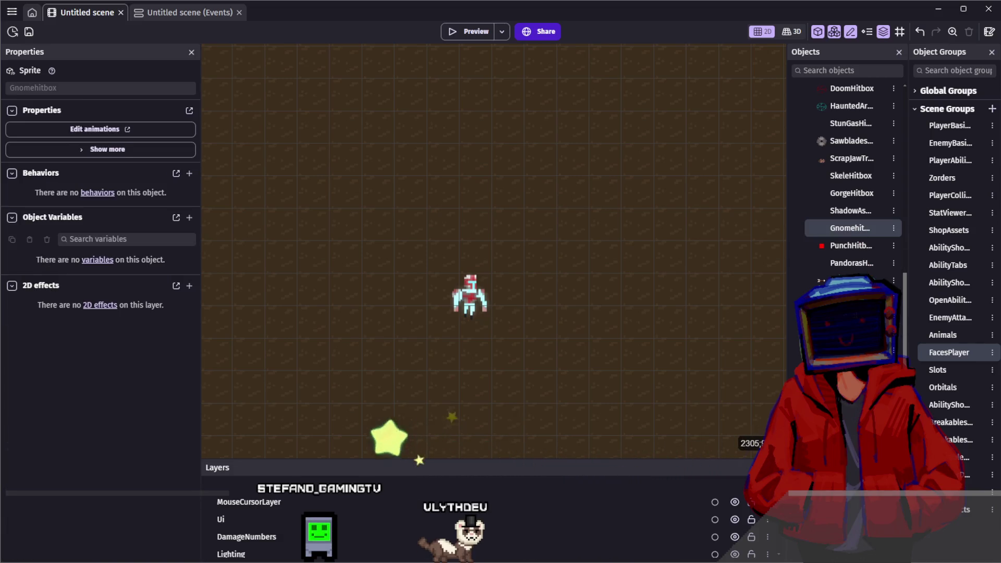
key("ctrl+d")
type("SoulFlame")
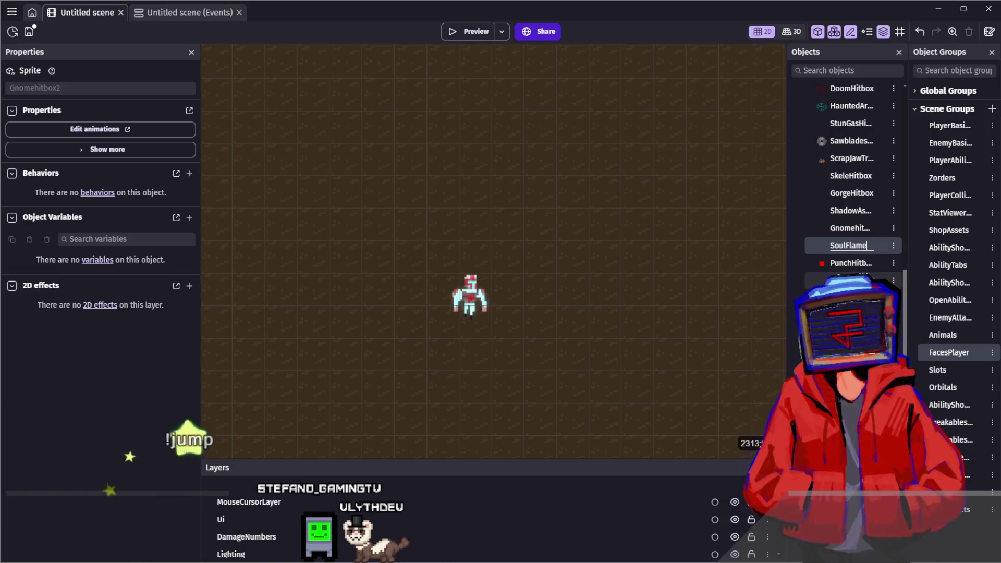
key("Return")
key("Return")
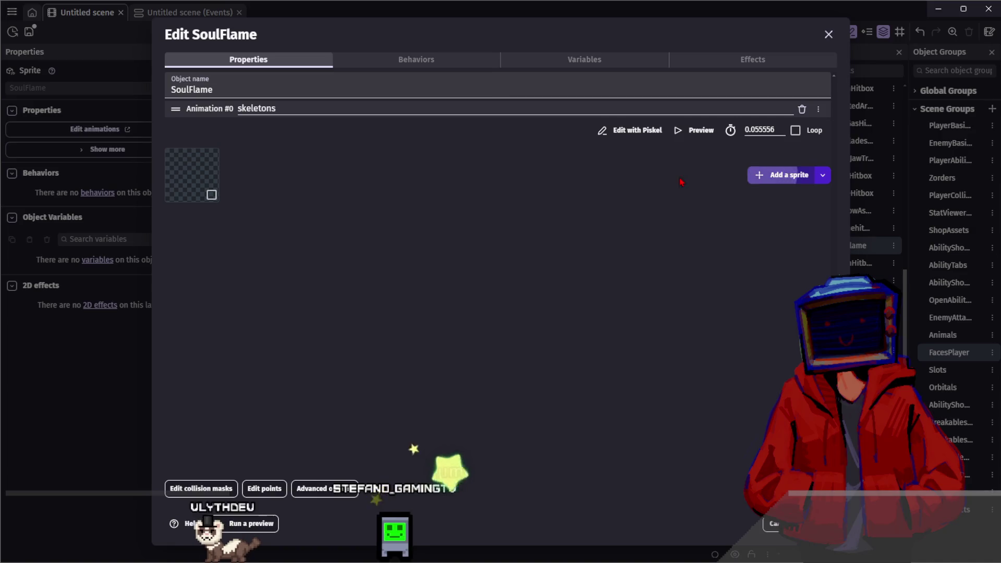
Step: Add the three cyan flame frames to SoulFlame's Animation #0 at 9 FPS
left_click_drag(565, 277, 234, 161)
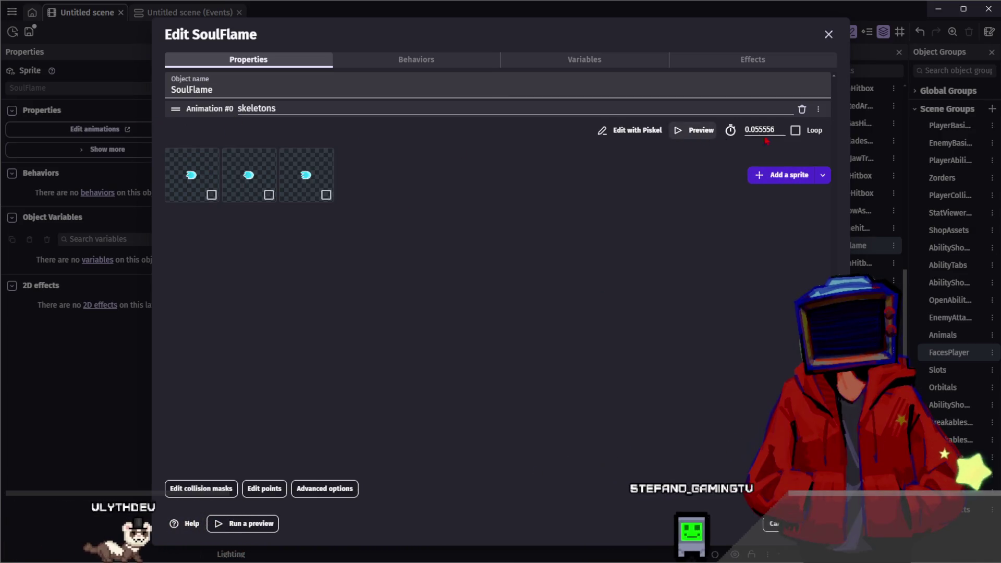
left_click(694, 130)
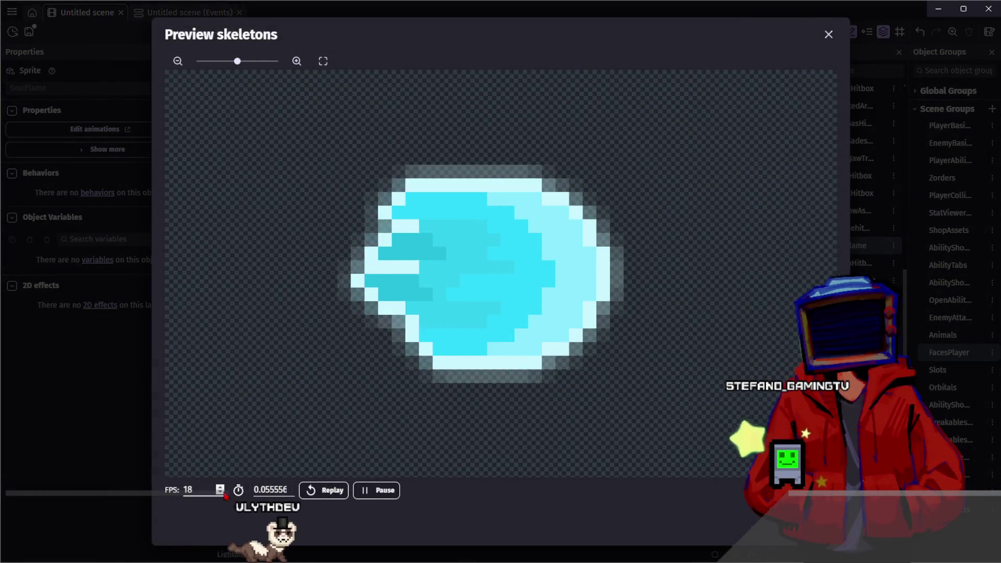
double_click(214, 490)
type("12")
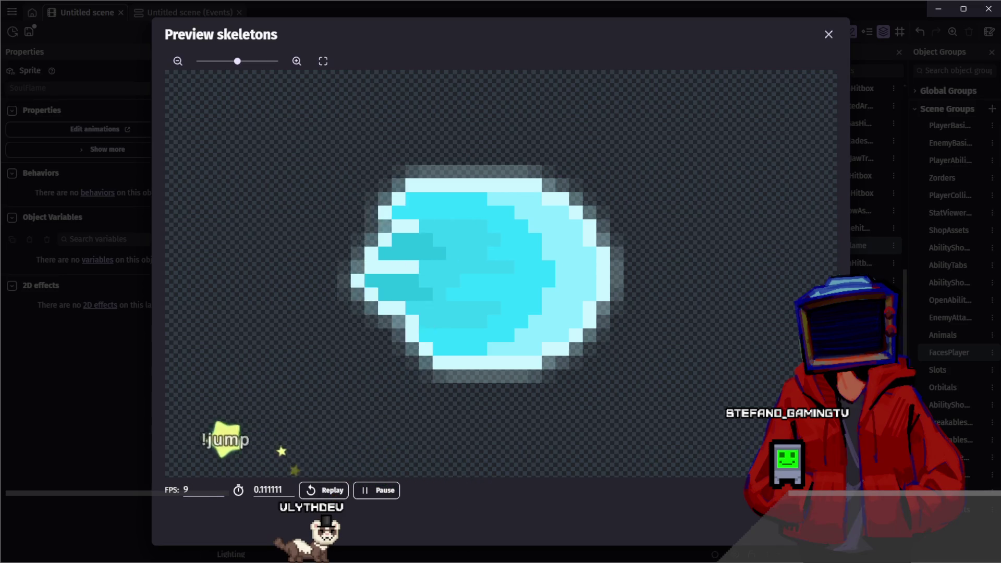
key("Escape")
Step: Move SoulFlame's origin point to 14, 14
left_click(264, 489)
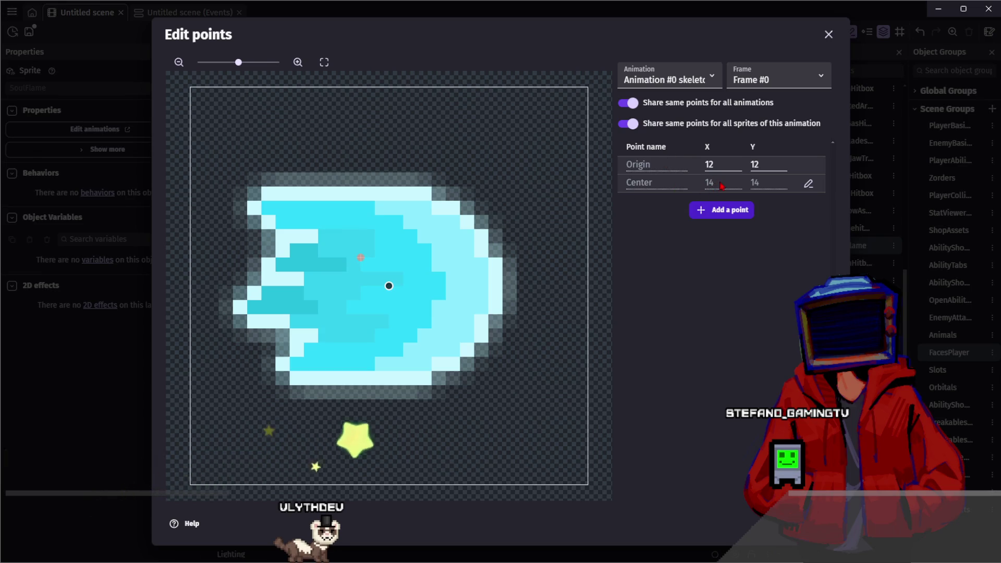
double_click(710, 164)
type("14")
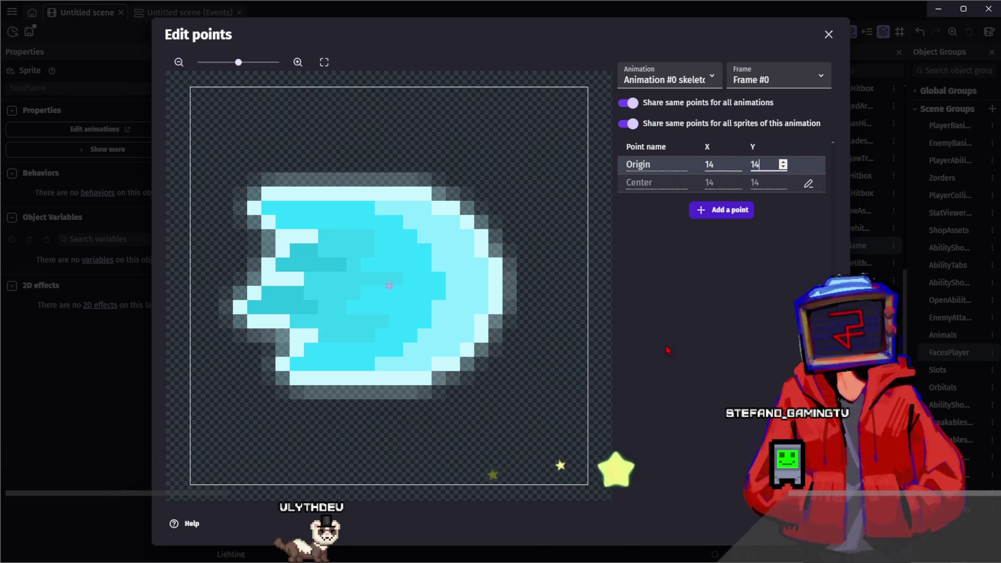
key("Escape")
left_click(201, 485)
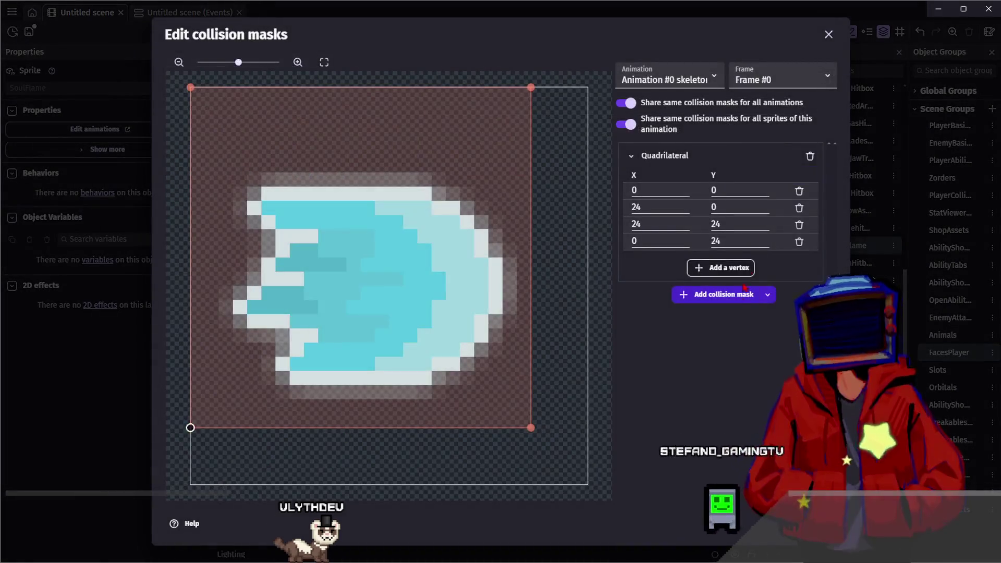
Step: Drag SoulFlame's four mask corners onto the flame at 6,8 / 20,9 / 20,19 / 6,20
left_click_drag(531, 87, 502, 179)
mouse_move(191, 87)
left_mouse_down()
mouse_move(265, 194)
mouse_move(261, 187)
left_mouse_up()
left_click_drag(190, 427, 261, 385)
mouse_move(531, 424)
left_mouse_down()
mouse_move(505, 384)
mouse_move(488, 384)
left_mouse_up()
left_click_drag(500, 184, 474, 214)
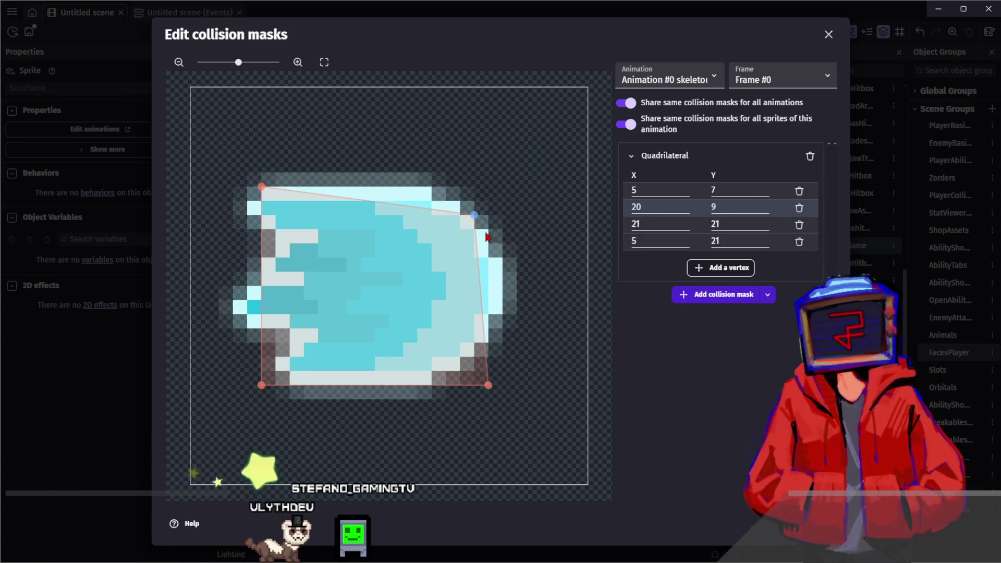
left_click_drag(489, 384, 474, 357)
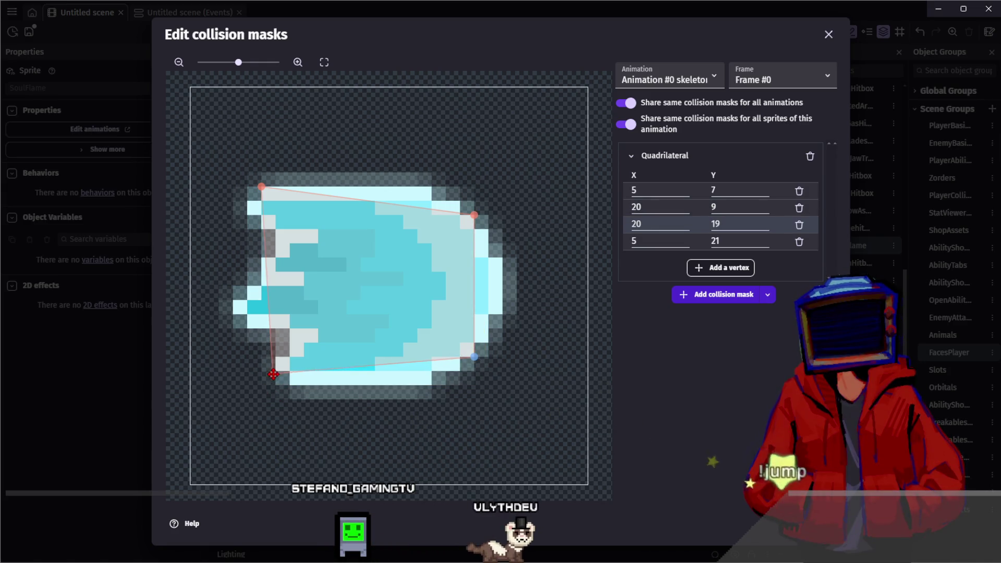
left_click_drag(274, 374, 276, 371)
left_click_drag(262, 194, 276, 204)
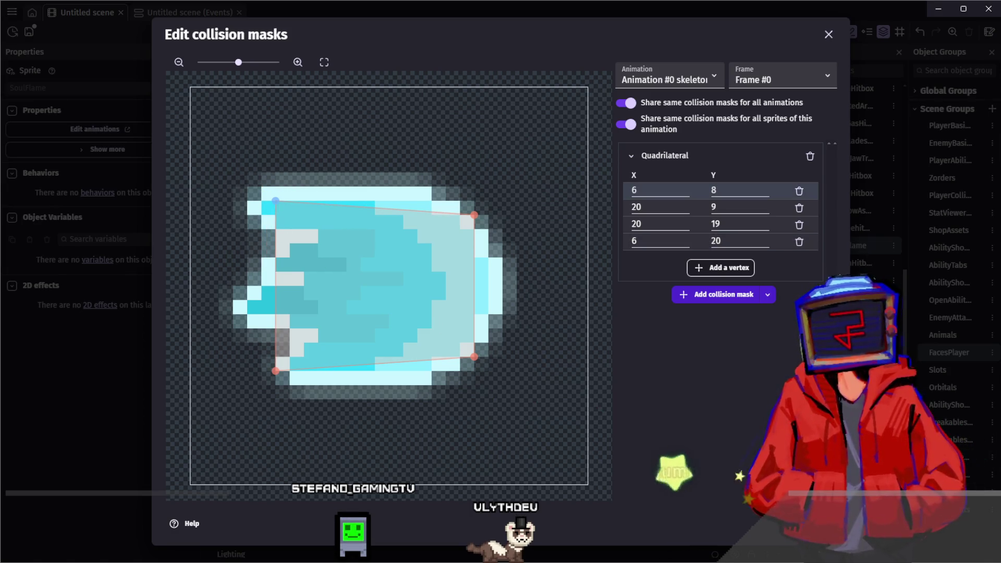
key("Escape")
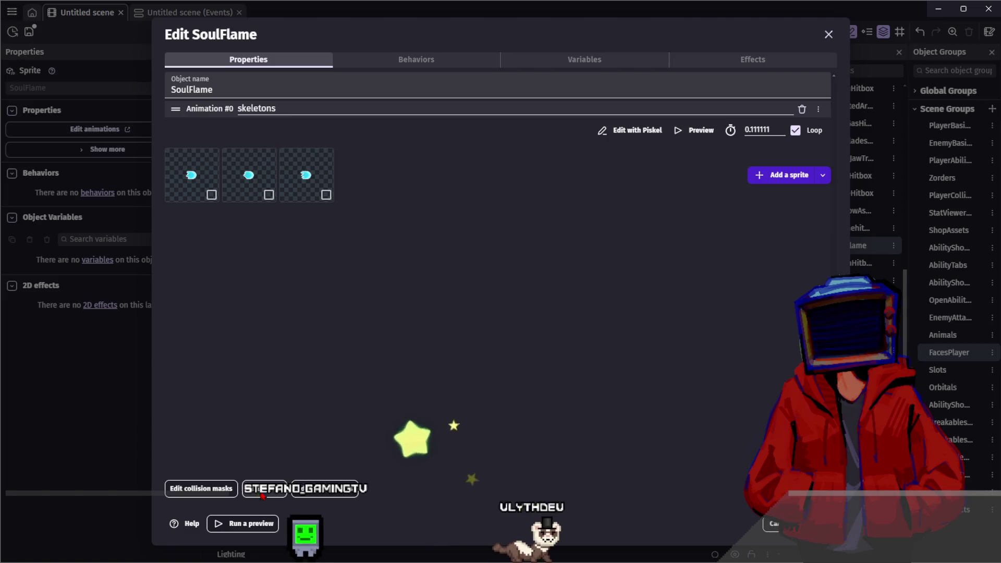
Step: Review SoulFlame's behaviours and effects, then close its object editor
left_click(425, 63)
left_click(326, 62)
left_click(688, 62)
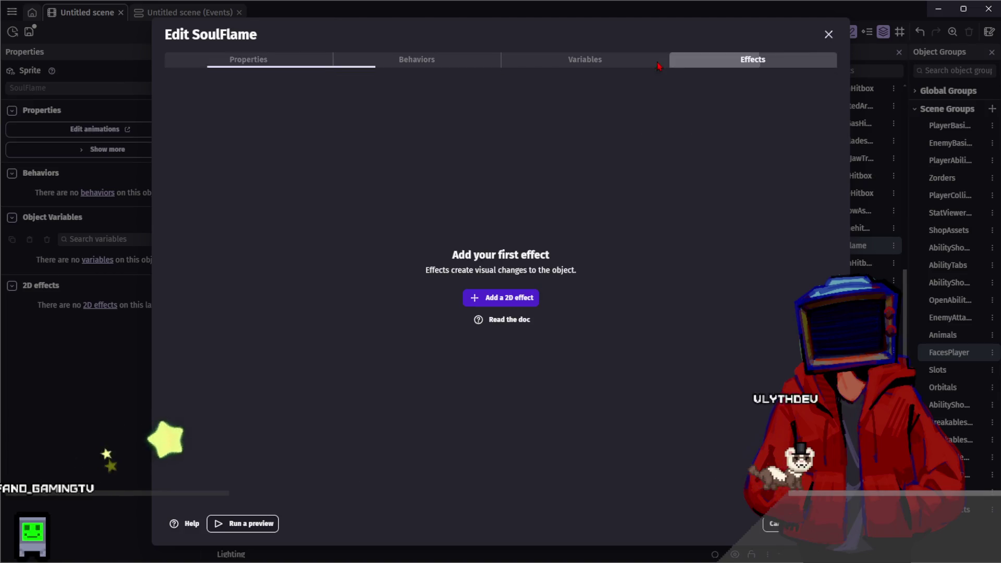
left_click(290, 60)
key("Escape")
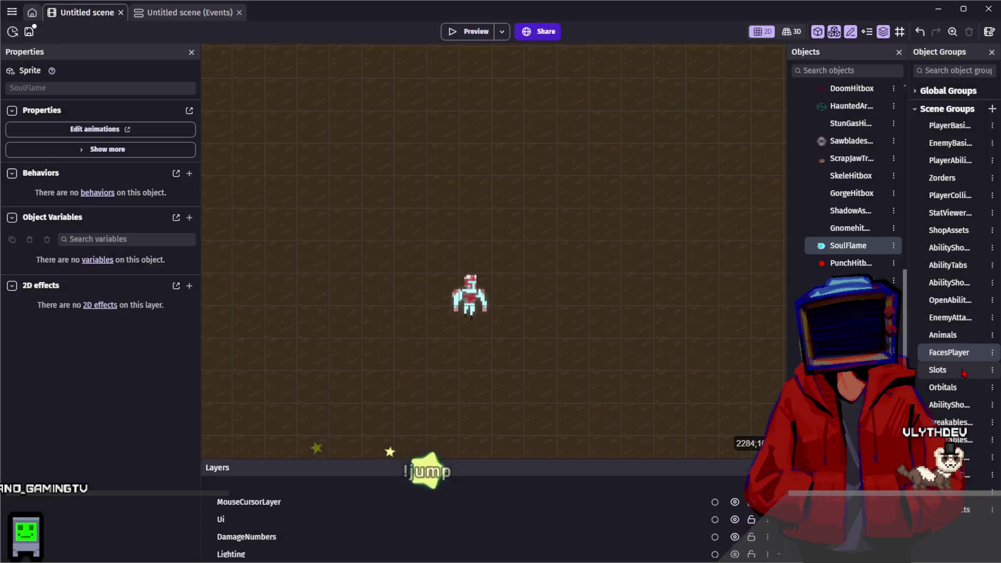
Step: Add SoulFlame to the EnemyAttacks group by searching 'soul', then go to the events sheet
double_click(950, 317)
left_click(304, 225)
type("soul")
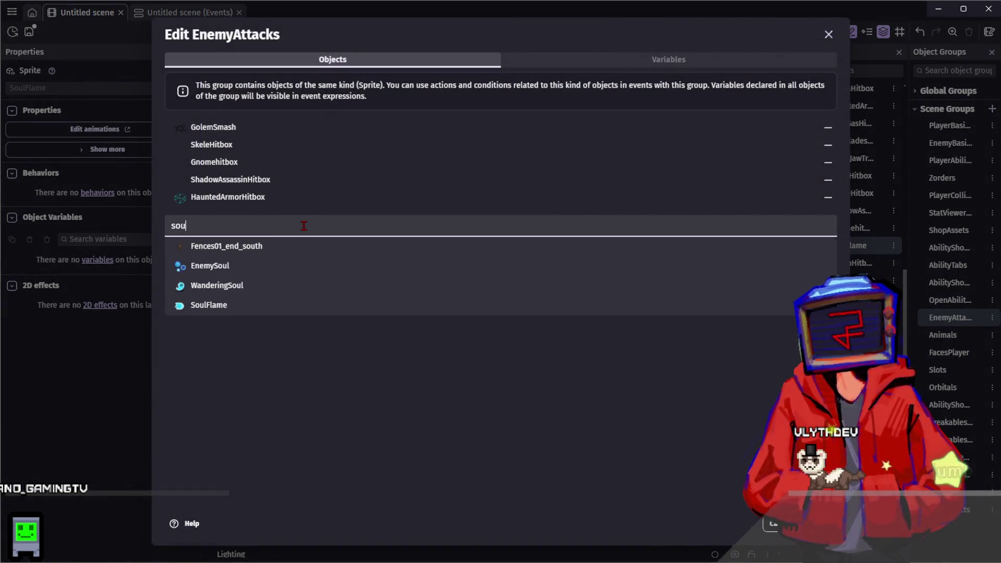
key("Down")
key("Down")
key("Down")
key("Return")
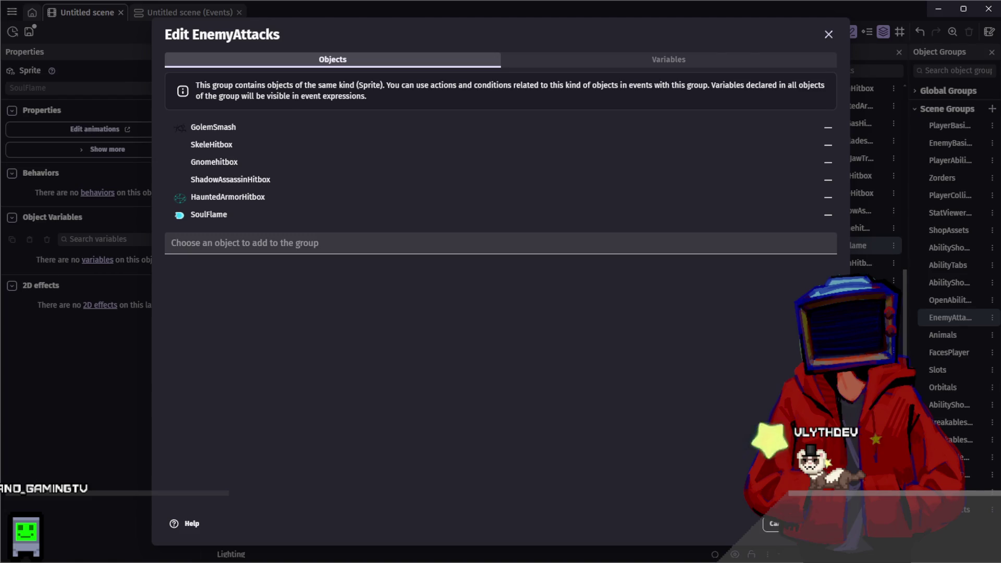
key("Escape")
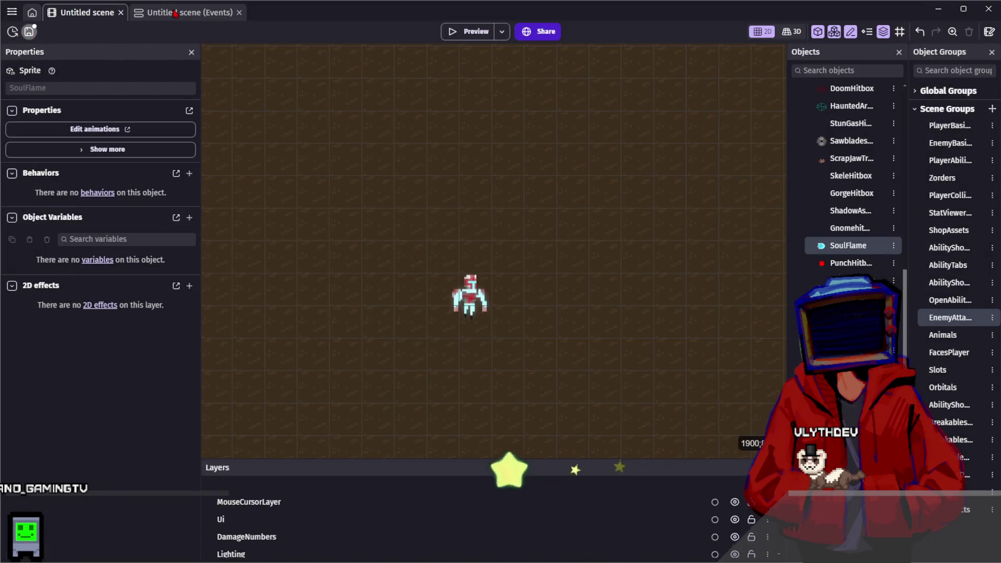
left_click(169, 14)
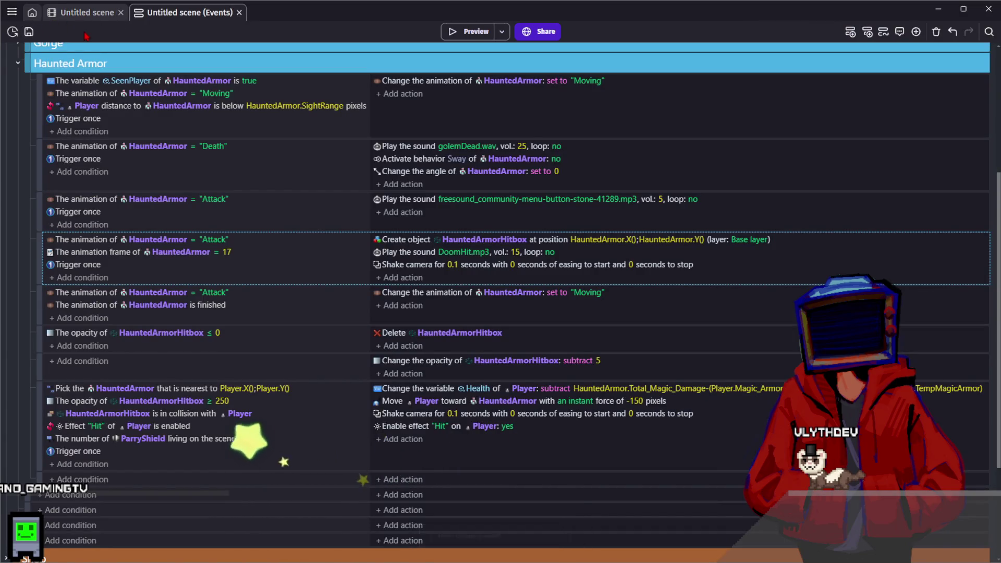
Step: Select the event picking the nearest HauntedArmor and save the project
left_click(293, 466)
key("ctrl+s")
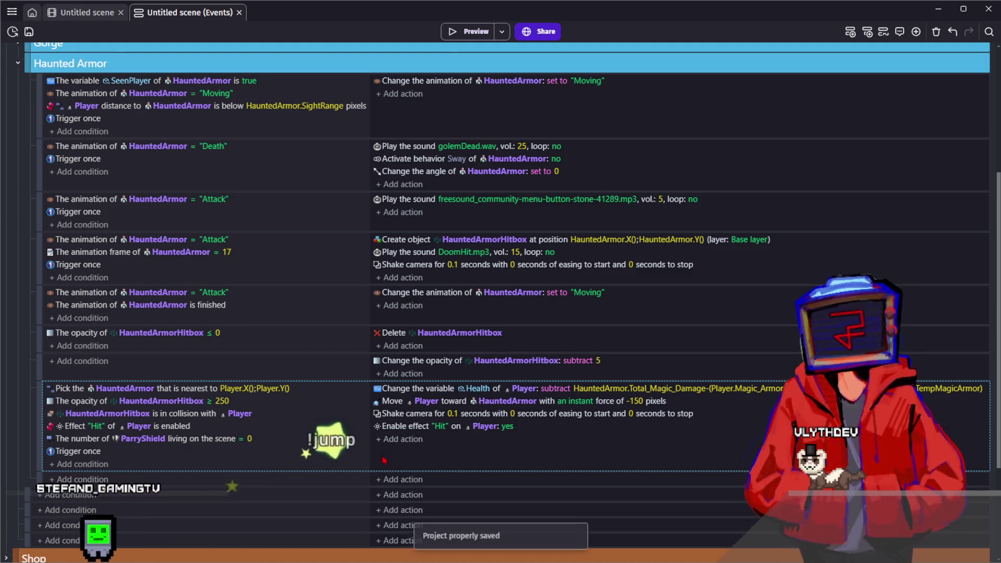
scroll(208, 261, "up", 1)
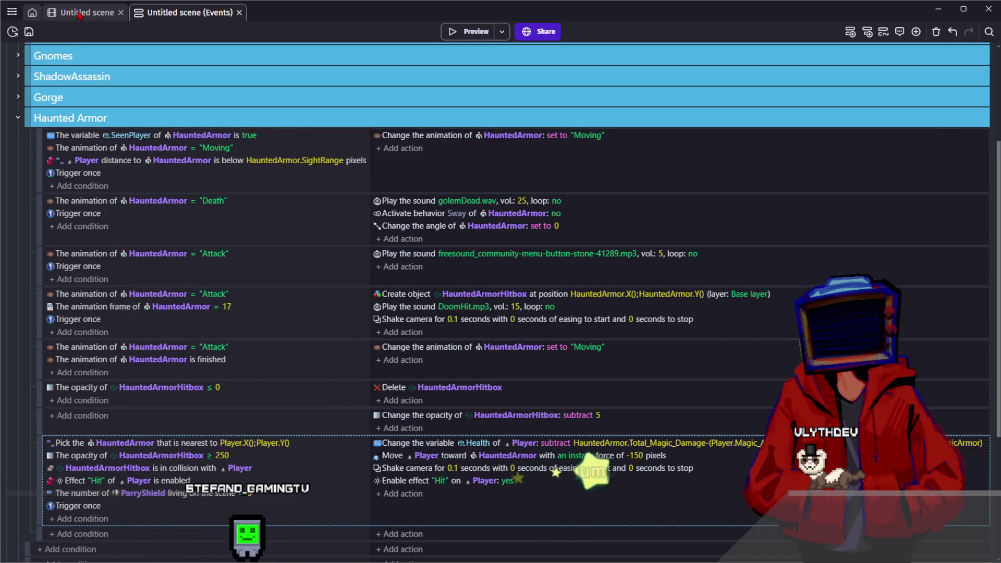
Step: Back in the scene editor, open WanderingSoul's object editor on its behaviours
left_click(79, 14)
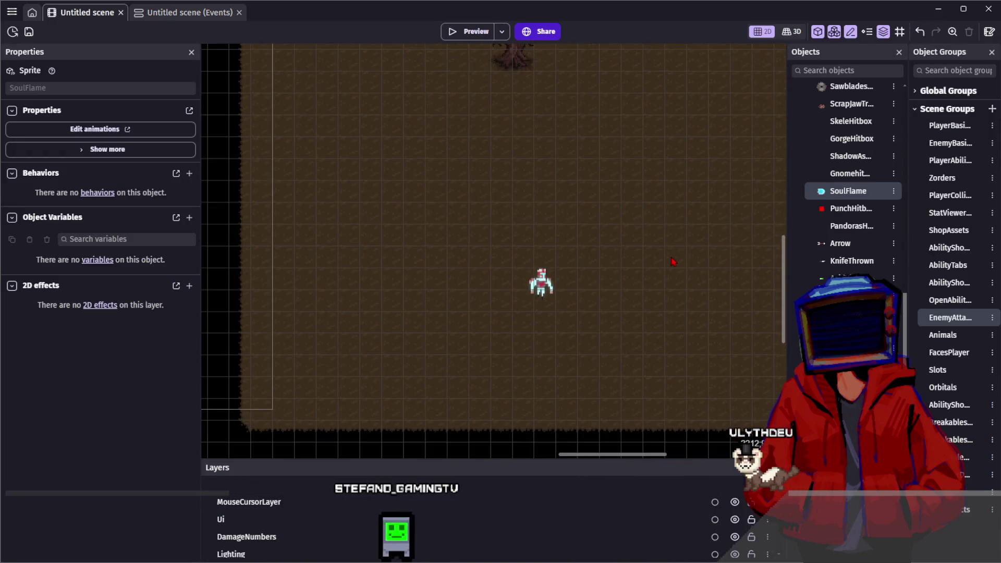
scroll(671, 258, "right", 3)
scroll(671, 258, "down", 1)
scroll(824, 219, "down", 5)
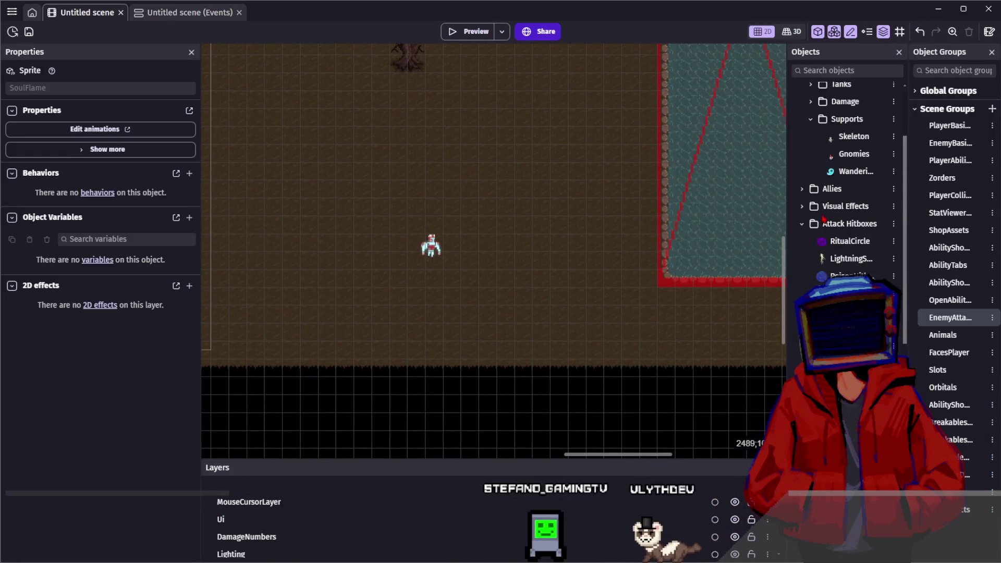
scroll(824, 219, "up", 5)
left_click(585, 116)
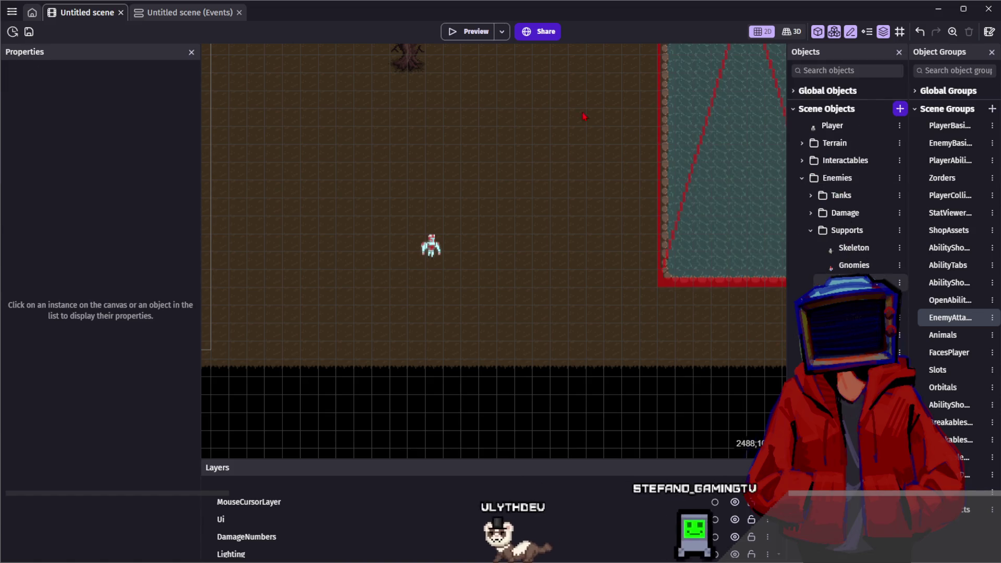
double_click(430, 247)
left_click(496, 59)
Step: Set WanderingSoul's Base and Total_Magic_Armor to 5, SightRange to 150, AttackRange to 80
left_click(538, 59)
left_click(498, 60)
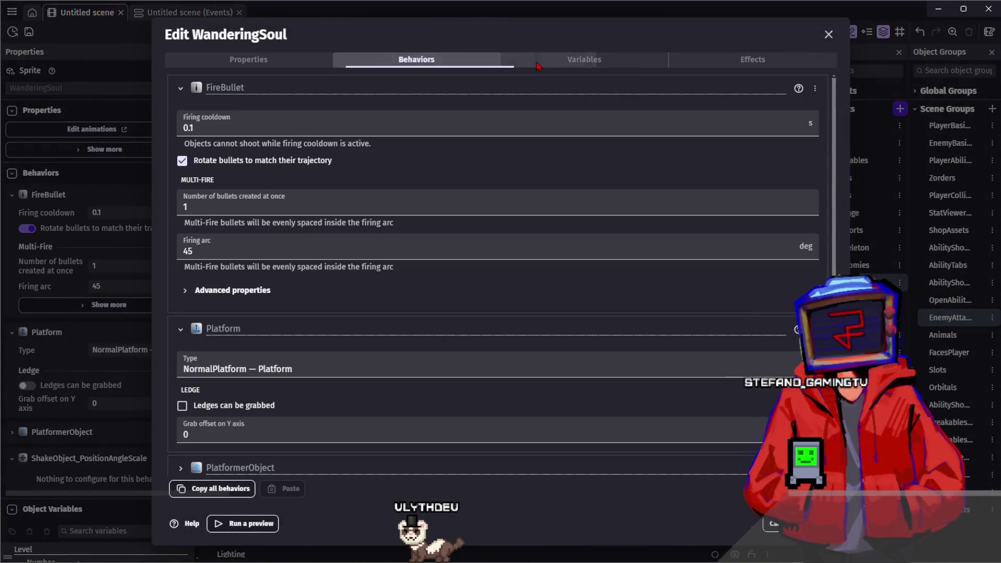
left_click(538, 63)
scroll(373, 310, "down", 1)
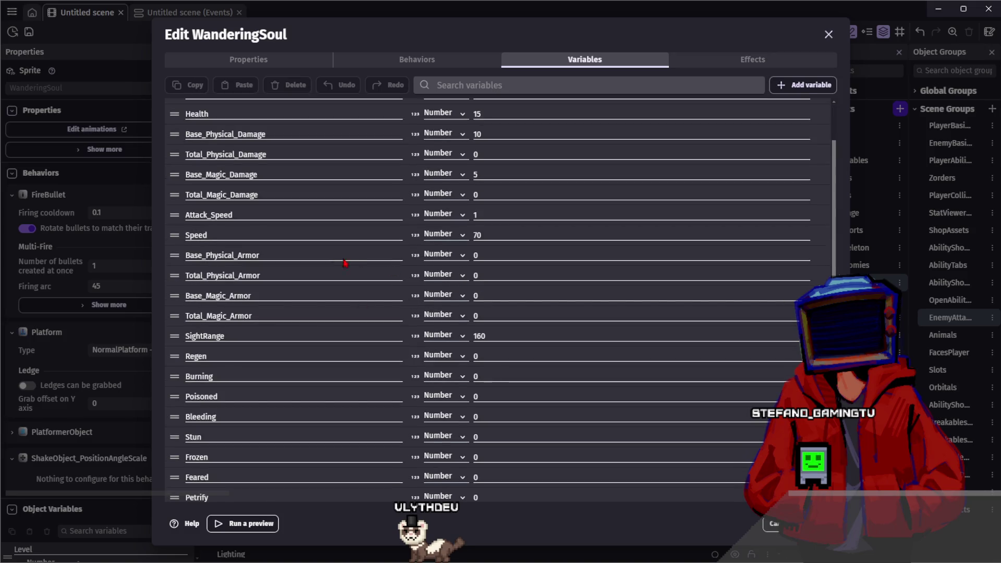
left_click(484, 296)
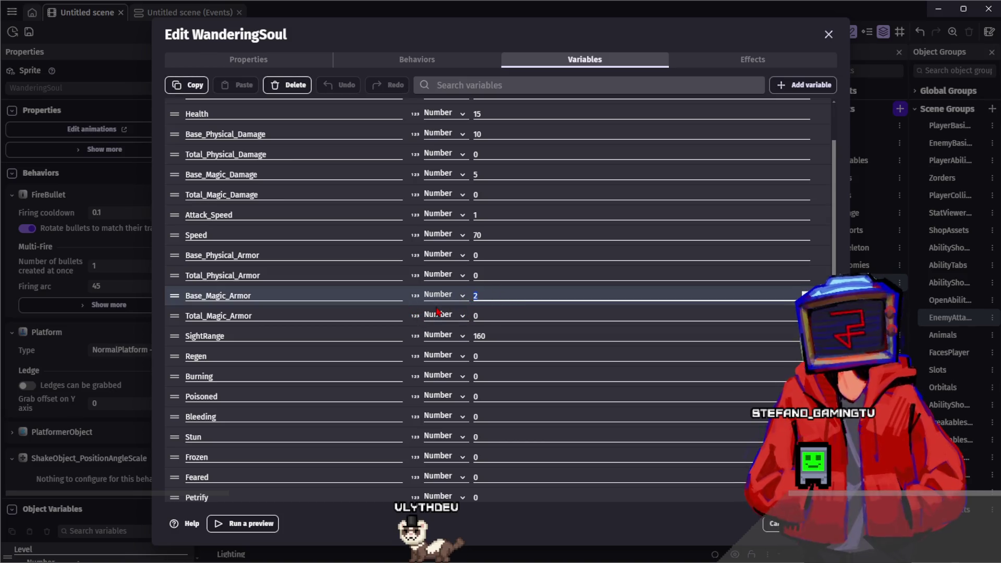
type("5")
left_click(404, 308)
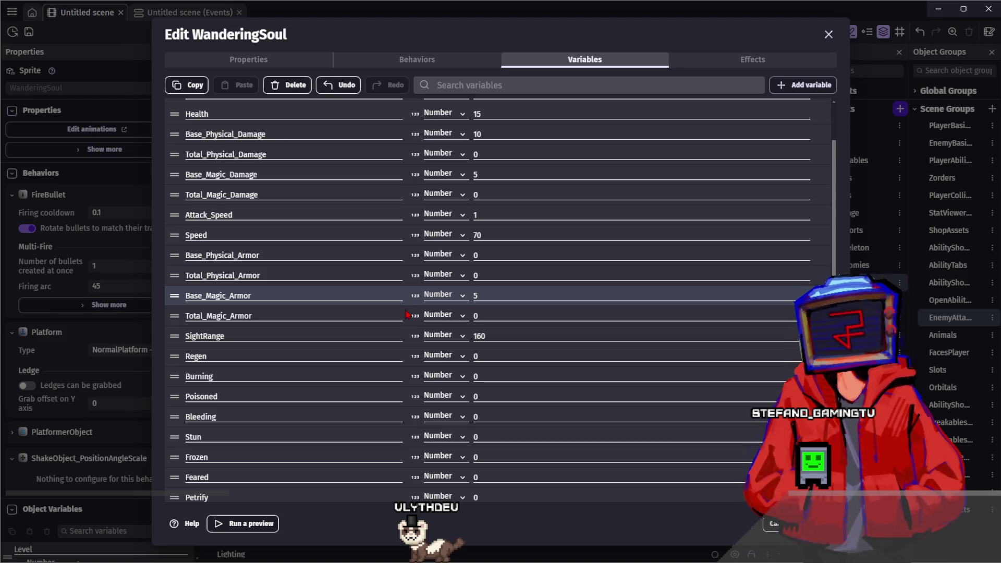
left_click(406, 315)
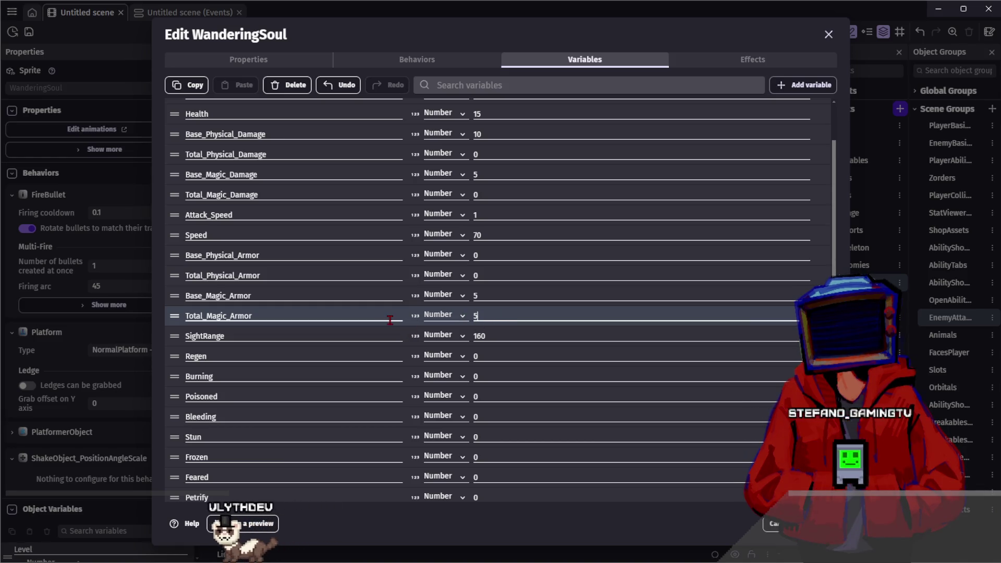
left_click(412, 339)
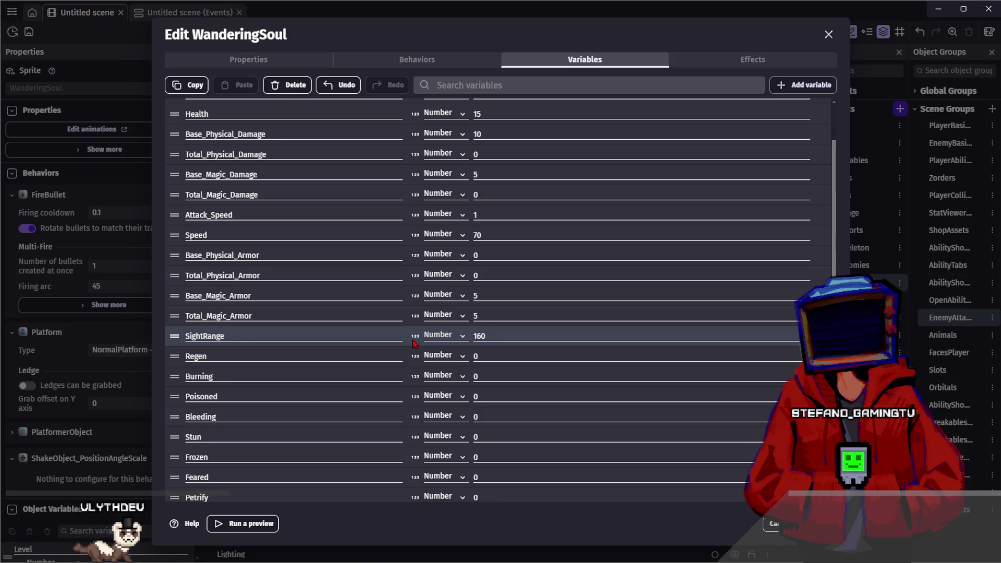
left_click(635, 336)
type("150")
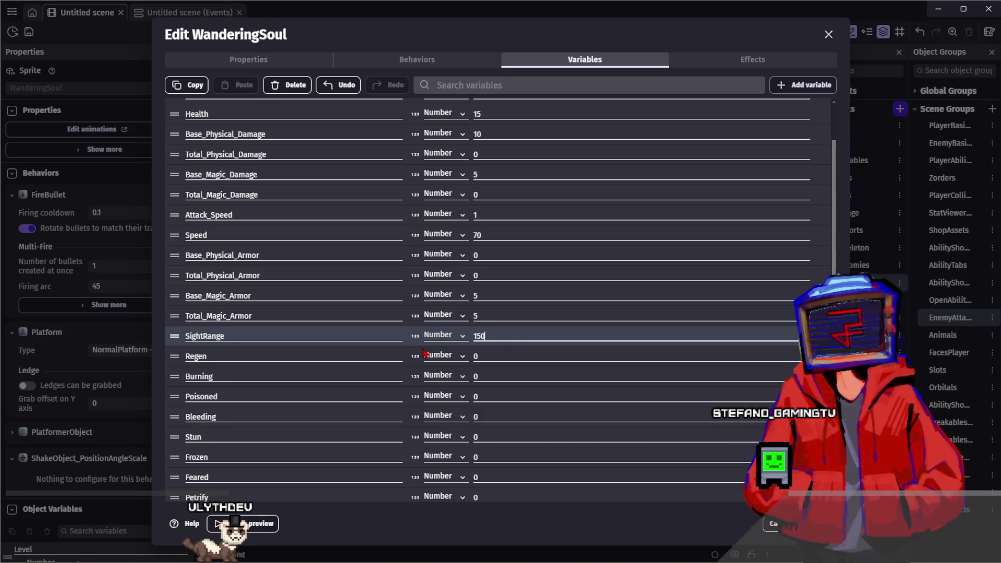
scroll(417, 348, "down", 3)
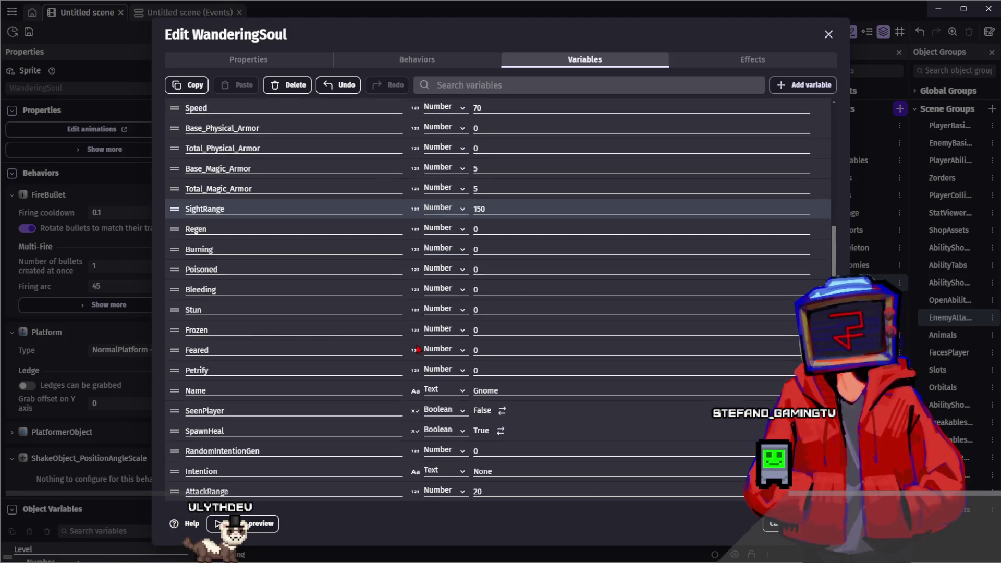
left_click(470, 492)
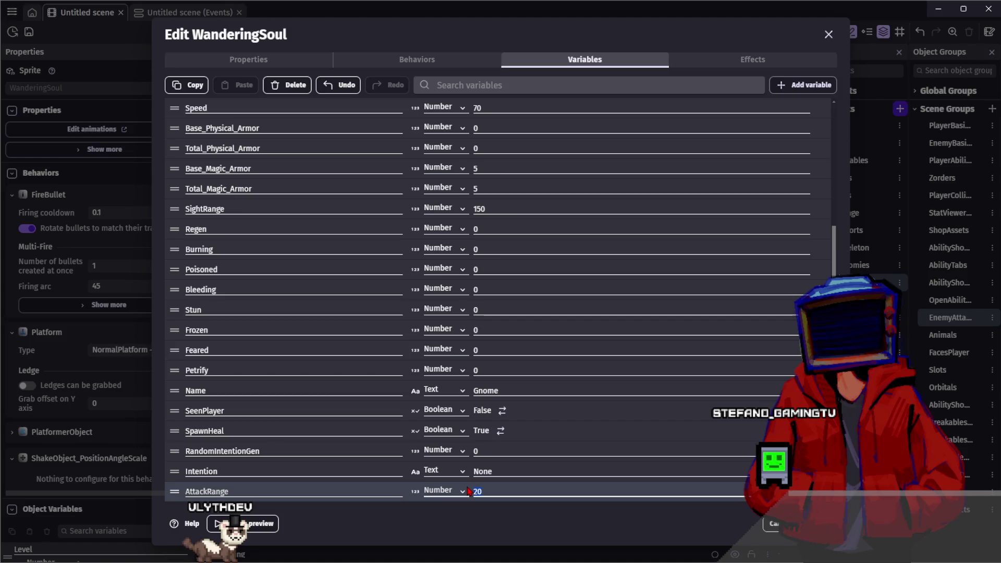
left_click(467, 529)
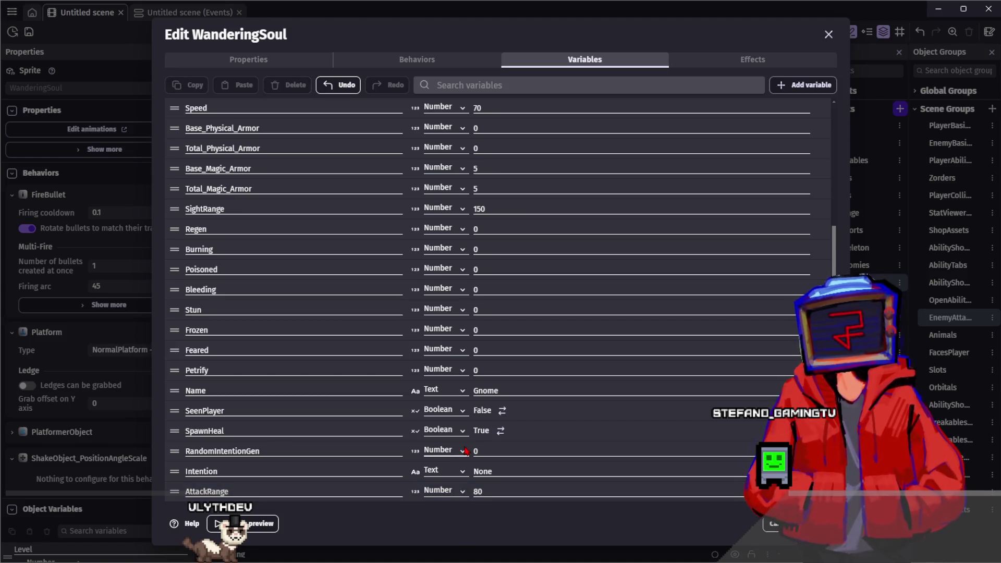
scroll(467, 462, "up", 4)
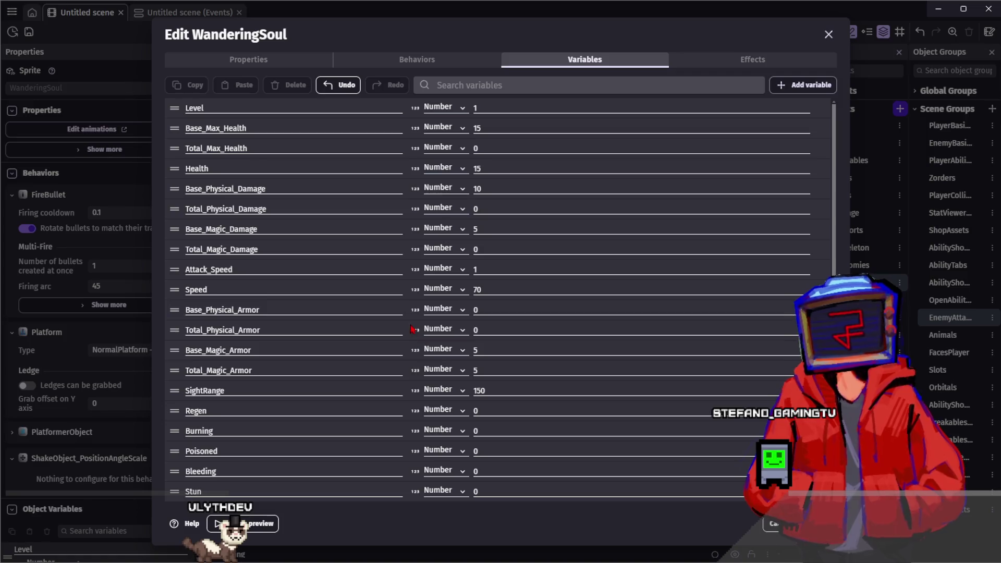
Step: Set Base_Max_Health and Health to 80 and apply the changes
left_click(478, 289)
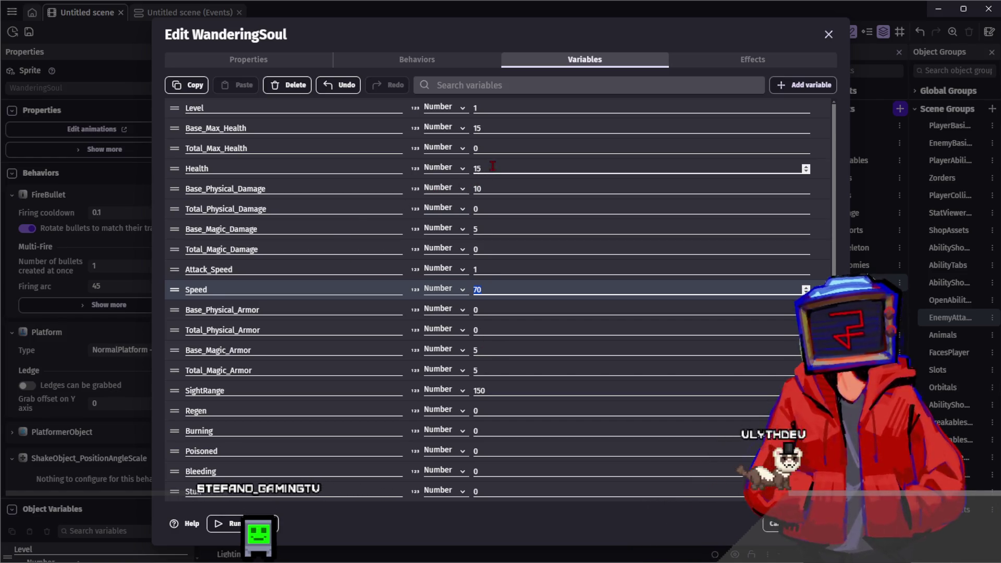
left_click(476, 150)
type("100")
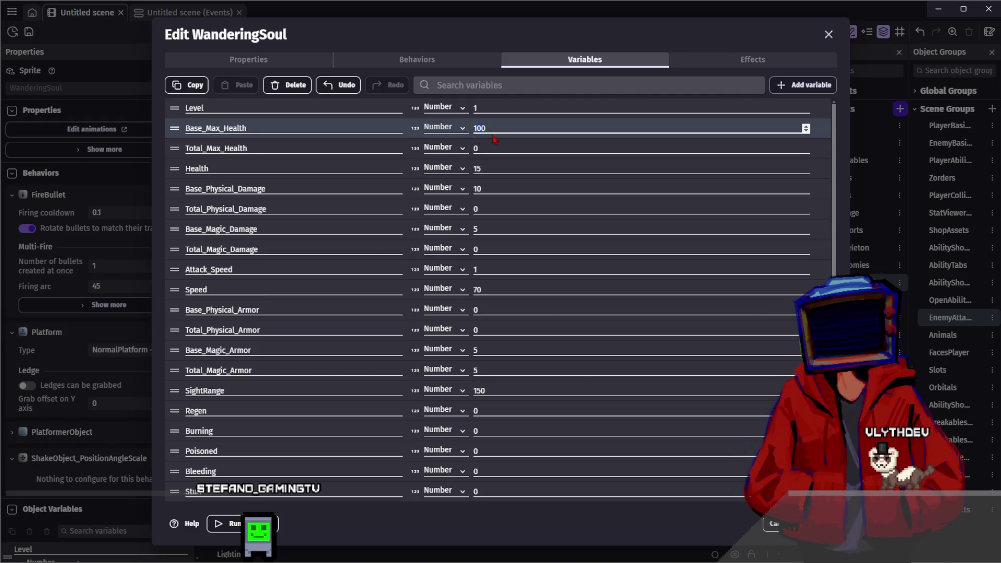
left_click(474, 127)
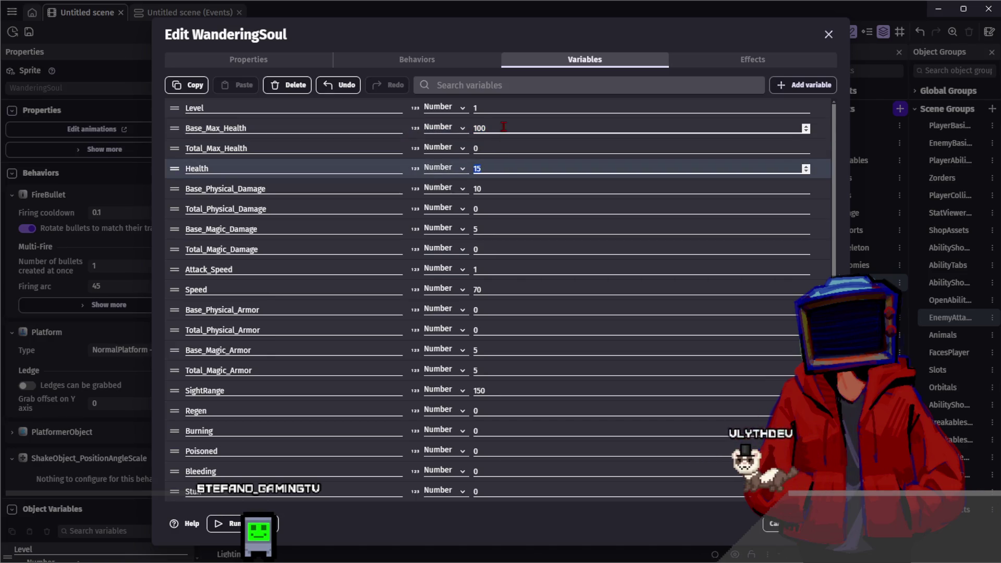
type("80")
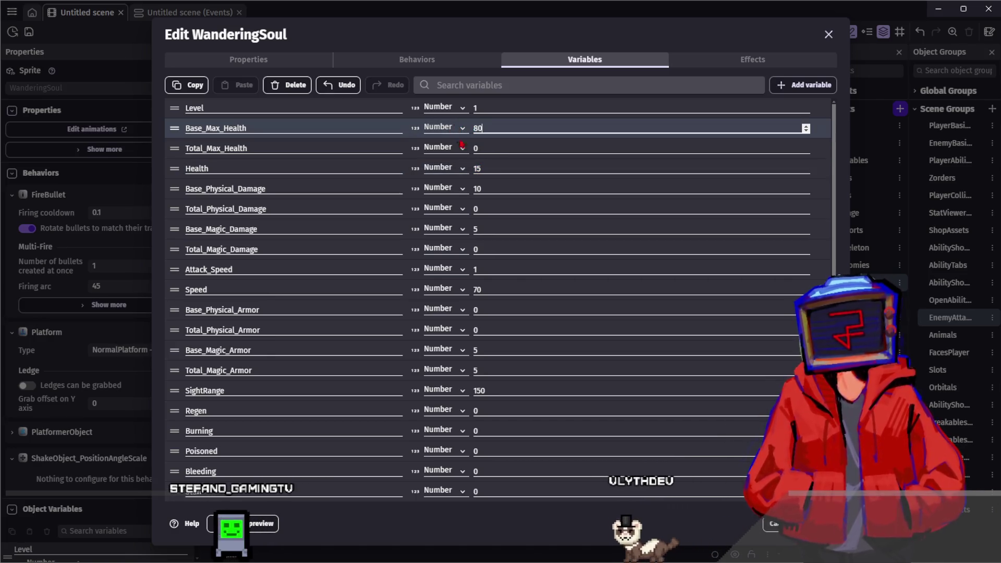
left_click(476, 168)
type("80")
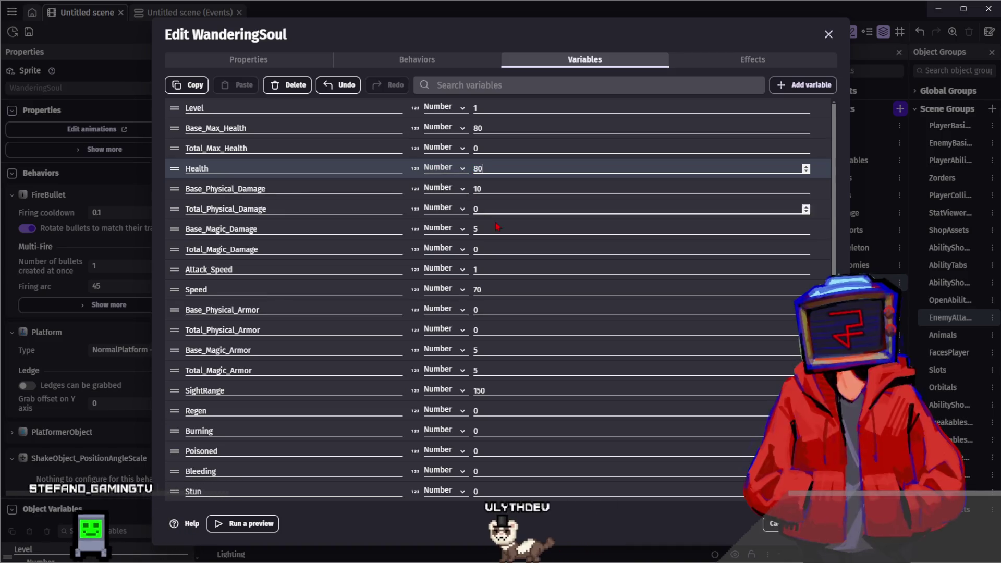
left_click(678, 523)
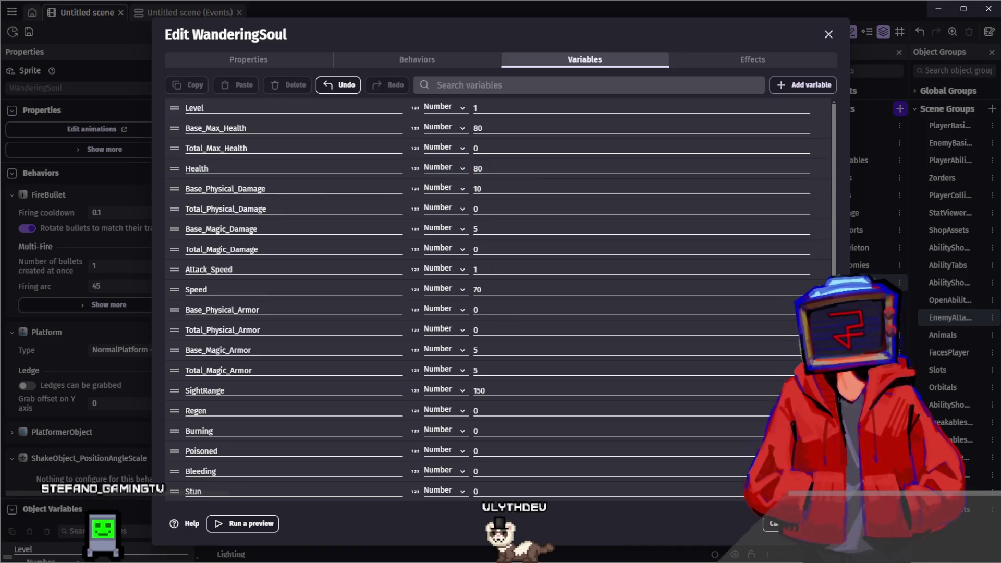
left_click(816, 523)
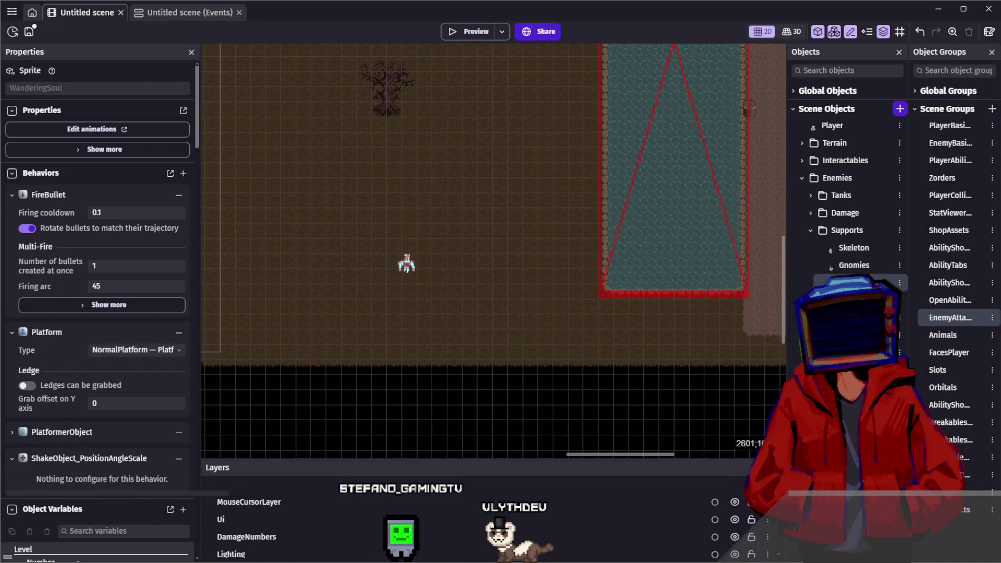
Step: Review WanderingSoul's death animation in its object editor
double_click(527, 65)
scroll(490, 211, "down", 2)
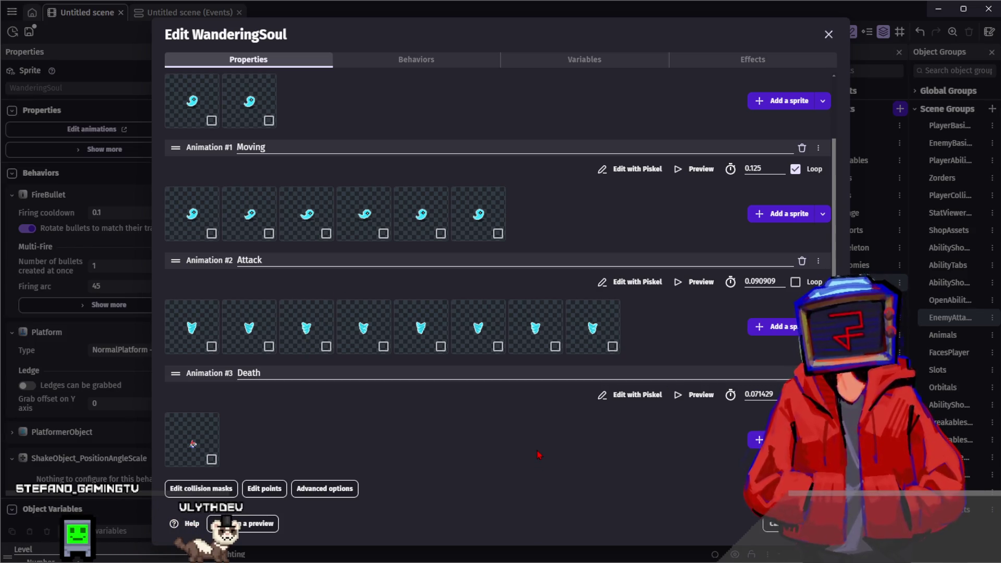
key("Escape")
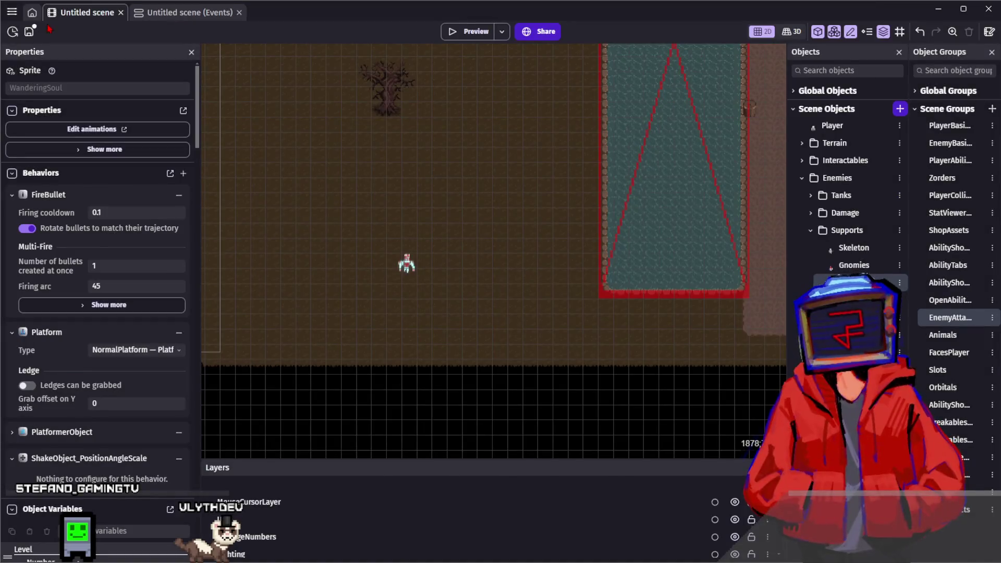
Step: Select the Haunted Armor death event, save the project, and return to the scene
key("ctrl+Tab")
left_click(155, 238)
key("ctrl+s")
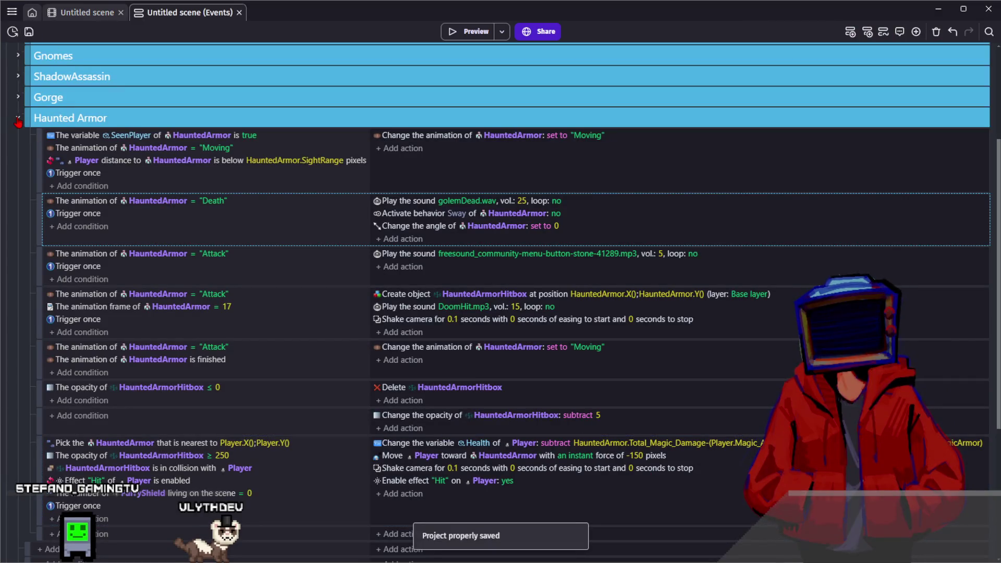
left_click(79, 13)
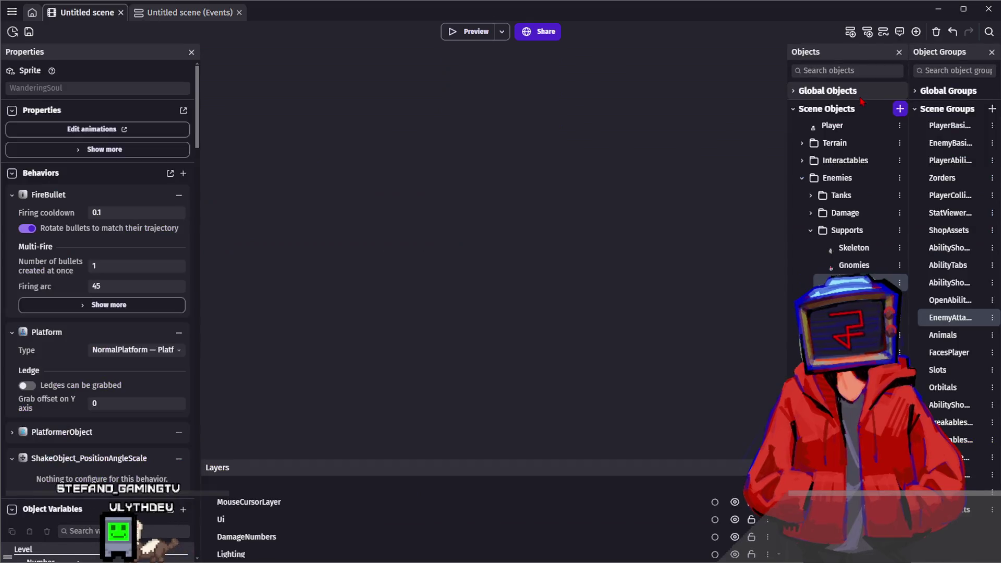
Step: Add WanderingSoul to the EnemyBasics group by searching 'wand'
double_click(944, 144)
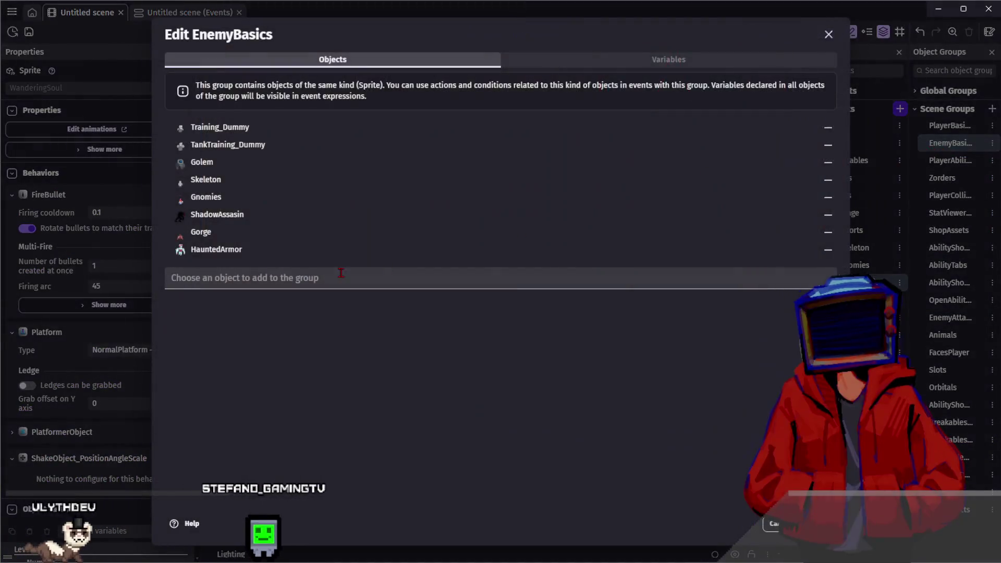
left_click(332, 281)
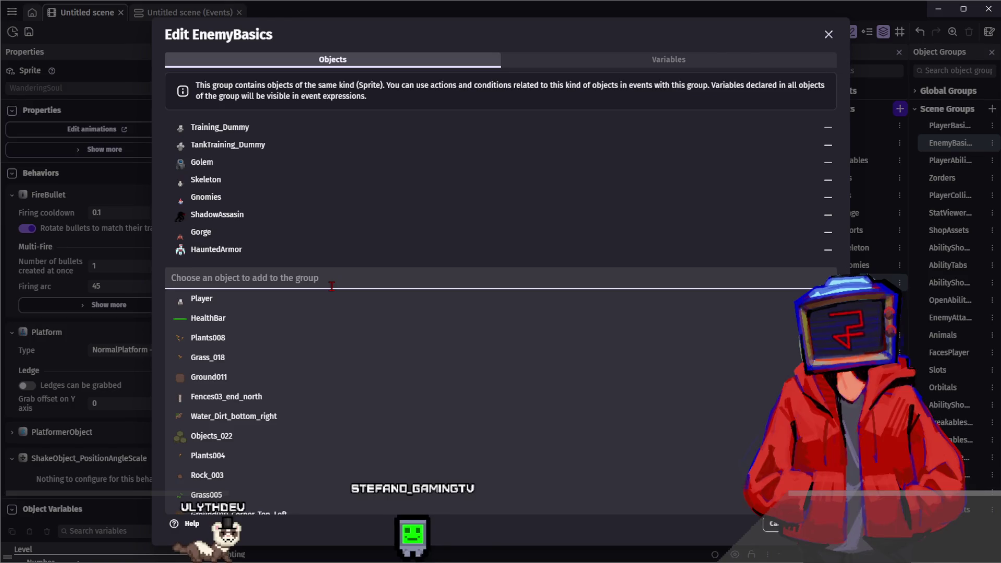
scroll(344, 374, "down", 5)
scroll(344, 373, "down", 5)
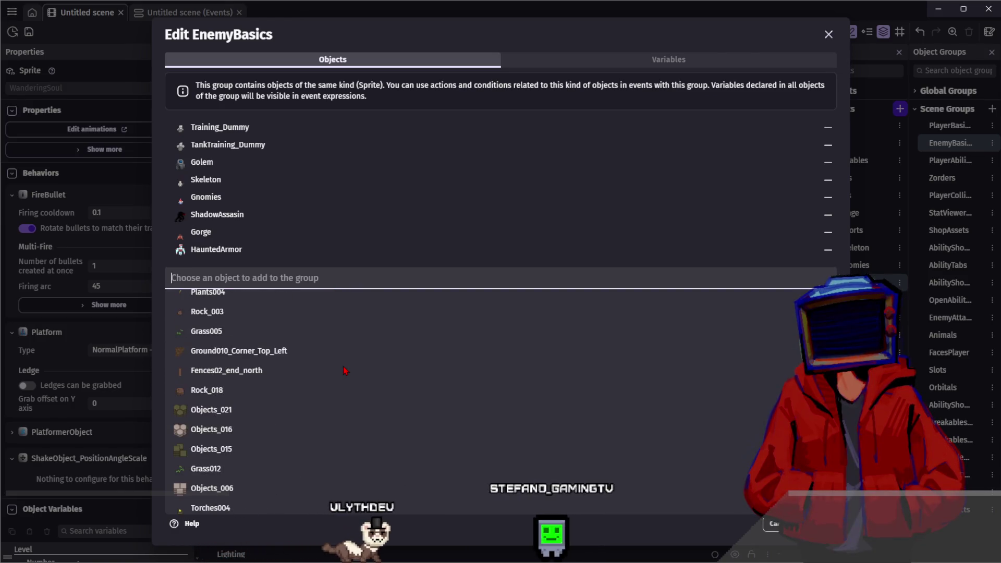
type("wand")
left_click(336, 301)
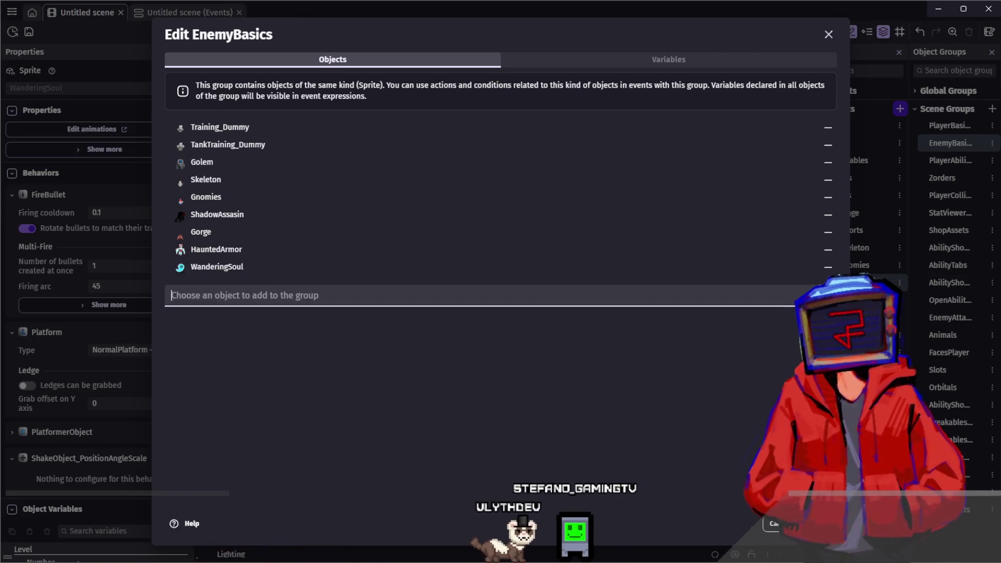
left_click(953, 191)
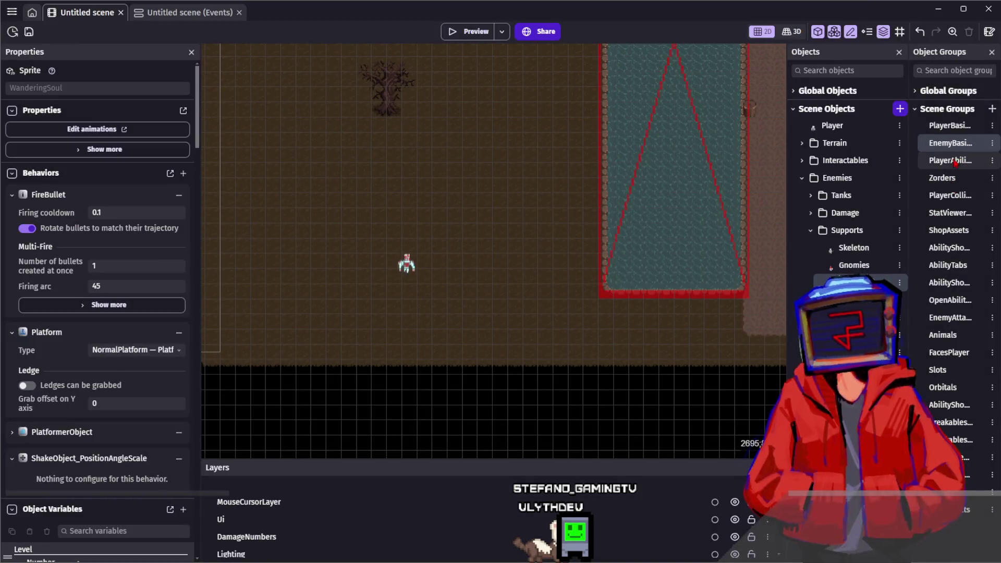
Step: Add WanderingSoul to the FacesPlayer group by searching 'wan'
double_click(949, 354)
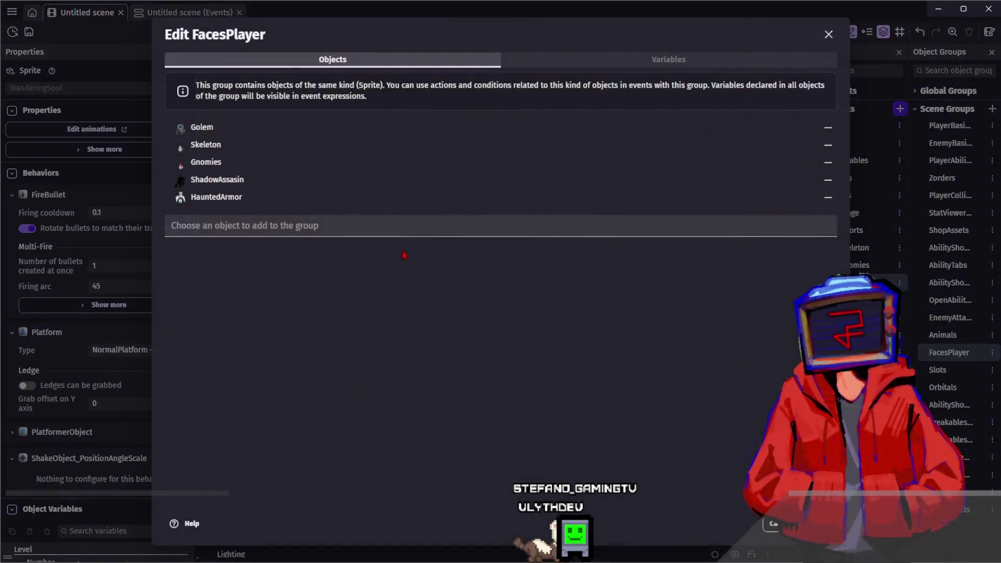
left_click(380, 225)
type("wan")
left_click(311, 250)
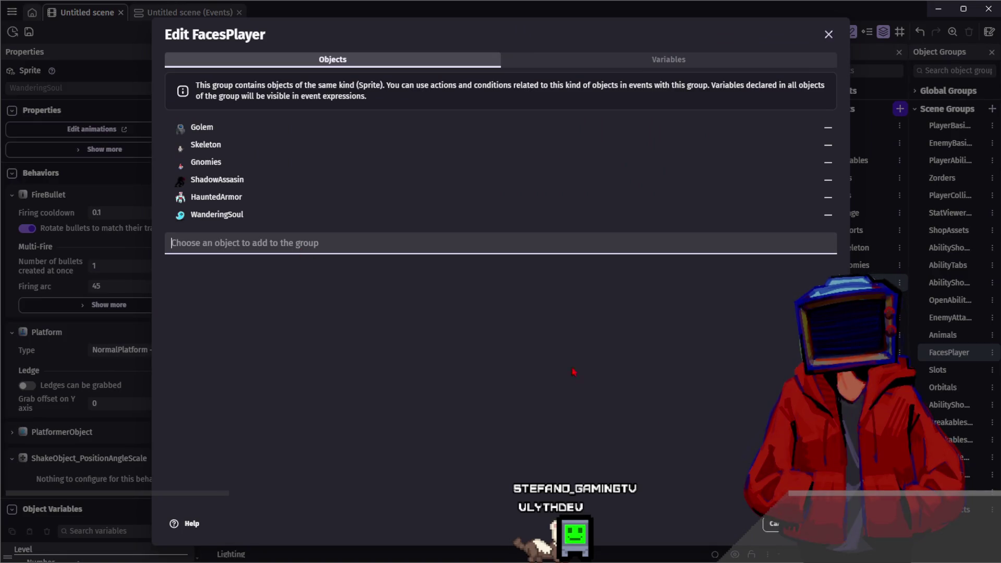
key("Escape")
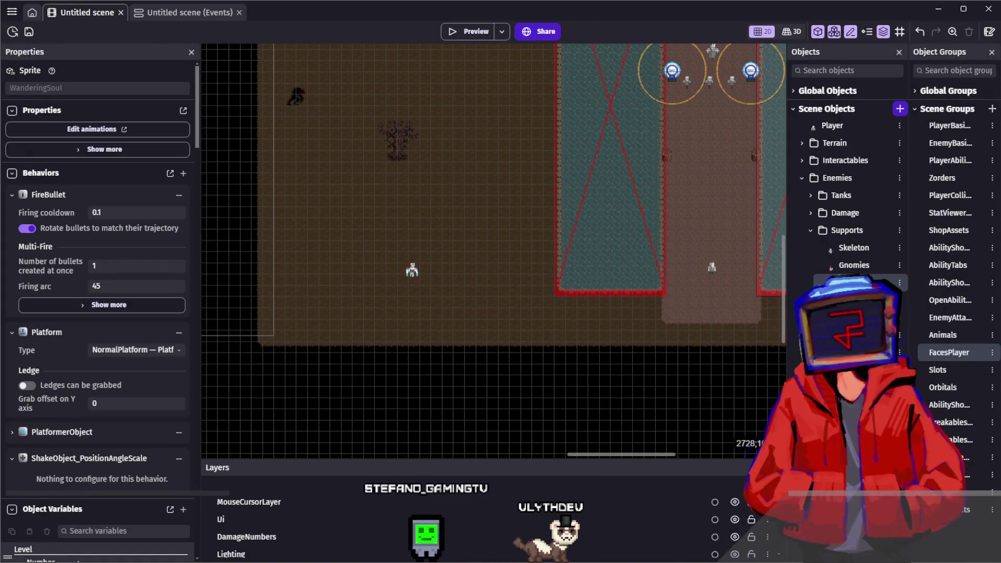
Step: Review WanderingSoul's behaviors in its object editor and apply
double_click(494, 63)
left_click(494, 63)
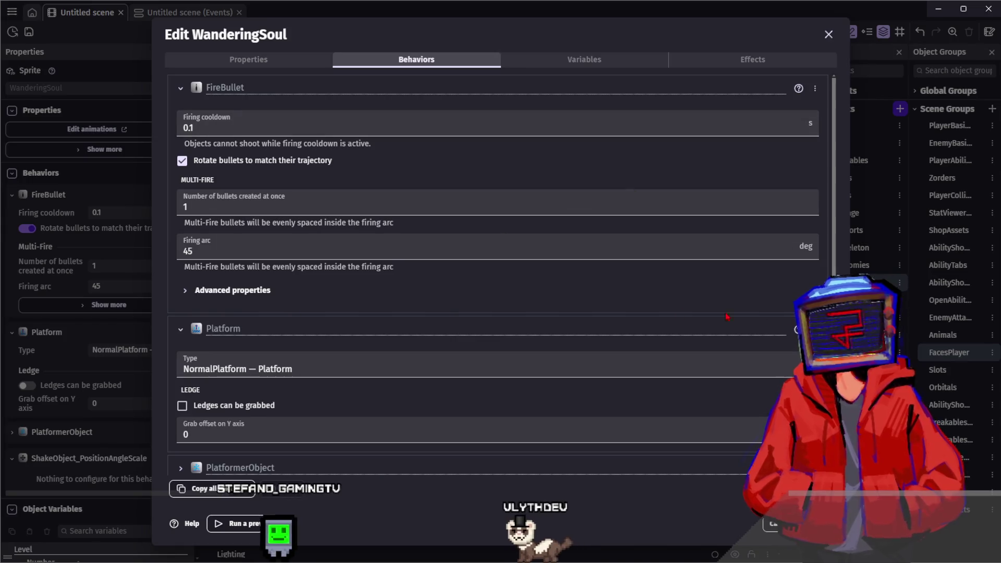
scroll(761, 324, "down", 2)
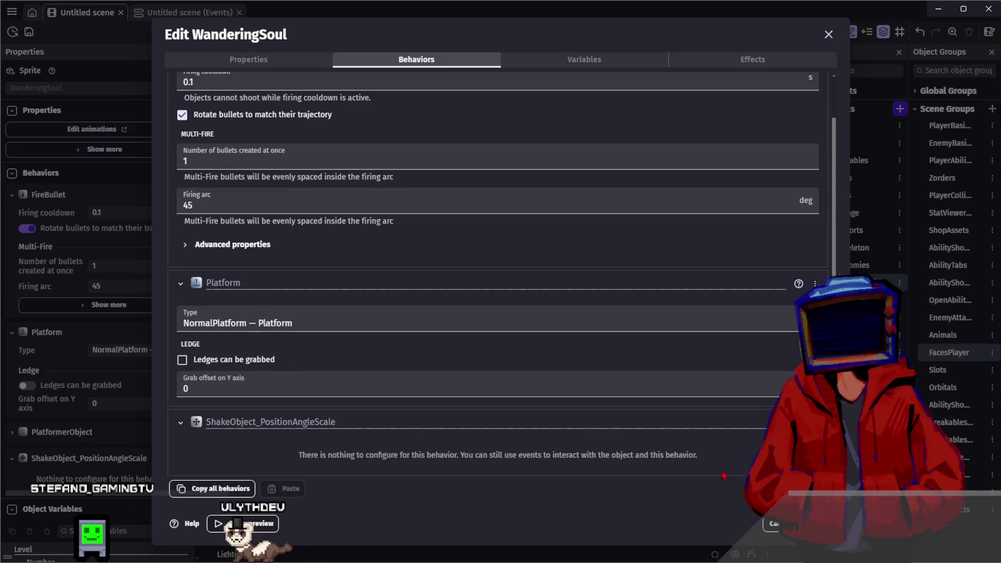
key("Return")
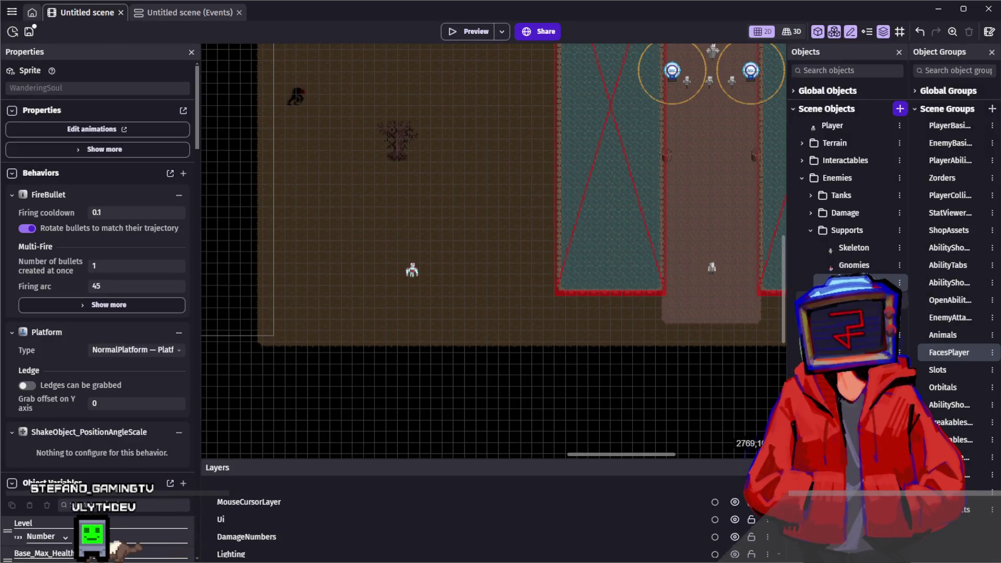
Step: Reset WanderingSoul's collision mask to full and drag its corners in around the ghost's body
left_click(92, 129)
left_click(202, 487)
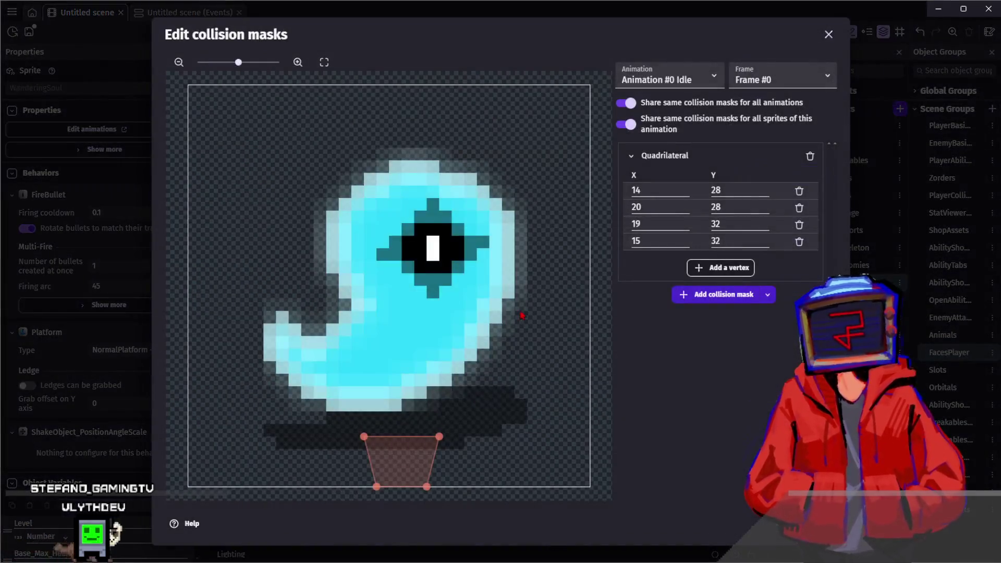
left_click(810, 157)
left_click(709, 151)
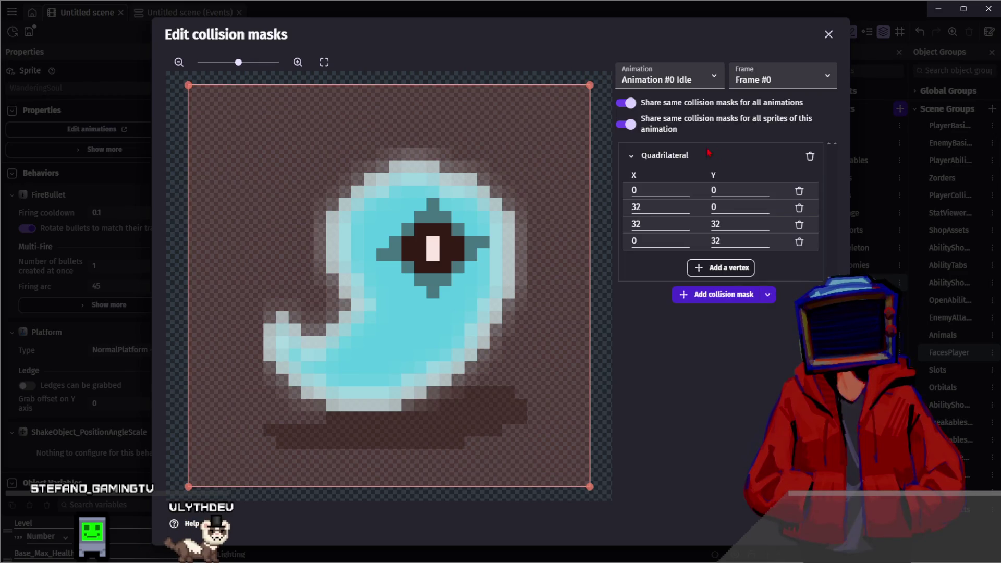
left_click_drag(592, 84, 490, 185)
mouse_move(185, 86)
left_mouse_down()
mouse_move(350, 174)
mouse_move(357, 217)
left_mouse_up()
mouse_move(189, 486)
left_mouse_down()
mouse_move(267, 361)
mouse_move(269, 448)
left_mouse_up()
mouse_move(588, 488)
left_mouse_down()
mouse_move(459, 386)
mouse_move(439, 399)
left_mouse_up()
left_click_drag(273, 440, 326, 404)
mouse_move(353, 224)
left_mouse_down()
mouse_move(338, 269)
mouse_move(270, 336)
left_mouse_up()
left_click_drag(489, 185, 525, 277)
key("Escape")
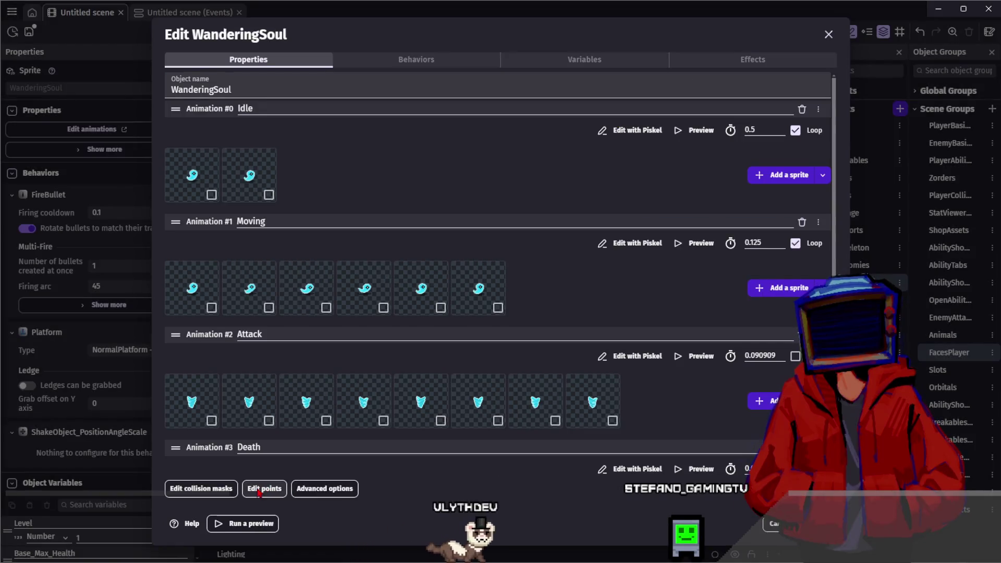
left_click(201, 489)
key("Escape")
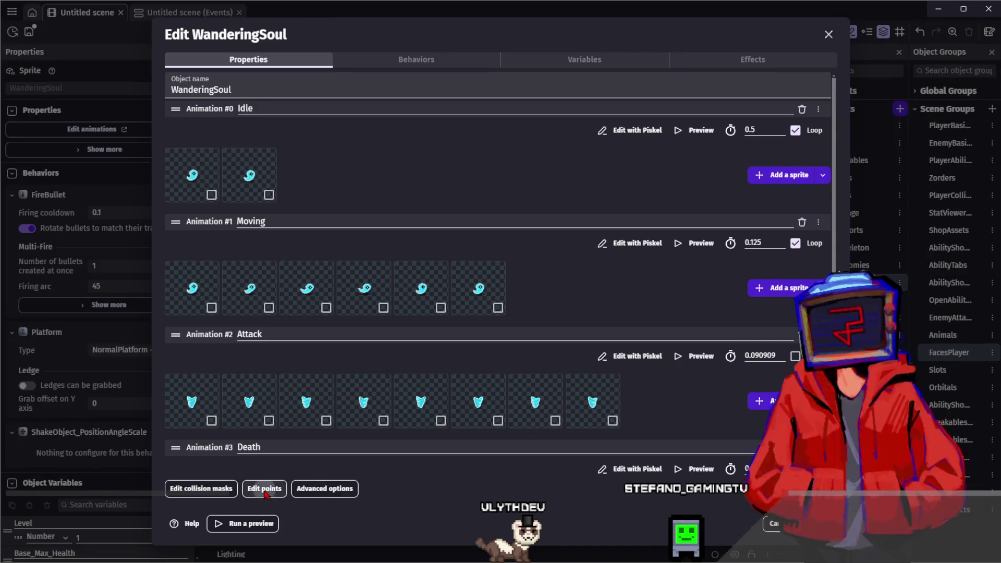
Step: Move the sprite's Center point to 16.5, 27 and close the object settings
left_click(264, 489)
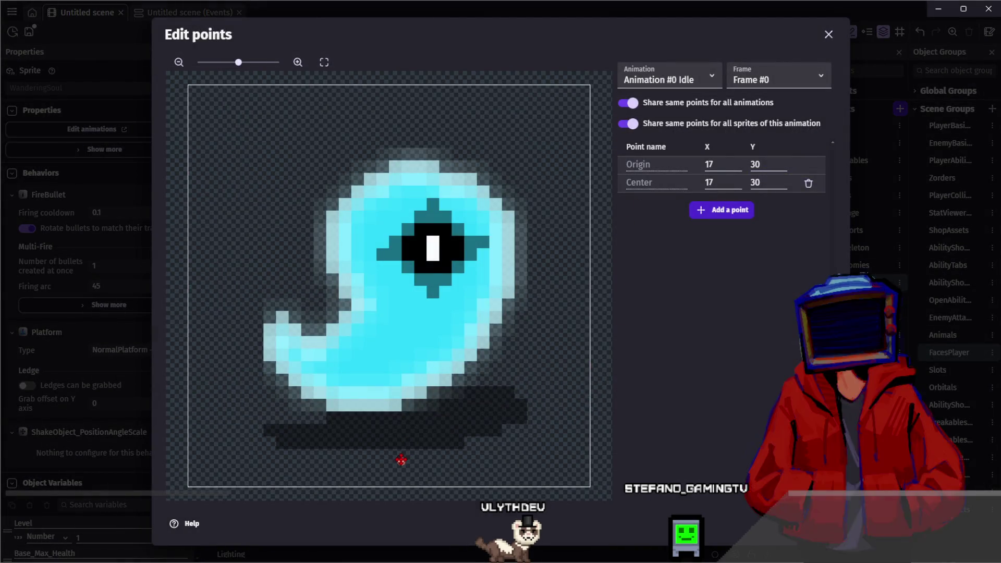
left_click(397, 426)
left_click_drag(402, 462, 395, 424)
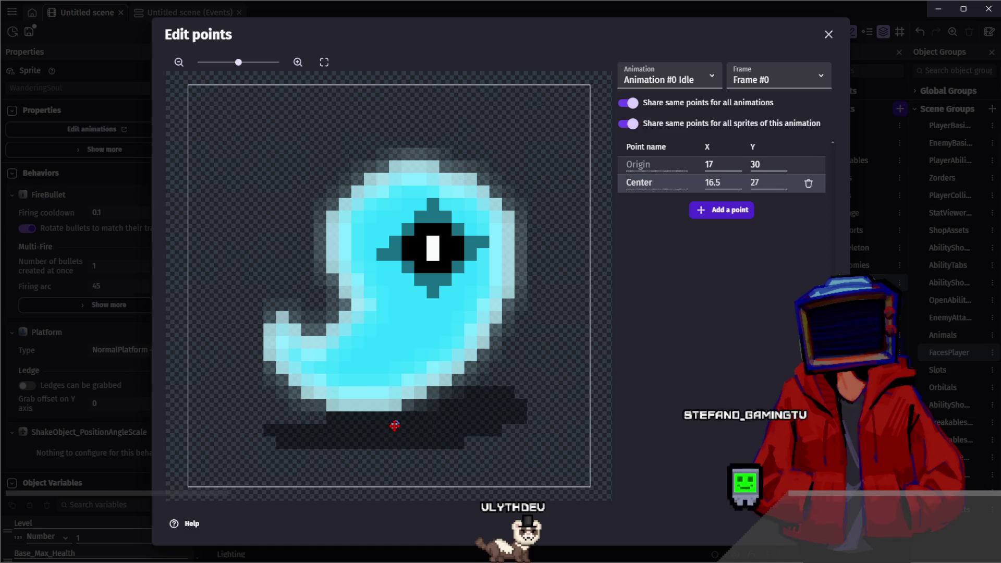
key("Escape")
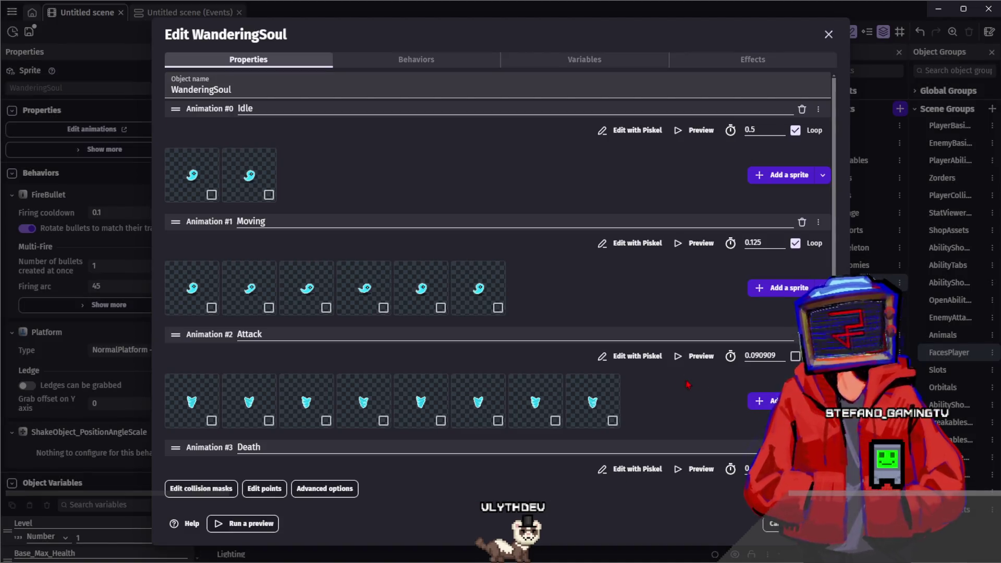
key("Escape")
scroll(616, 324, "down", 2, "ctrl")
Step: Collapse Haunted Armor, paste a duplicate group, and rename the copy 'Wandering Soul'
double_click(856, 282)
left_click(168, 17)
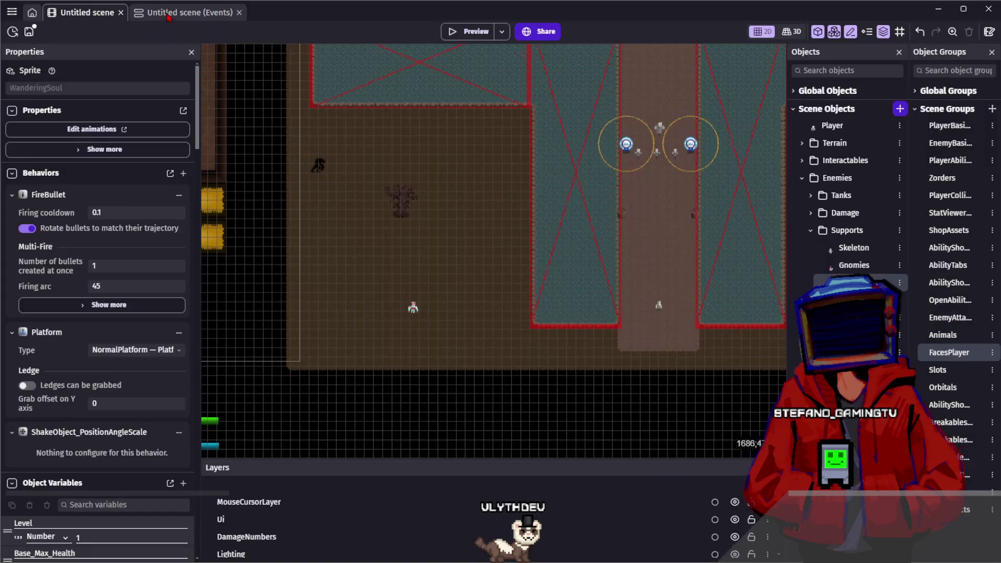
key("ctrl+Tab")
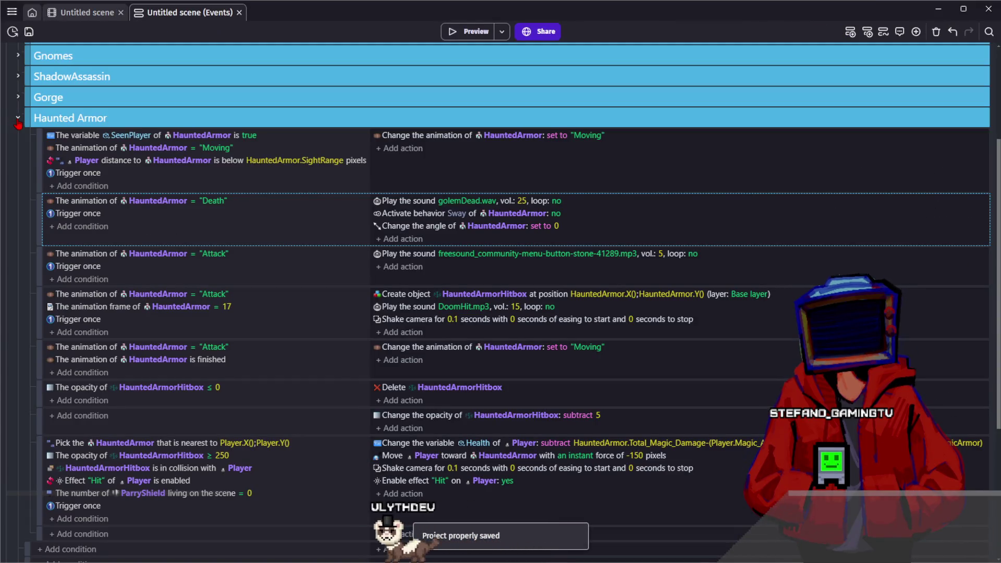
left_click(30, 119)
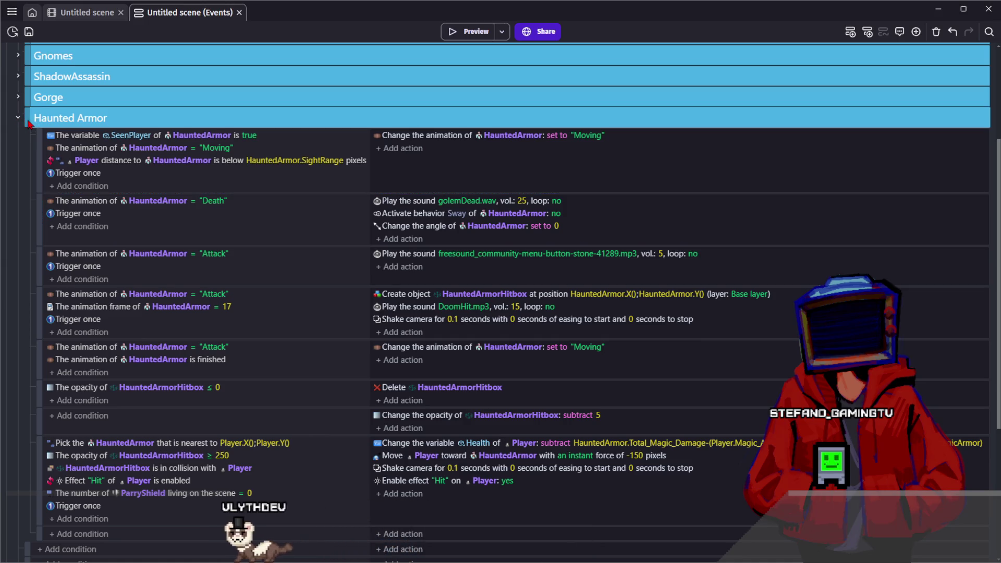
left_click(19, 120)
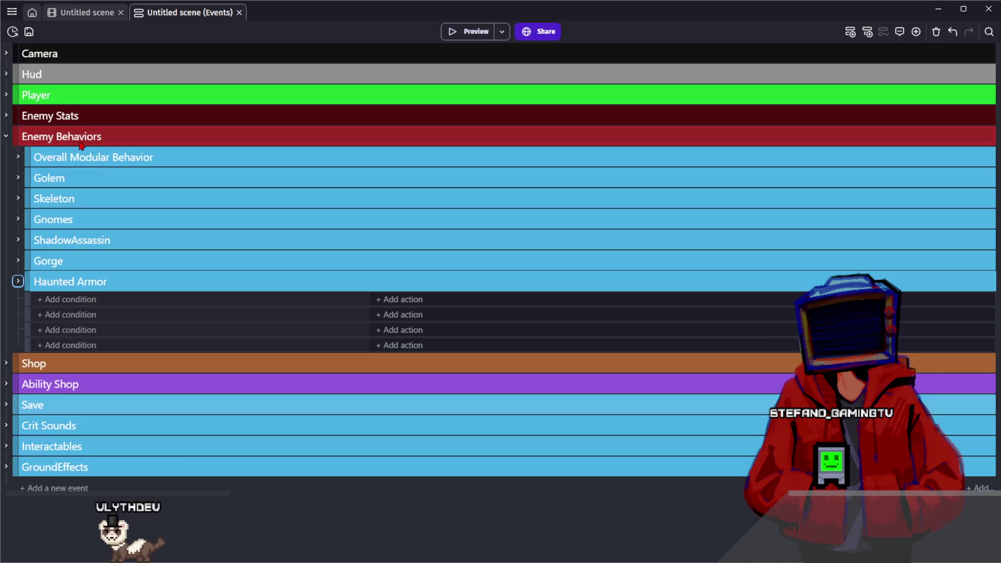
key("ctrl+v")
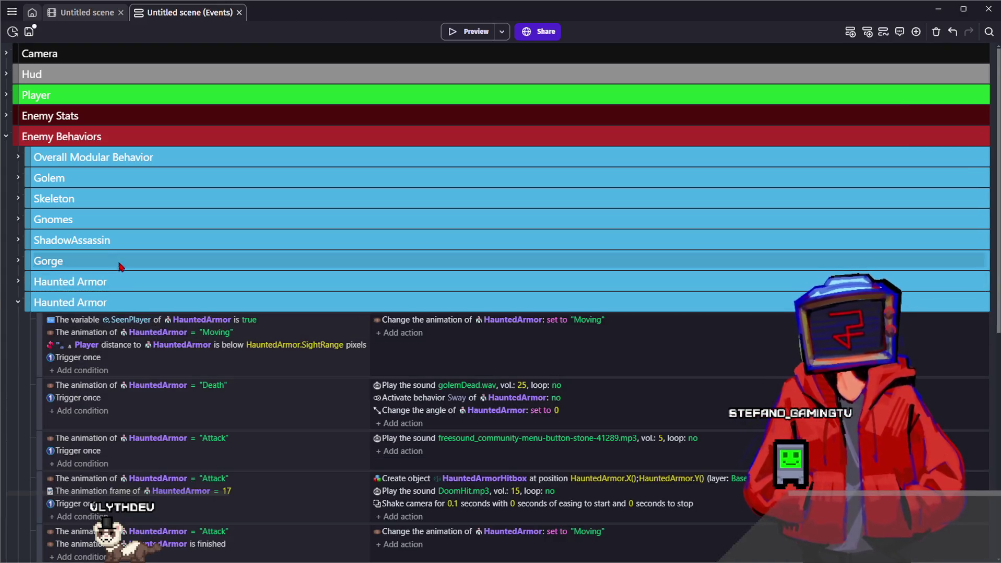
double_click(71, 300)
type("Wandering Soul")
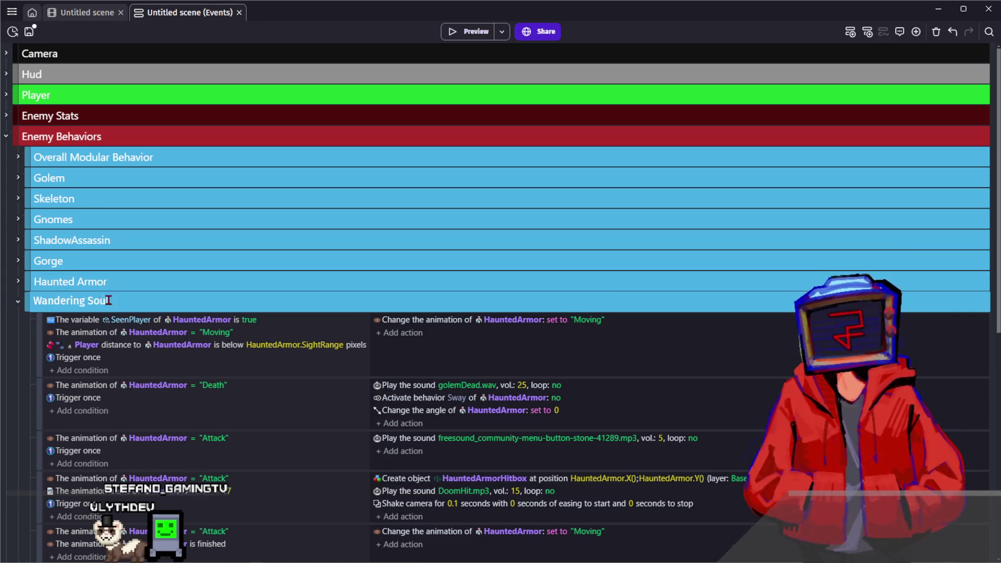
left_click(109, 300)
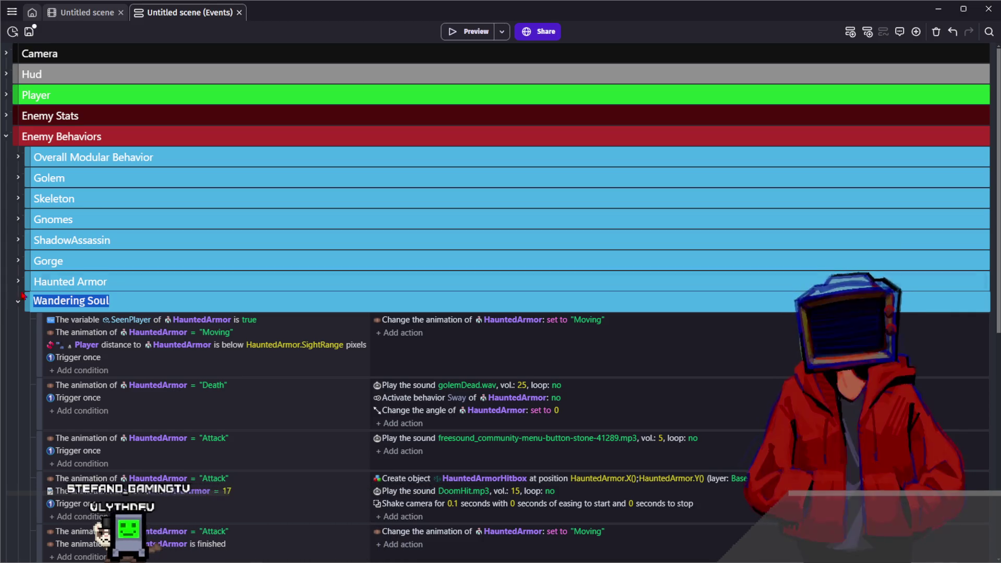
left_click(98, 4)
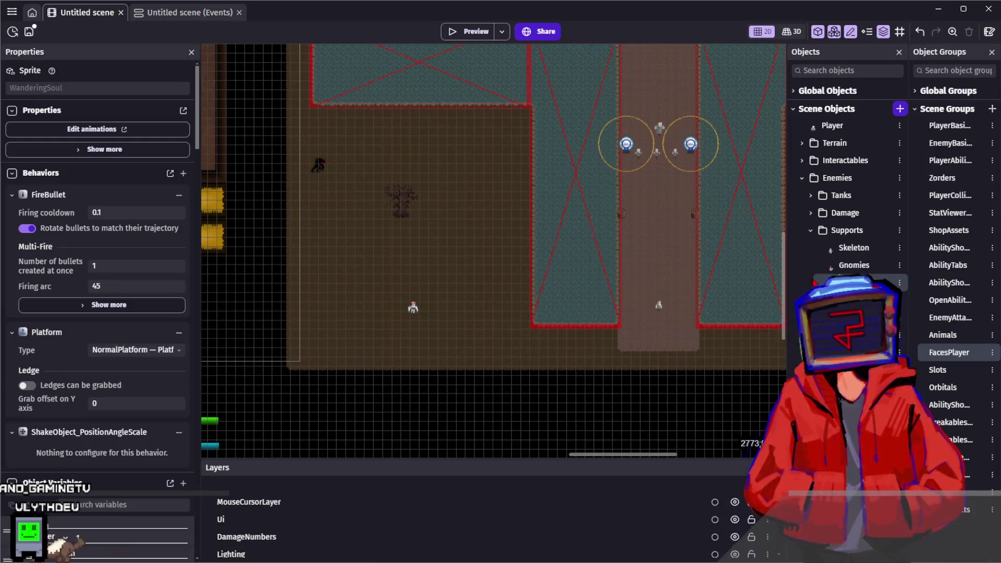
double_click(823, 282)
Step: Change WanderingSoul's Name variable from Gnome to 'Wandering Soul', then switch to Aseprite
left_click(555, 62)
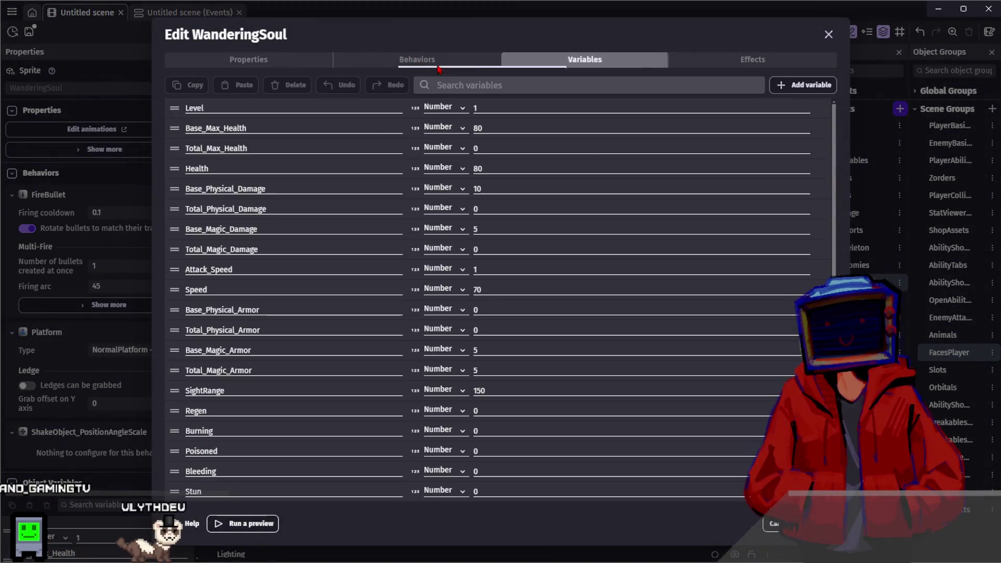
scroll(386, 235, "down", 4)
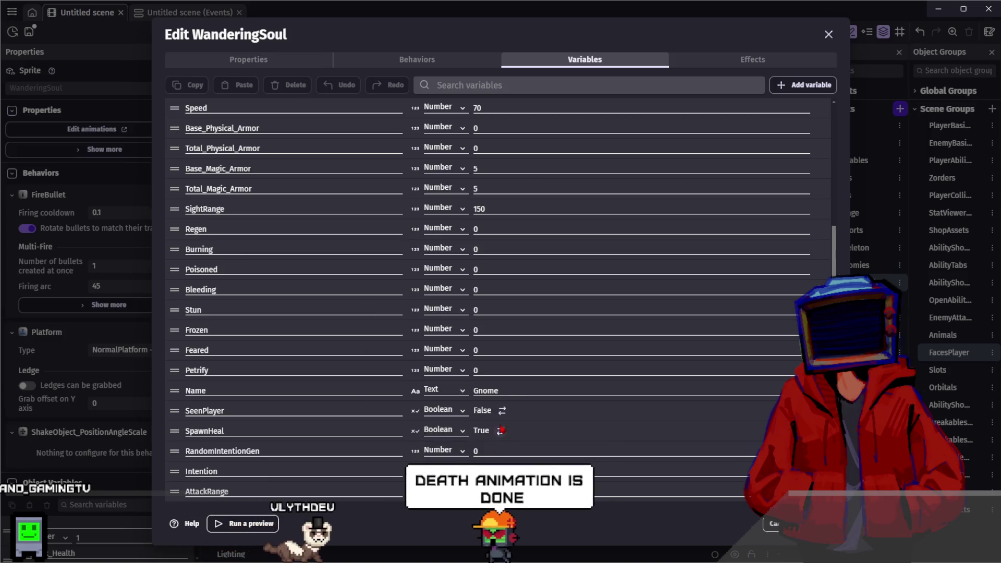
type("Wandering Soul")
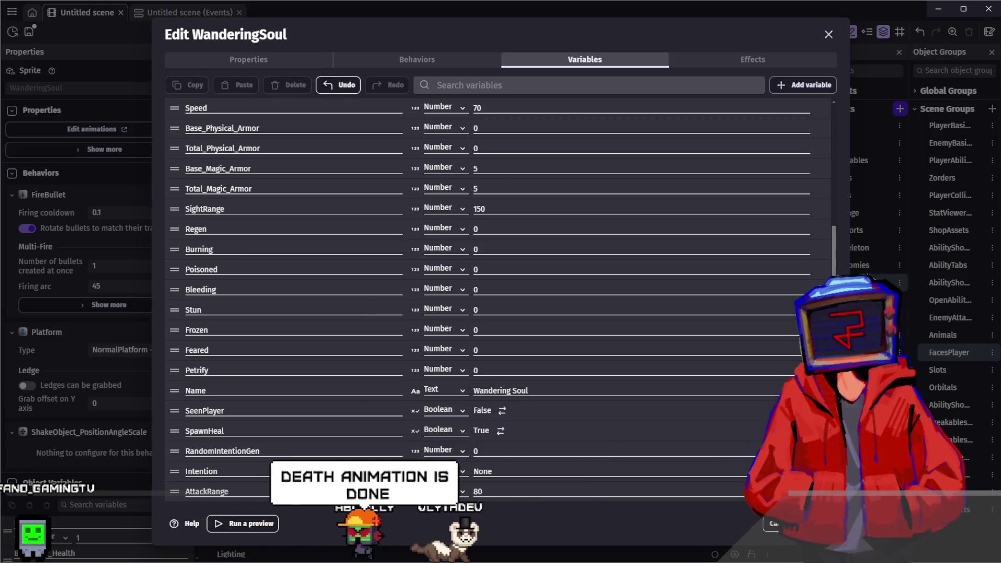
key("Return")
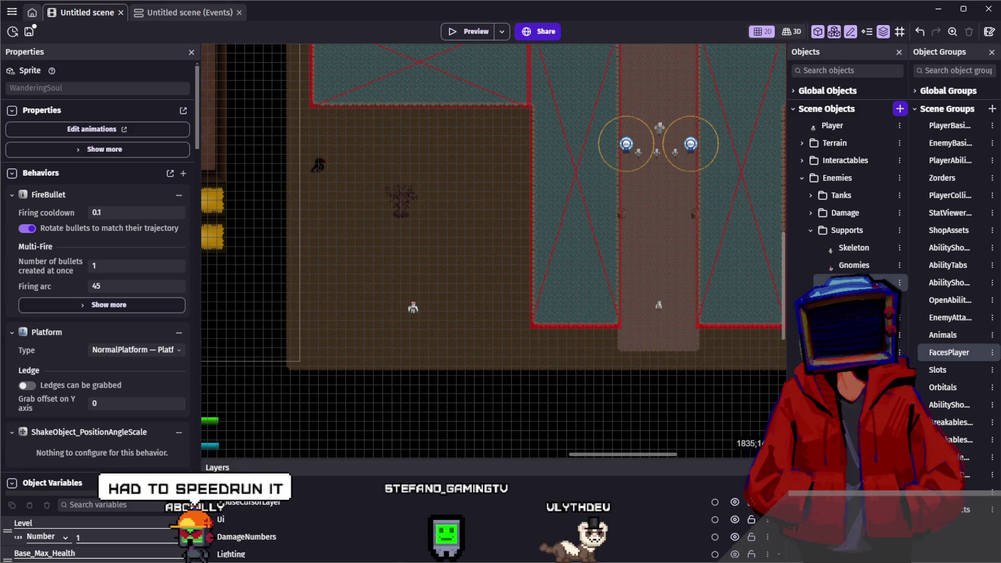
key("alt+Tab")
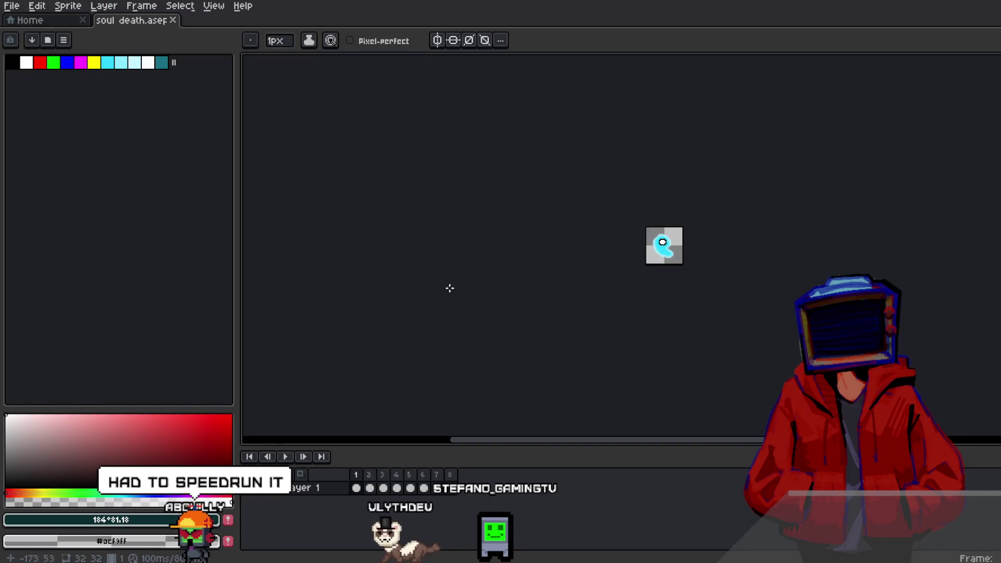
Step: Play the soul death animation in Aseprite to review it
scroll(561, 292, "up", 5)
left_click(285, 457)
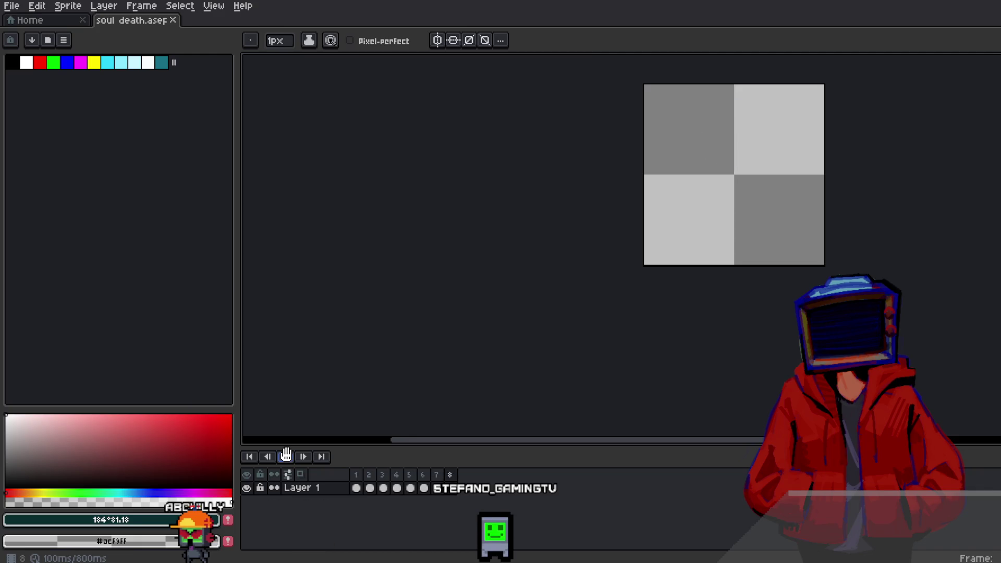
left_click(356, 474)
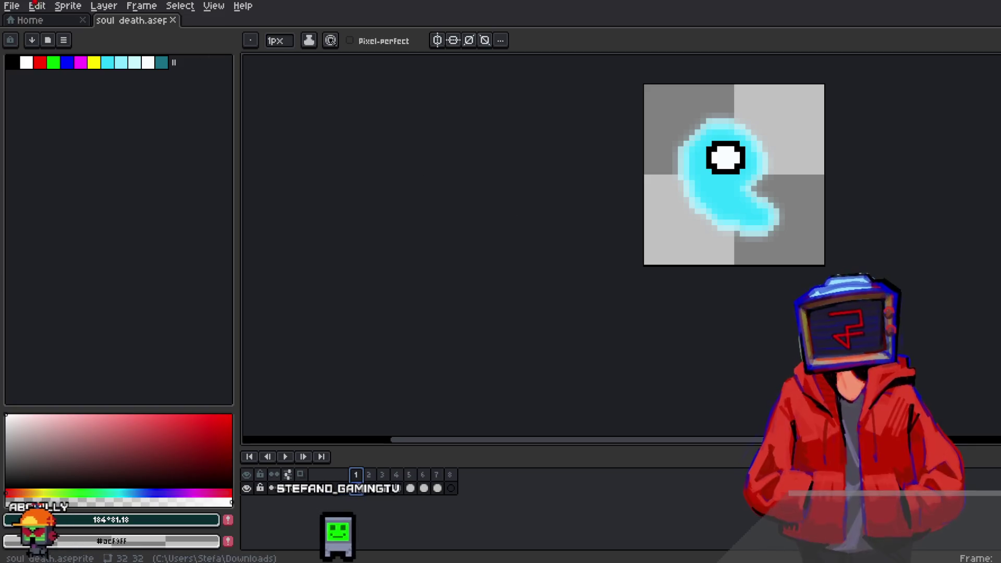
Step: Export soul death as 8 numbered PNG files and switch back to GDevelop
left_click(11, 6)
mouse_move(52, 117)
left_click(157, 117)
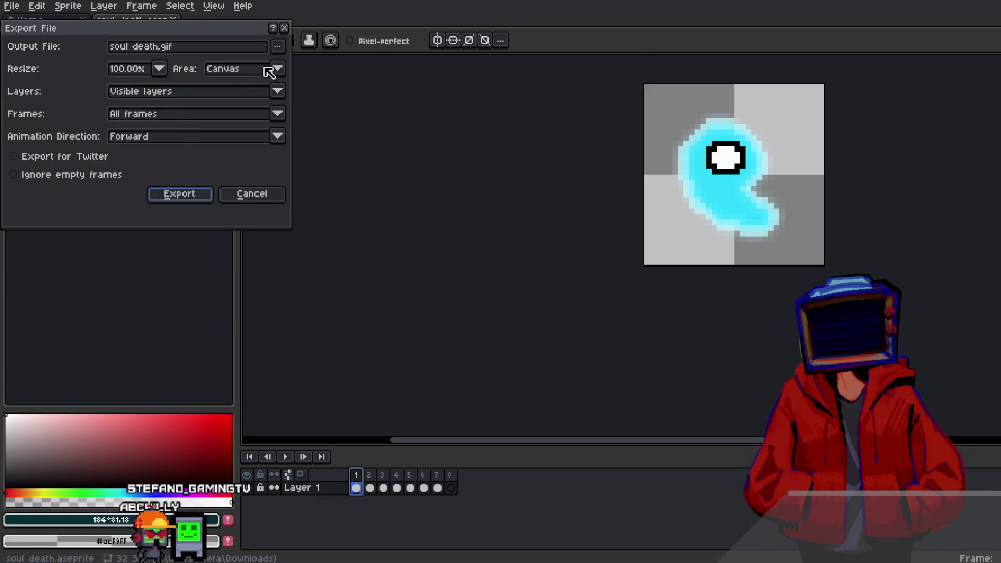
left_click(277, 45)
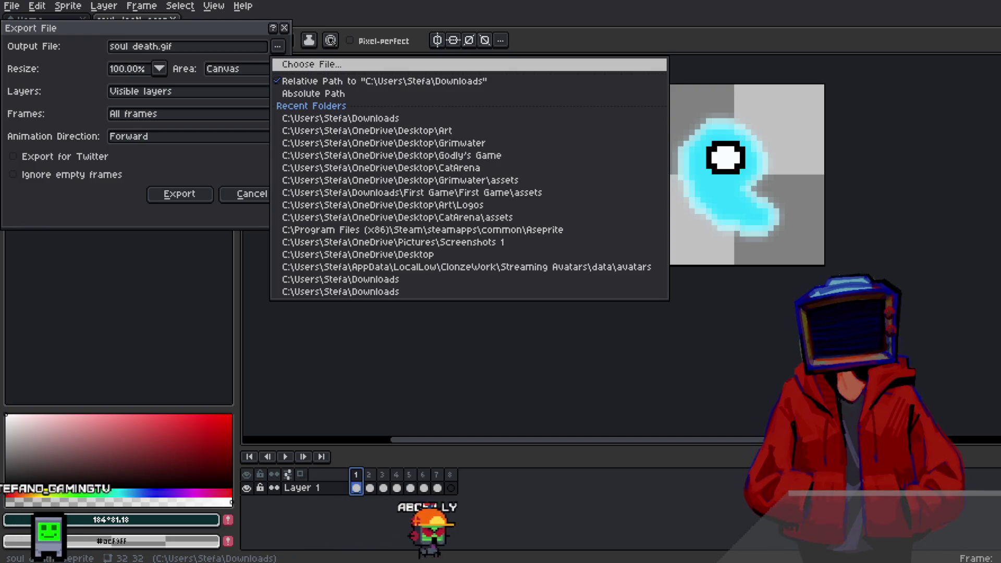
left_click(191, 196)
left_click(192, 196)
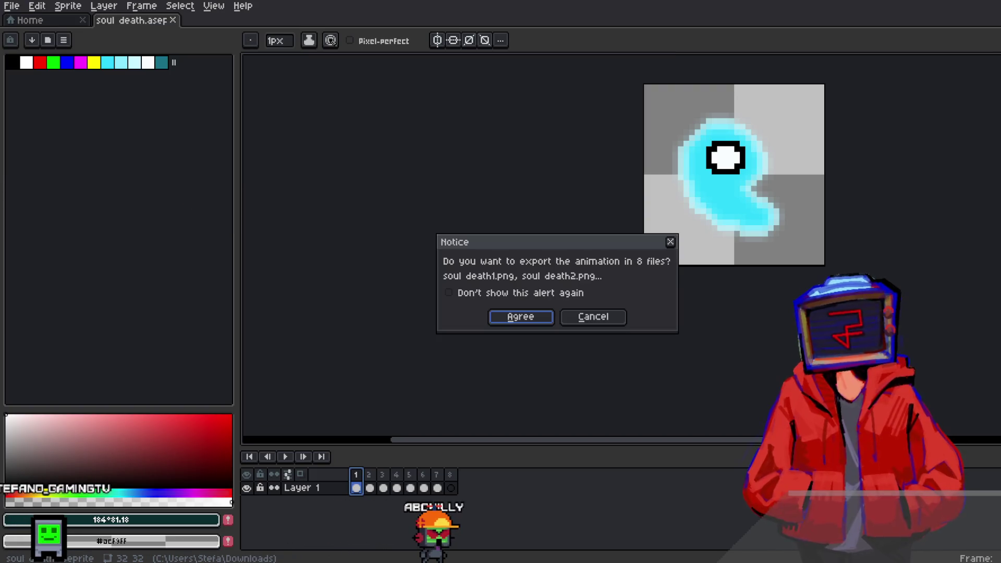
left_click(520, 317)
key("alt+Tab")
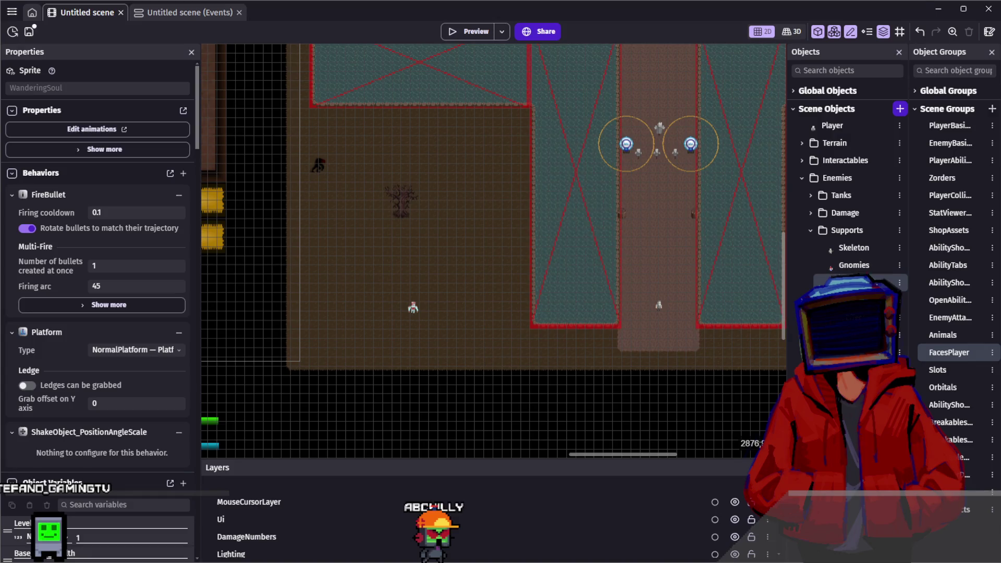
Step: Inspect the WanderingSoul object's collision masks and points
double_click(413, 307)
scroll(757, 369, "down", 2)
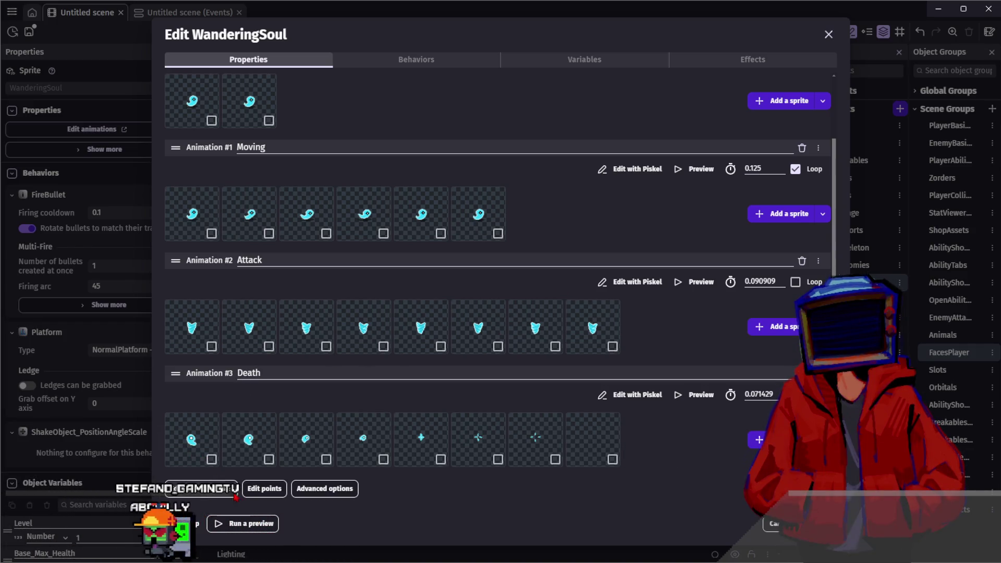
left_click(201, 488)
key("Escape")
left_click(271, 488)
key("Escape")
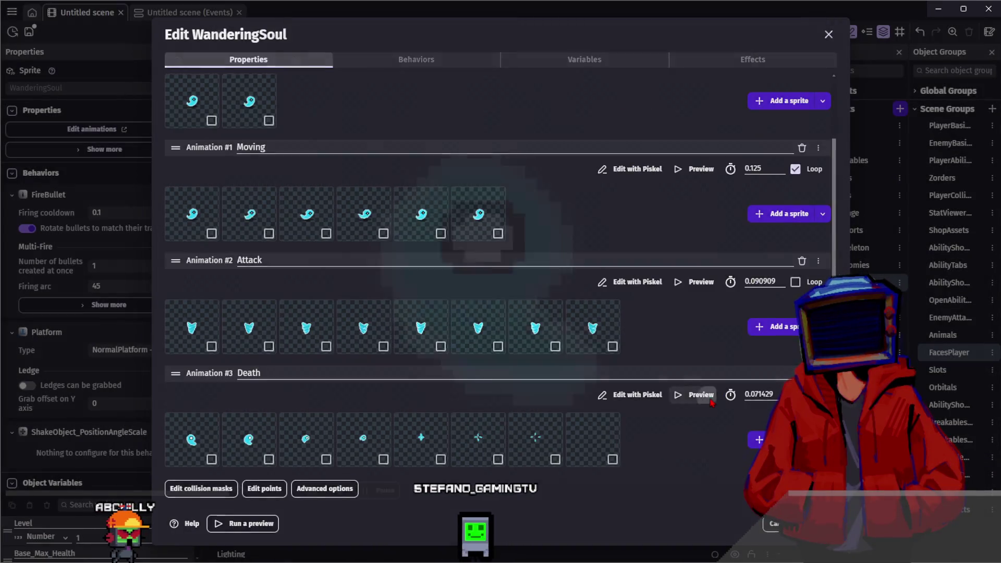
Step: Preview the eight-frame Death animation at 0.071429 s, then return to the event sheet
left_click(699, 395)
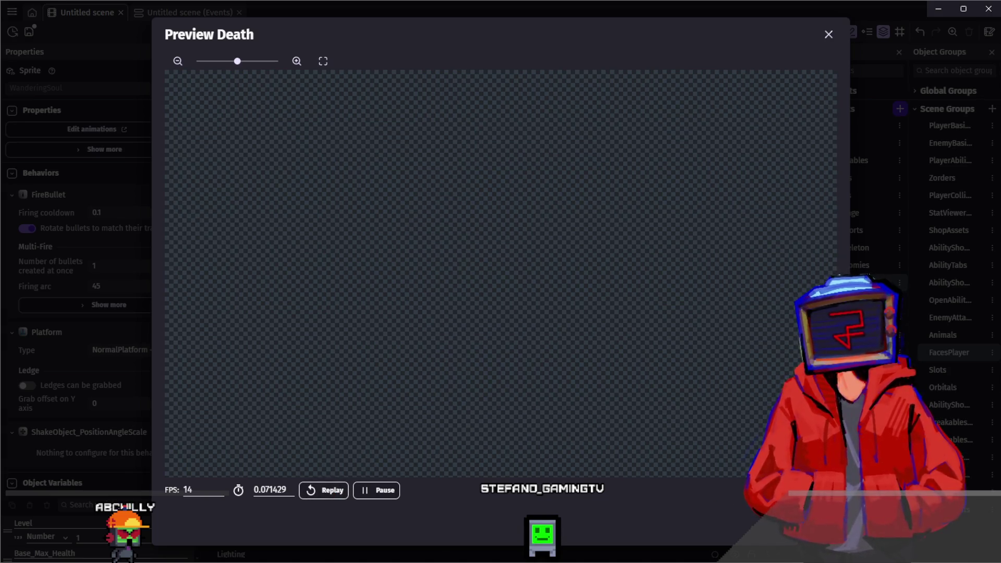
key("Escape")
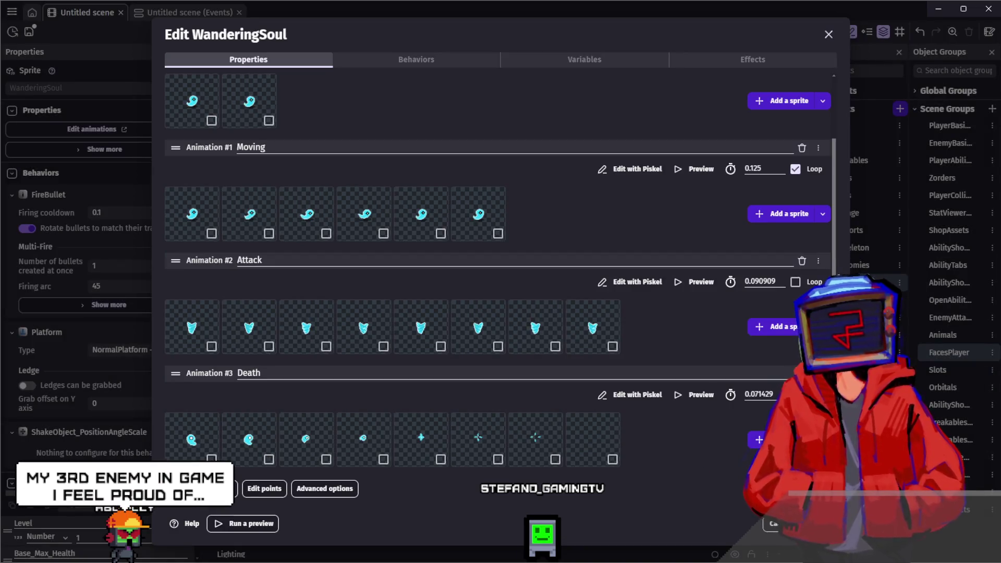
key("Escape")
left_click(155, 15)
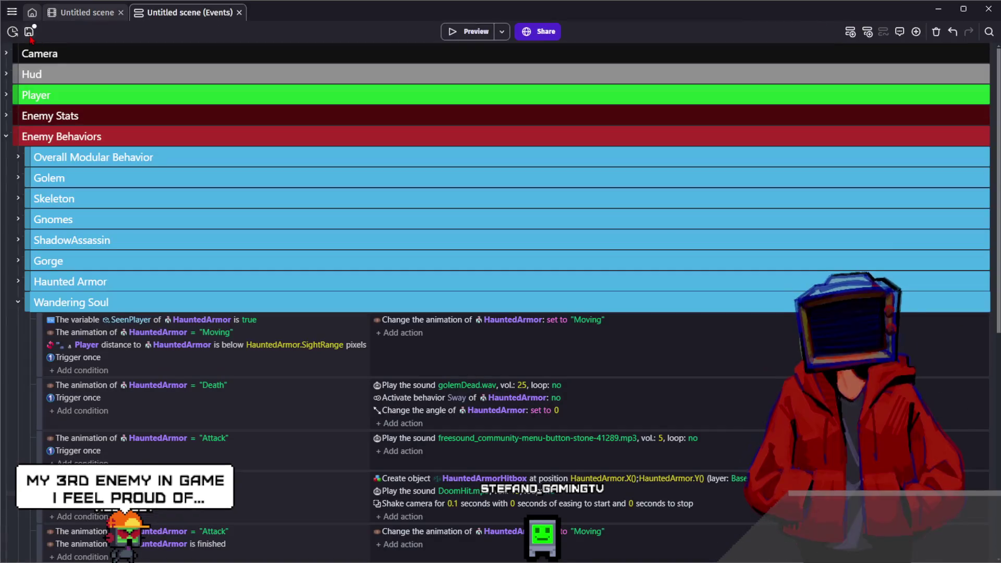
Step: Save the project and set the SeenPlayer condition's object to WanderingSoul
scroll(313, 219, "down", 3)
key("ctrl+s")
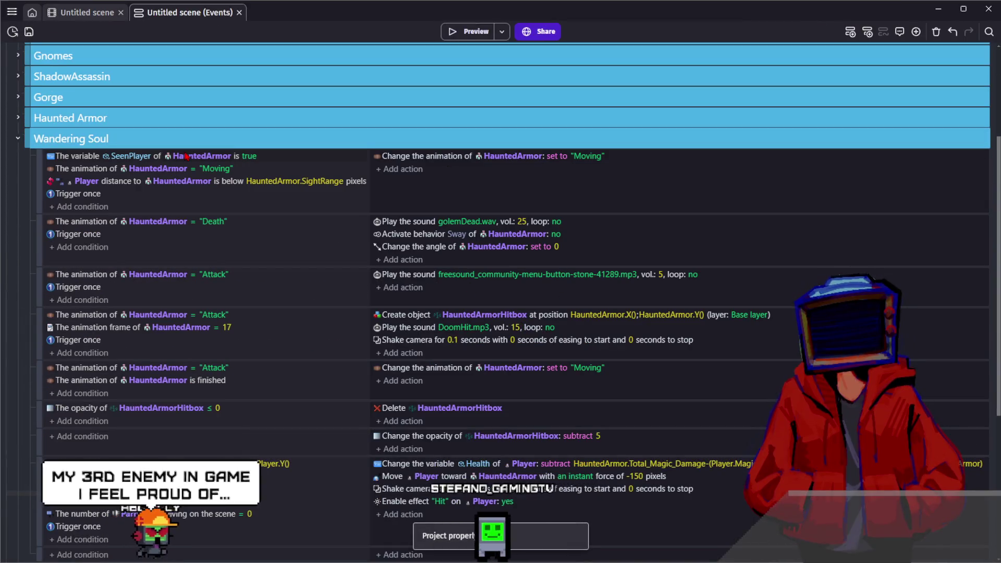
left_click(183, 181)
type("Wandering Soul")
key("BackSpace")
key("BackSpace")
key("BackSpace")
type("Soul")
key("Return")
Step: Change the Moving animation condition's object to WanderingSoul
left_click(202, 156)
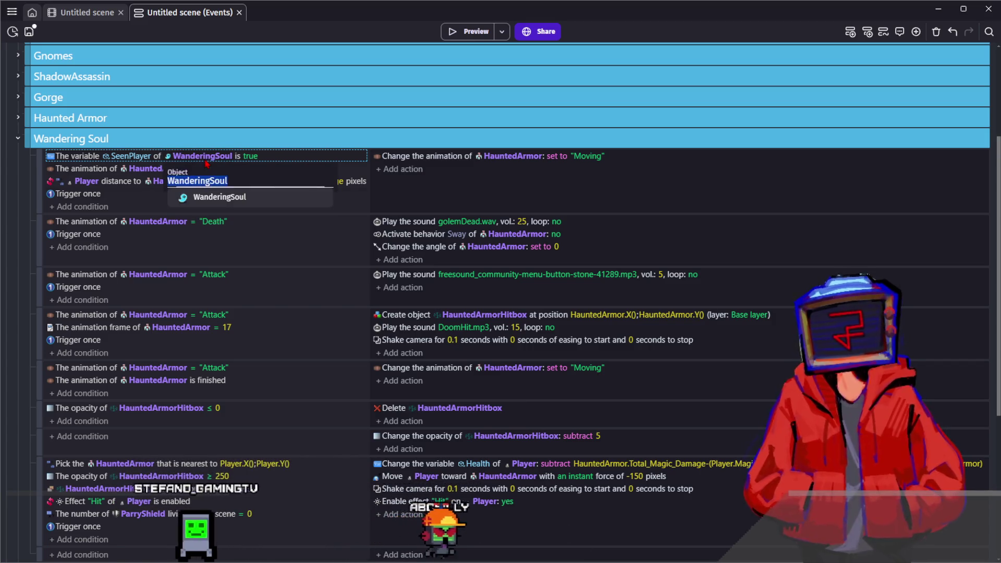
left_click(158, 168)
left_click(158, 169)
type("WanderingSoul")
key("Return")
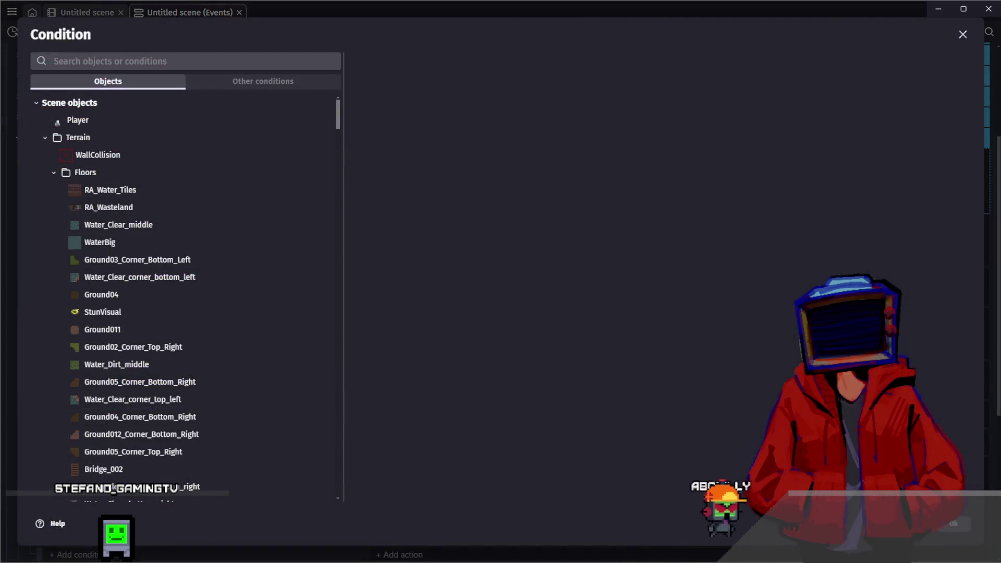
key("Escape")
Step: Set the distance condition's target to WanderingSoul with distance WanderingSoul.SightRange
left_click(182, 181)
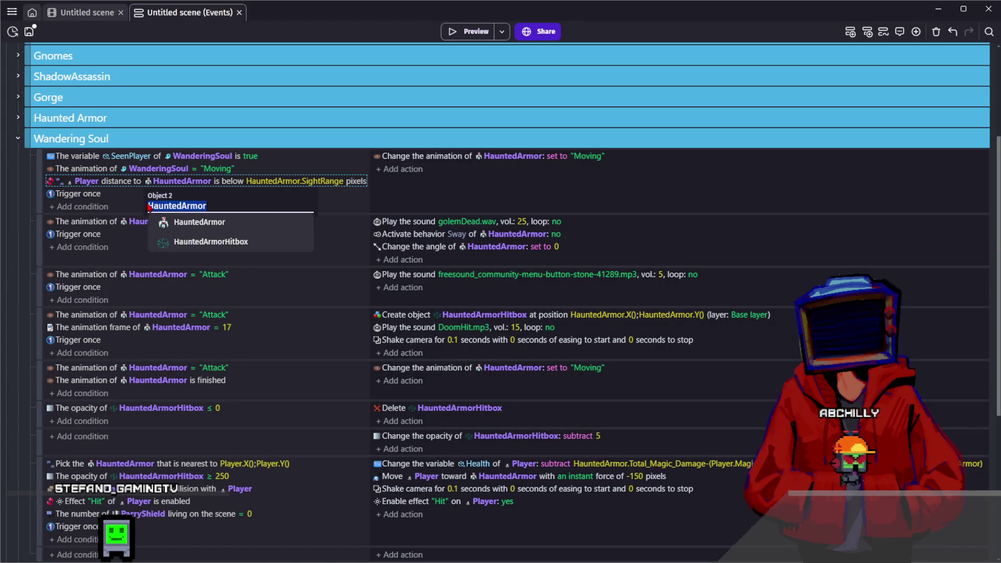
type("WanderingSoul")
key("Return")
left_click(290, 181)
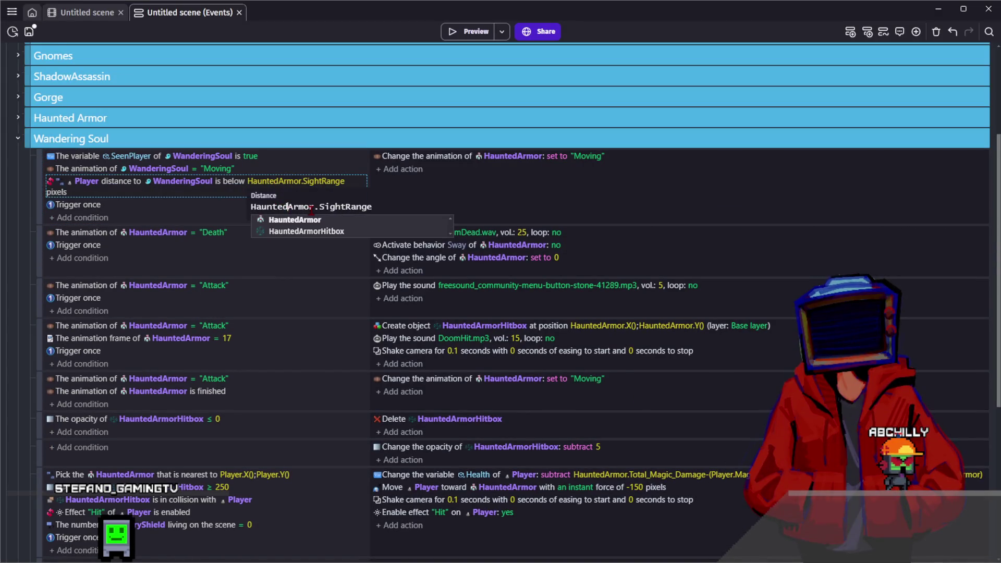
key("Return")
Step: Change the Moving animation action's object to WanderingSoul
left_click(514, 156)
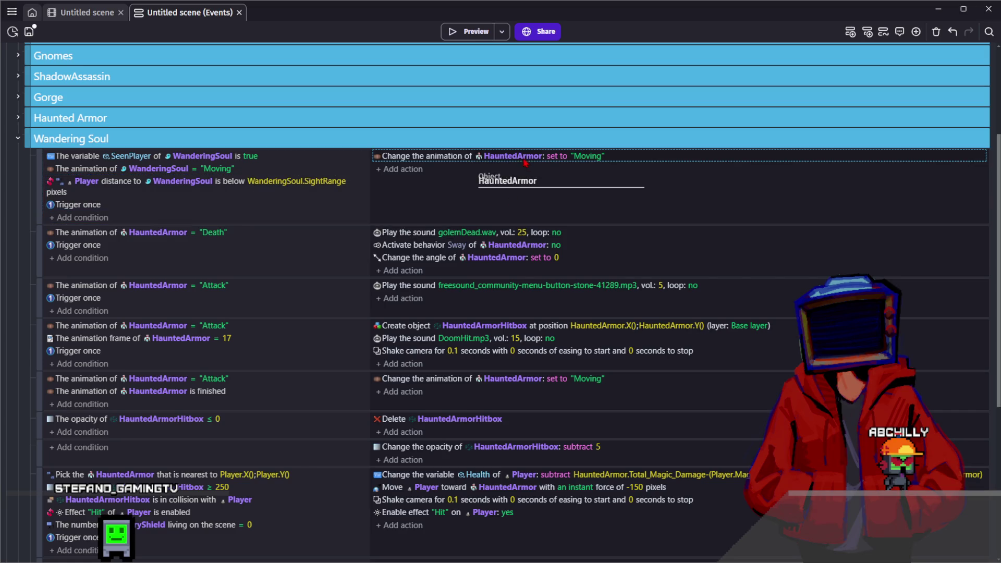
left_click(495, 197)
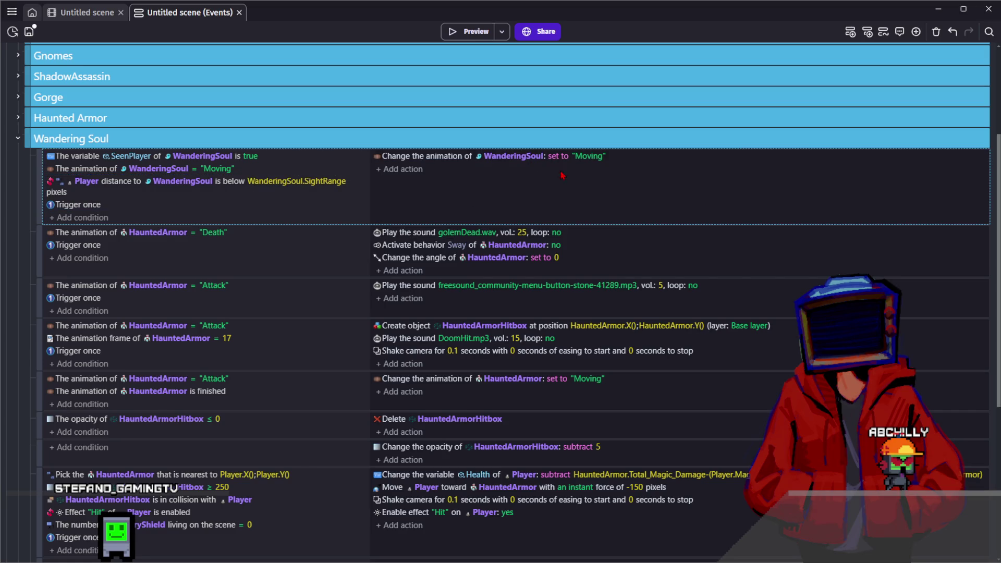
left_click(584, 157)
left_click(553, 196)
Step: Retarget the Death condition to WanderingSoul and delete its Sway and angle actions
left_click(158, 232)
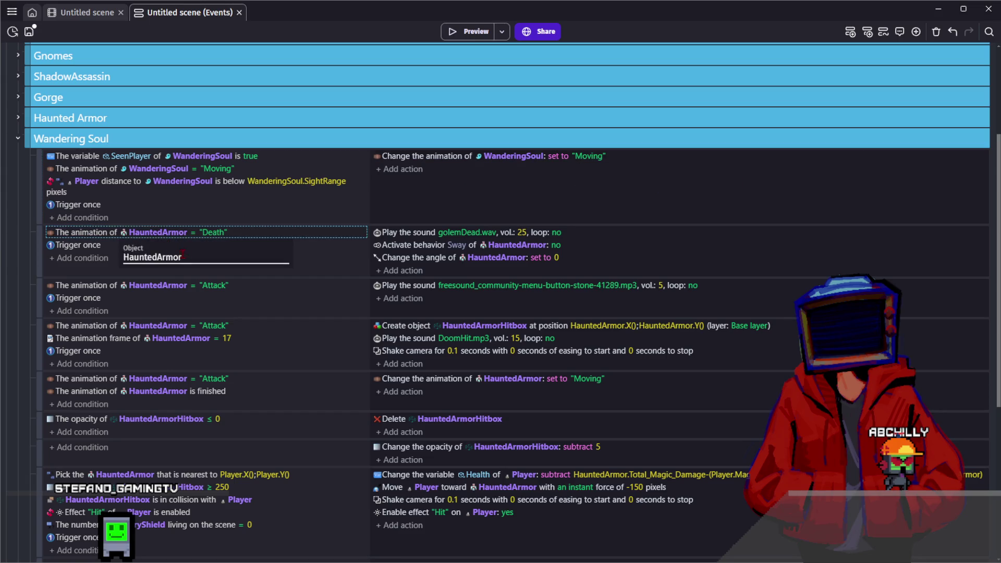
type("WanderingSoul")
left_click(137, 267)
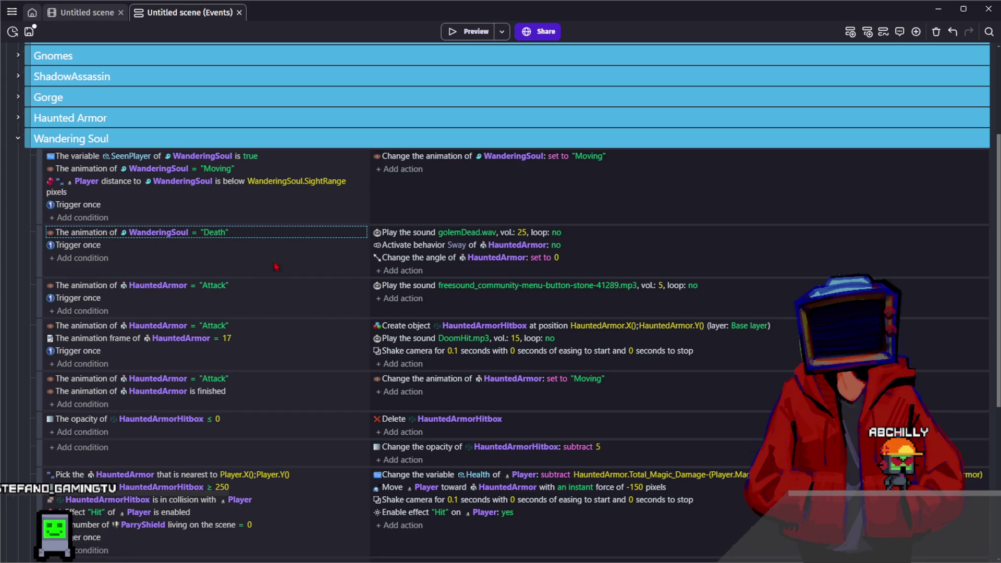
left_click(420, 256)
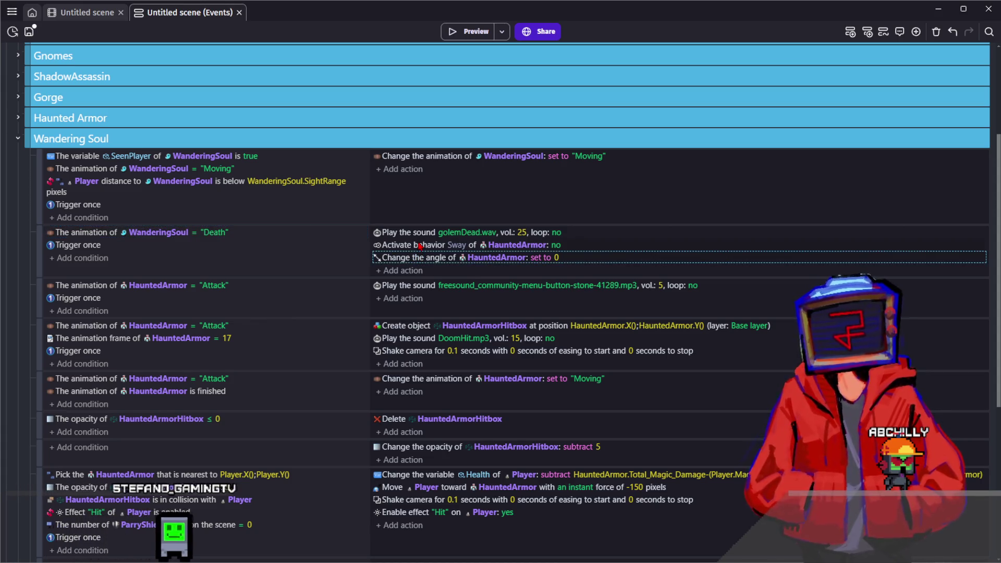
key("Delete")
left_click(418, 232)
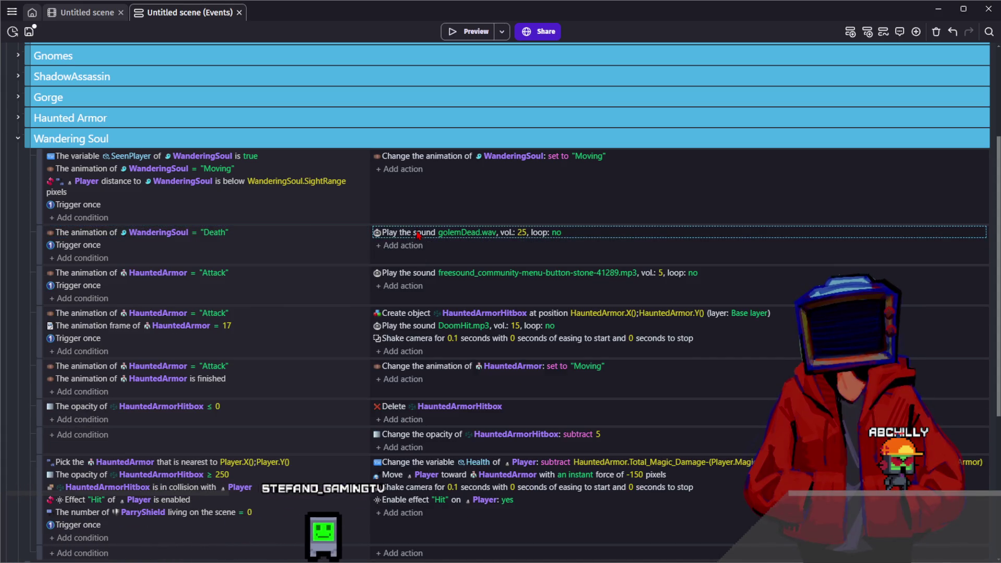
Step: Retarget the Attack condition to WanderingSoul and remove the golemDead.wav sound action
left_click(158, 273)
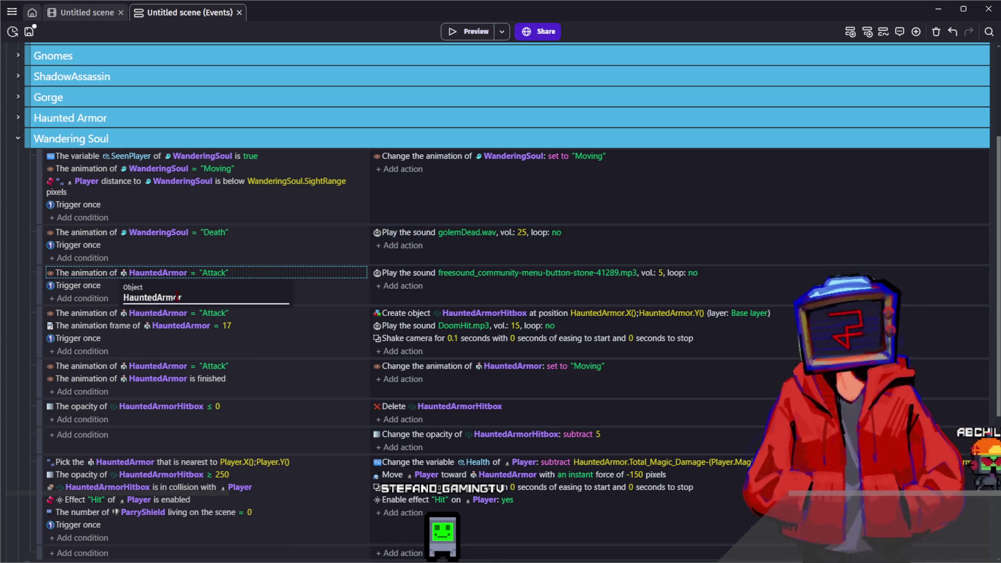
type("WanderingSoul")
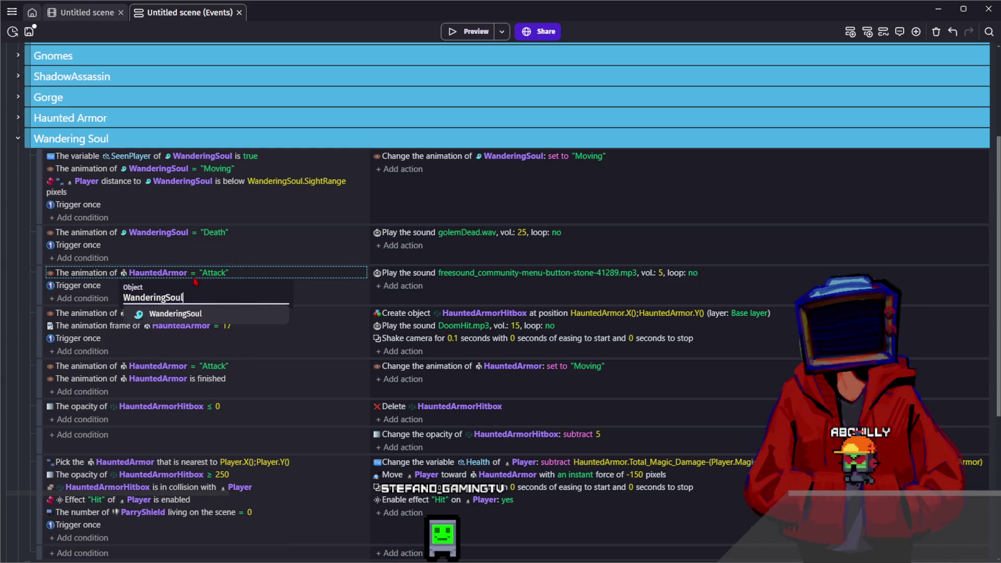
key("Return")
left_click(455, 237)
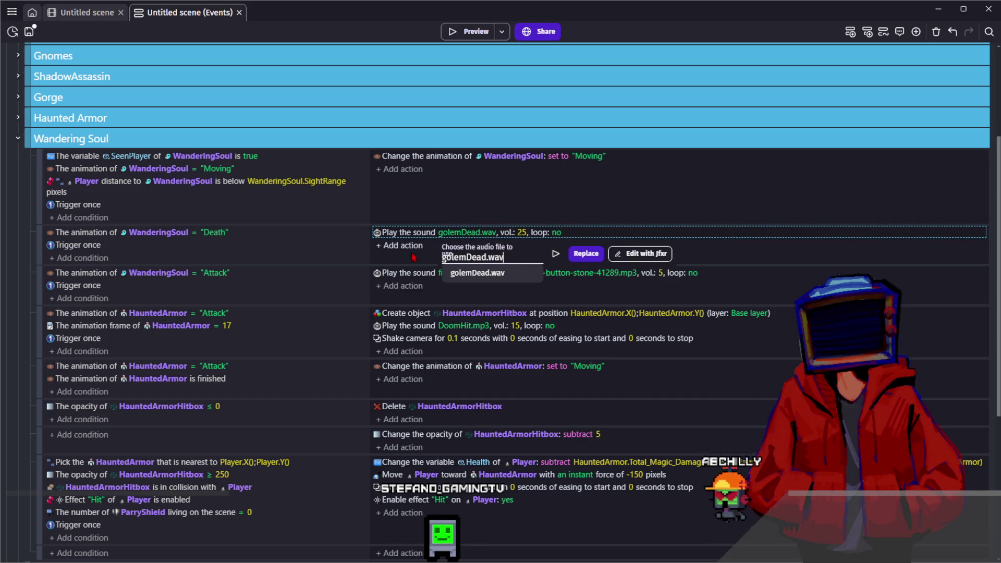
key("Delete")
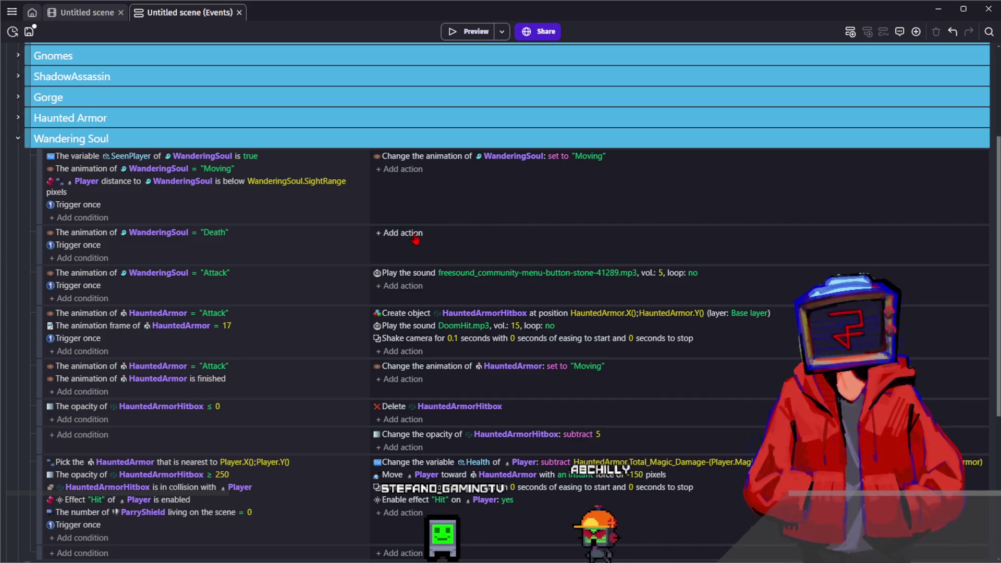
Step: Restore the deleted sound action and replace its file with dragon-studio-creepy-ghost-whisper-410564.mp3
scroll(416, 239, "down", 1)
key("ctrl+z")
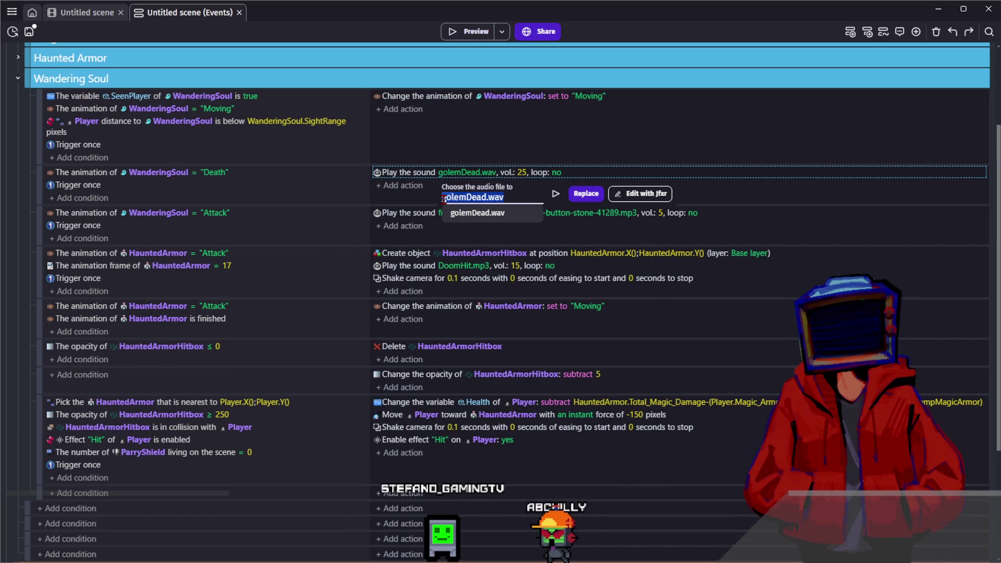
left_click(498, 252)
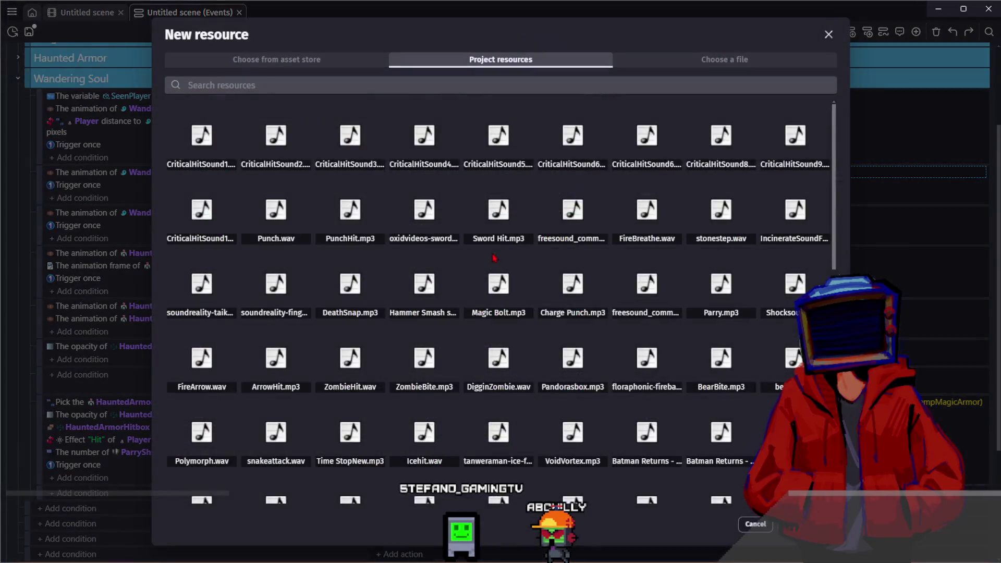
left_click(297, 85)
type("de")
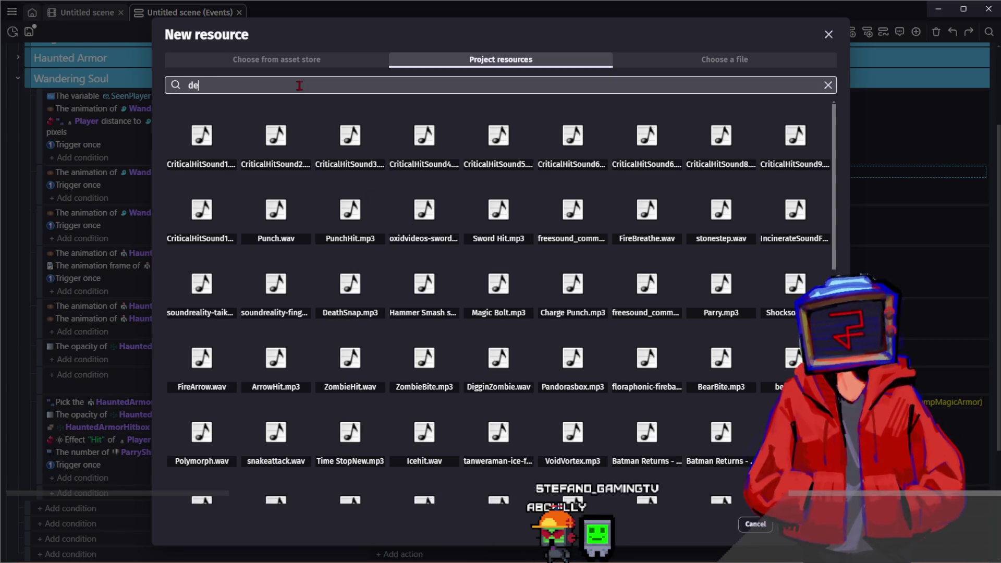
type("adgho")
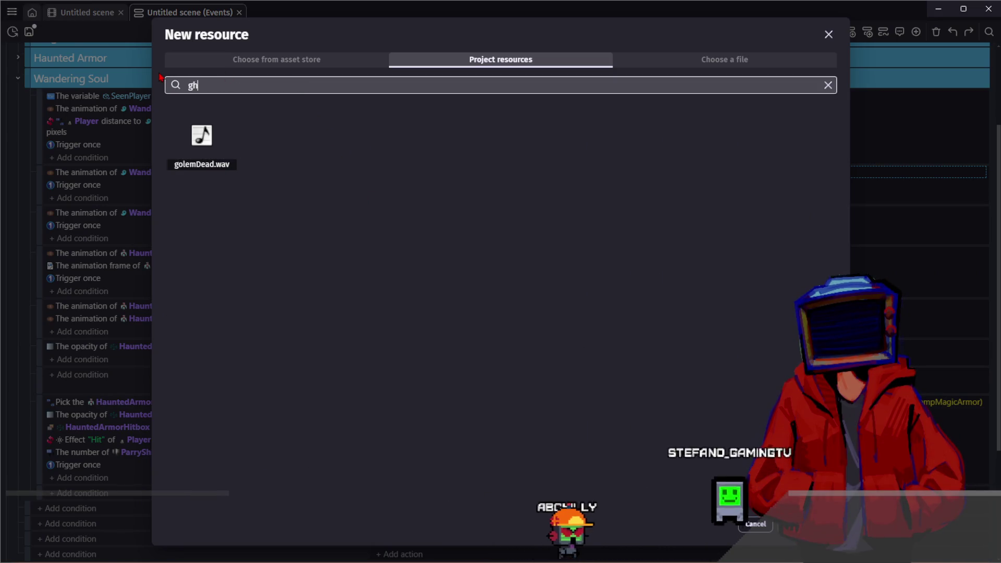
key("BackSpace")
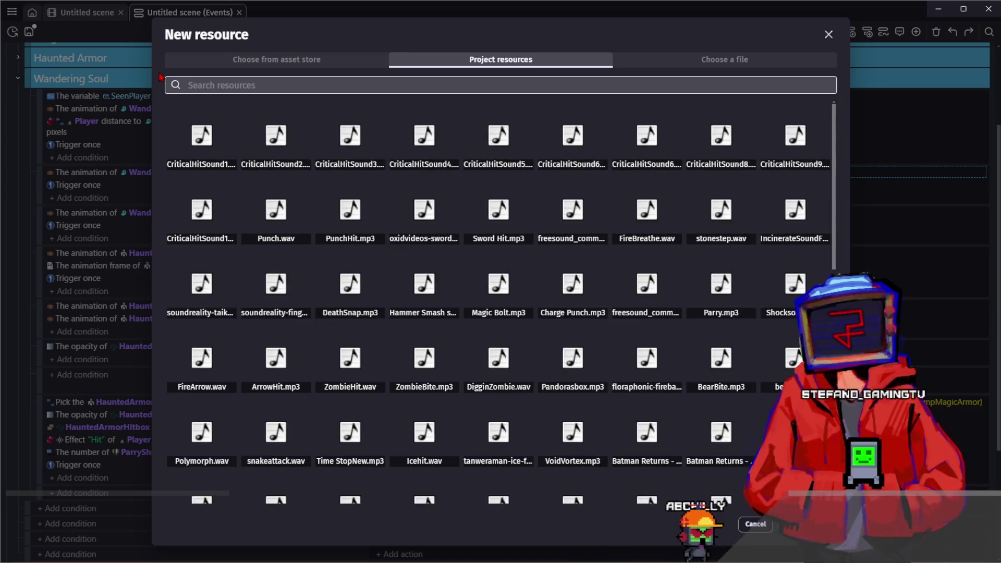
scroll(471, 202, "down", 4)
scroll(471, 202, "down", 5)
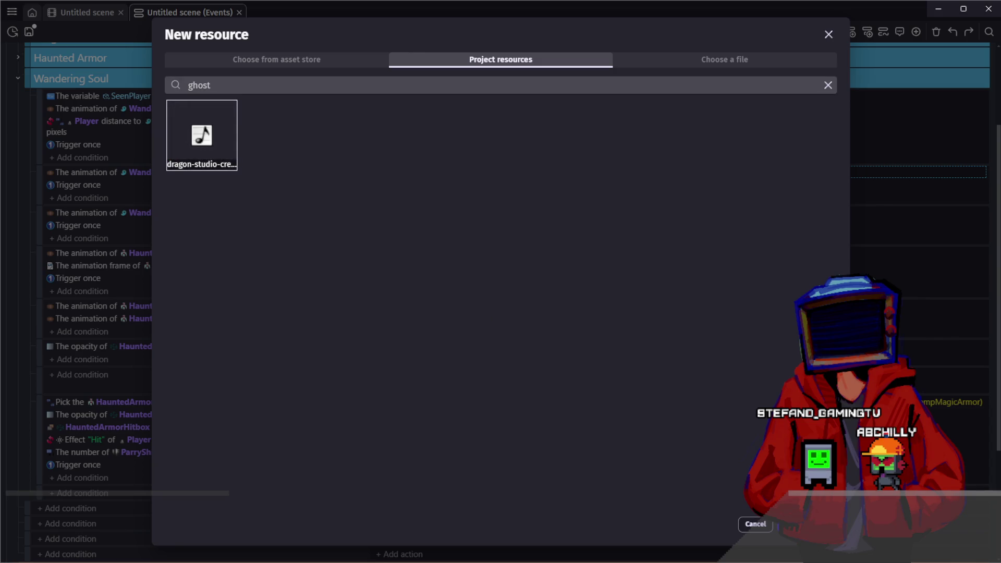
key("Return")
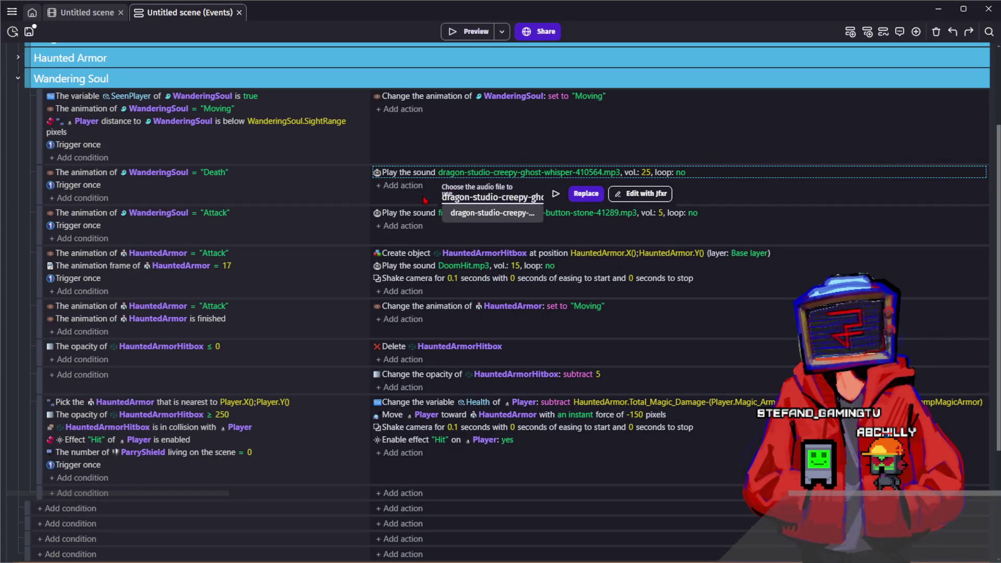
double_click(435, 176)
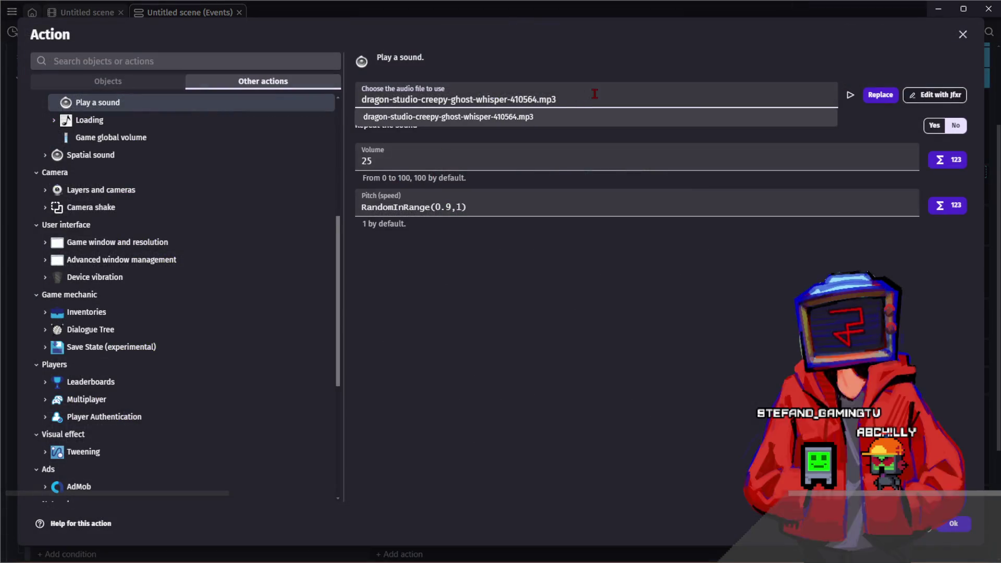
Step: Set the whisper sound's pitch to RandomInRange(1.5,1.8) and volume to 15
left_click(401, 227)
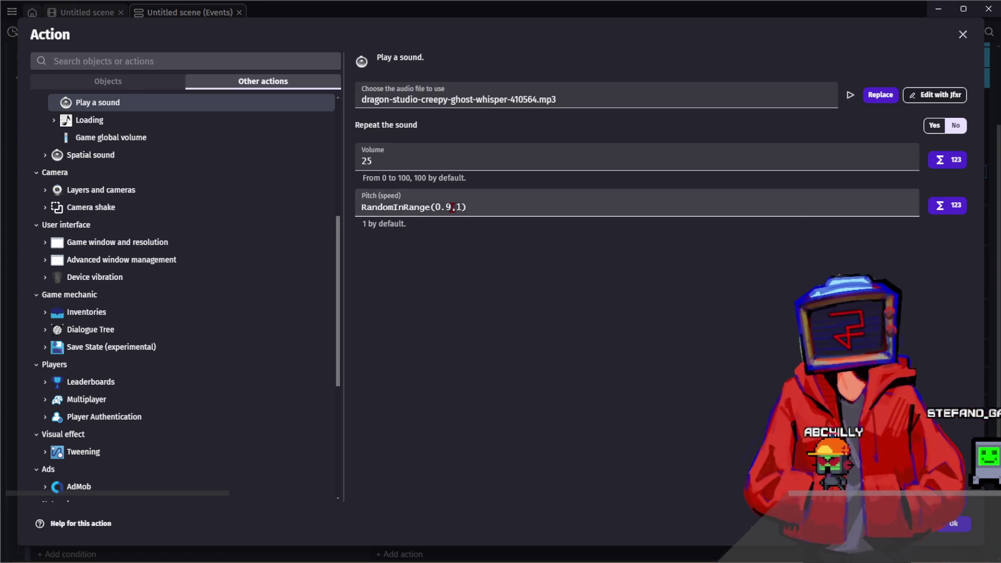
type("1.5,")
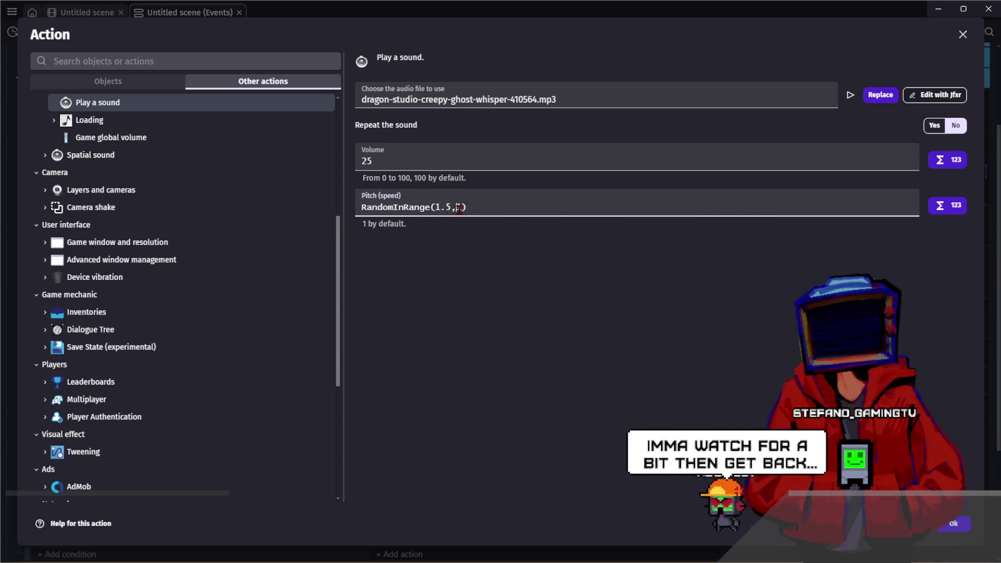
type("1.8")
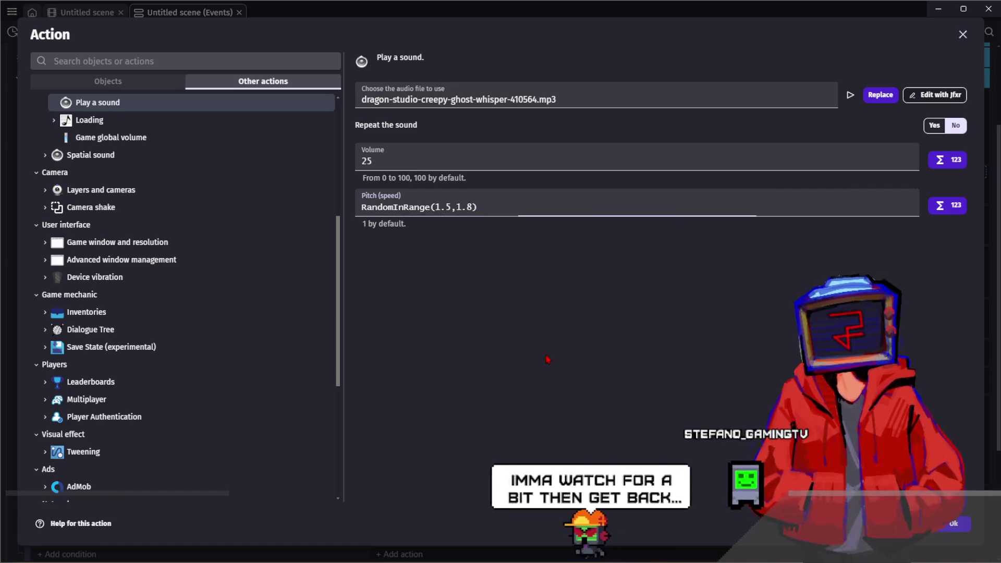
double_click(428, 157)
type("15")
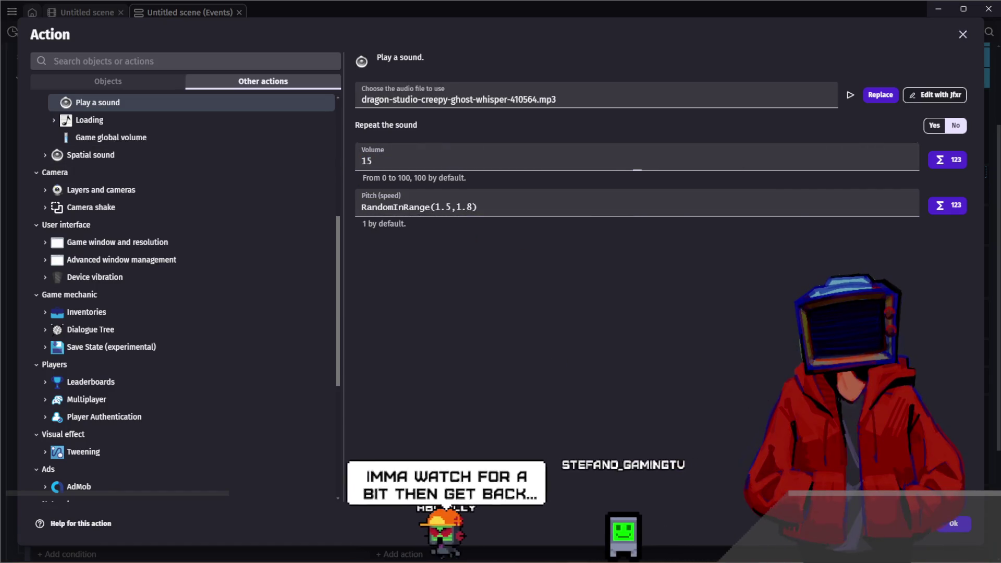
key("Return")
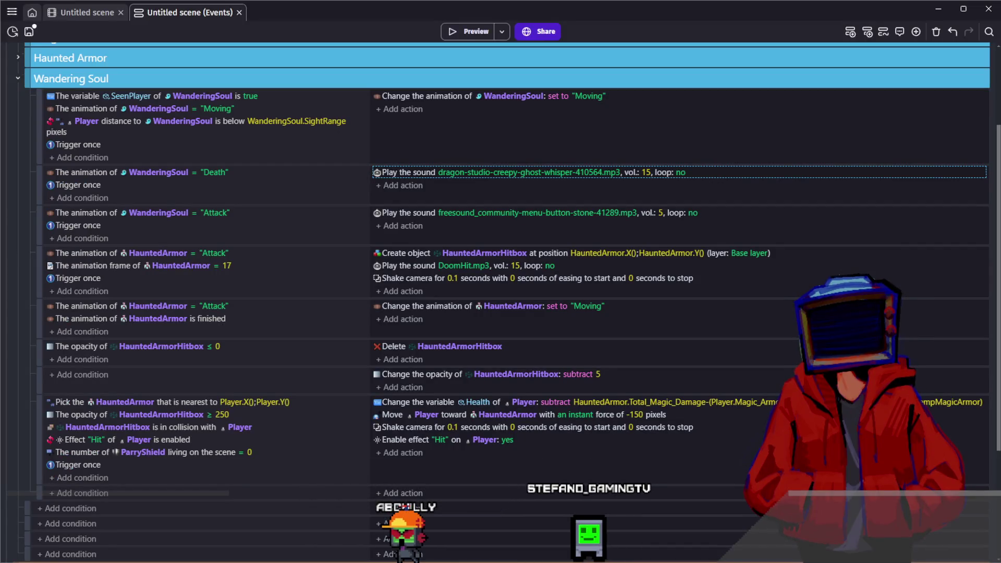
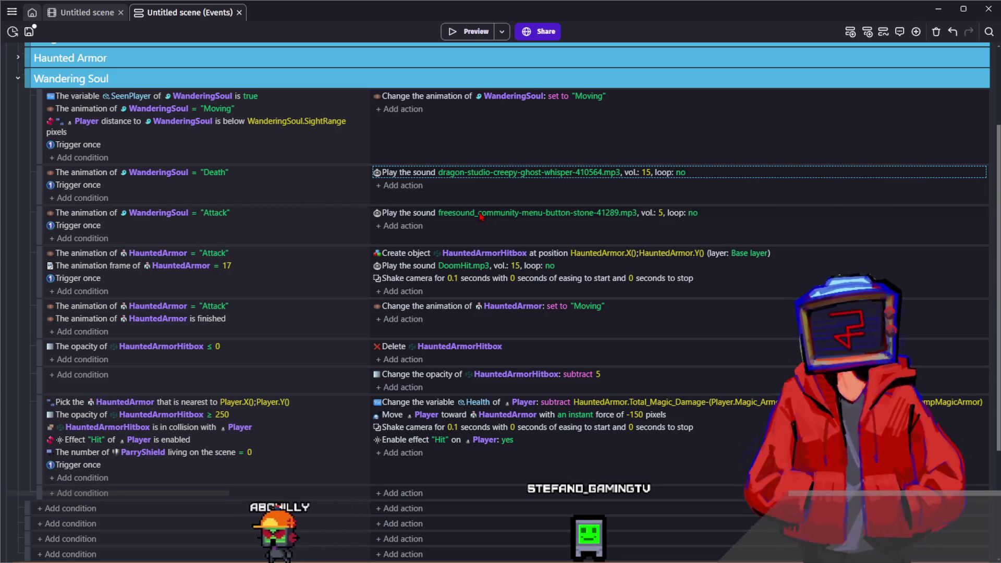
Step: Raise the menu-button stone sound's pitch to 1.8
double_click(419, 218)
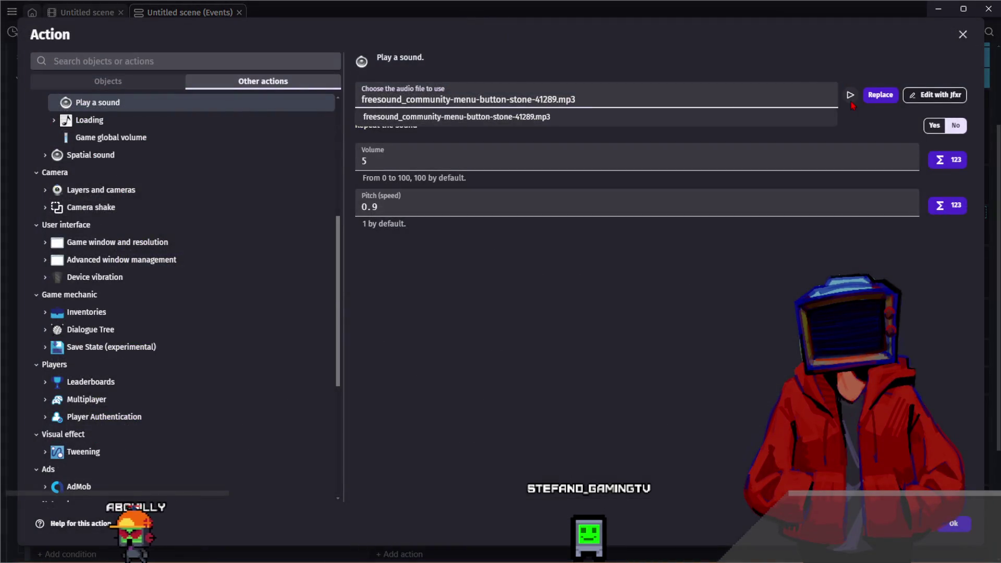
left_click(850, 101)
key("Return")
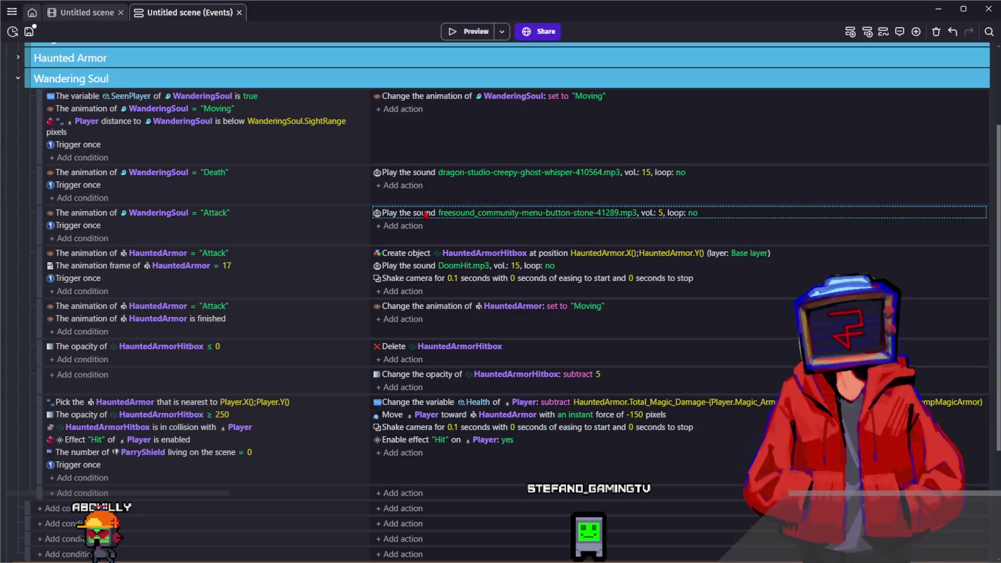
double_click(425, 215)
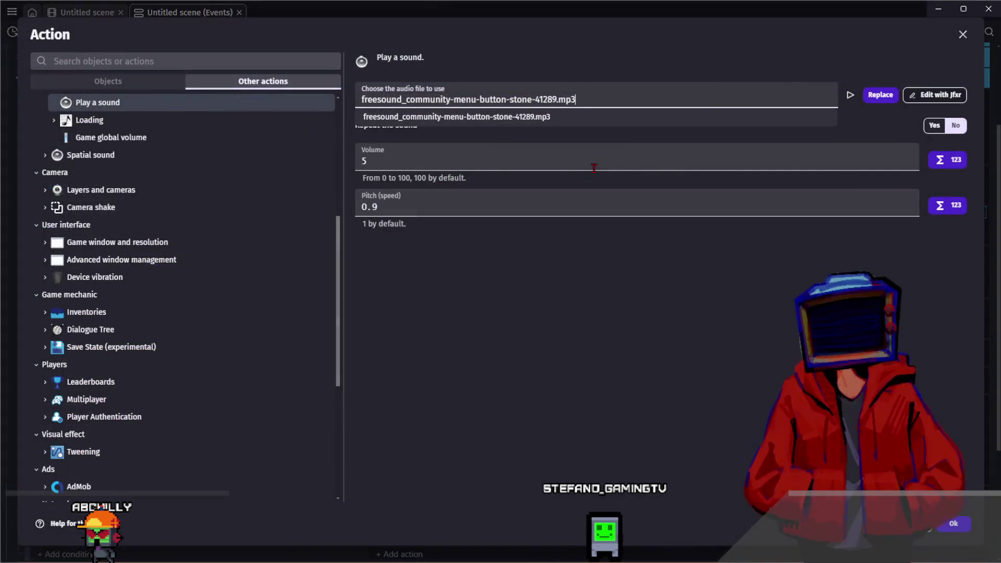
type("8")
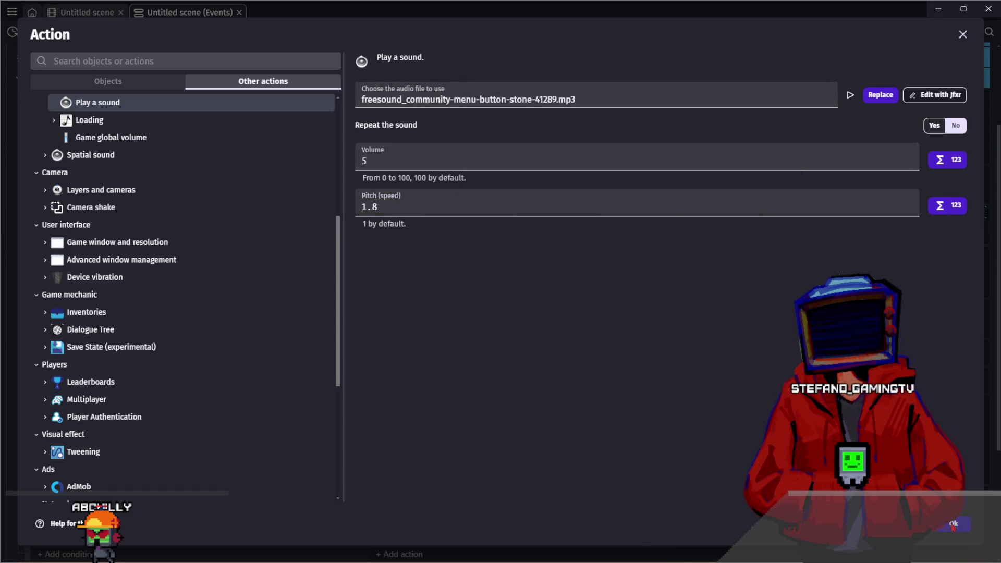
left_click(954, 525)
Step: Switch the copied Attack event's conditions from HauntedArmor to WanderingSoul and set the compared frame to 4
scroll(333, 241, "down", 1)
left_click(158, 198)
type("WanderingSoul")
key("Return")
left_click(181, 210)
type("WanderingSoul")
key("Return")
left_click(227, 211)
type("2")
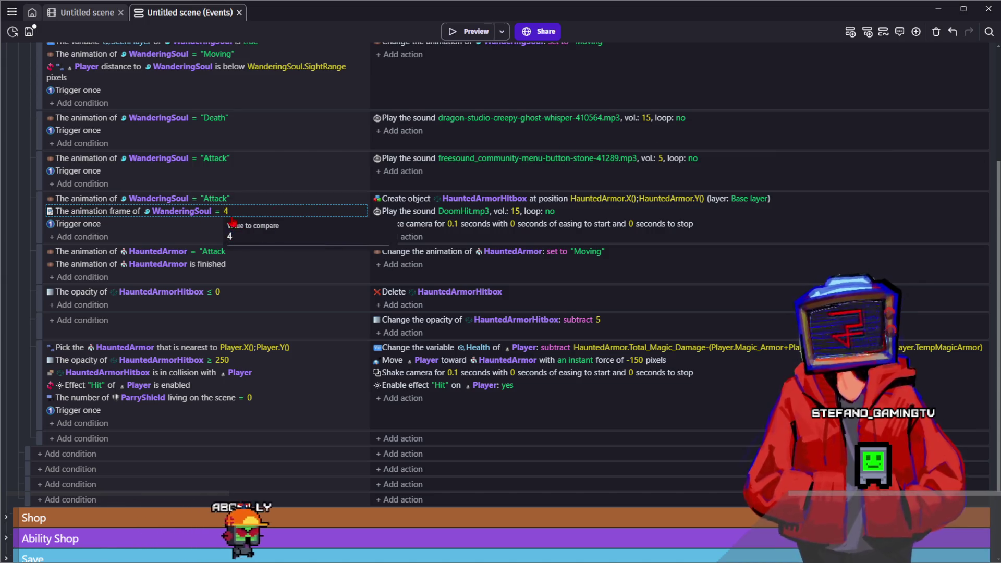
Step: Add an empty event below and set the attack event's animation frame condition to 2
left_click(293, 219)
left_click(850, 31)
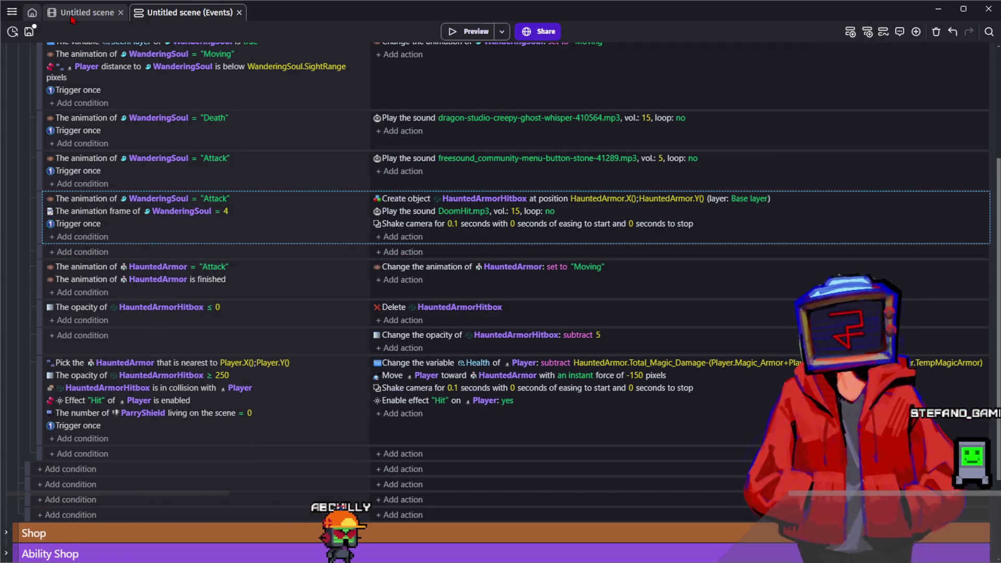
left_click(72, 17)
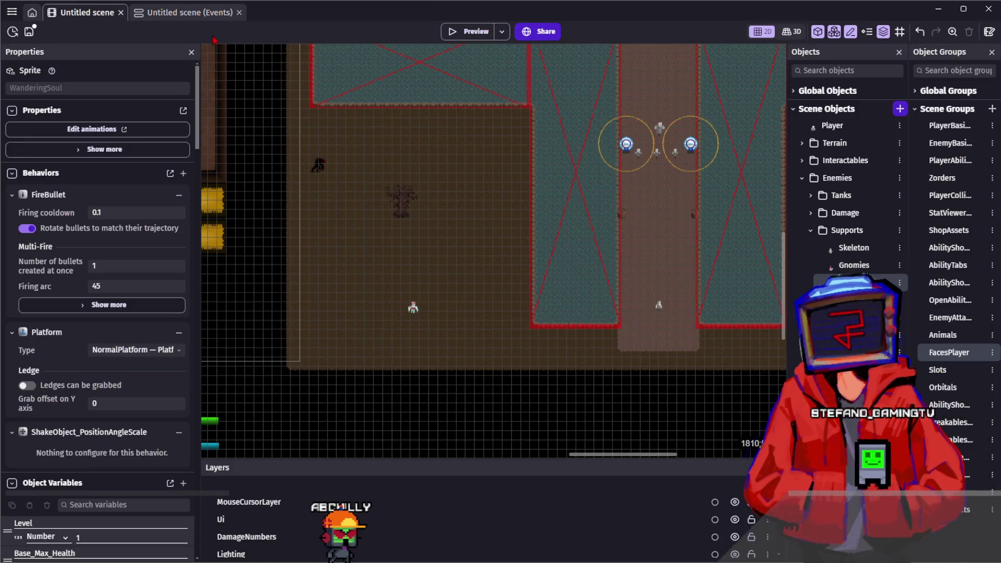
left_click(176, 12)
left_click(226, 211)
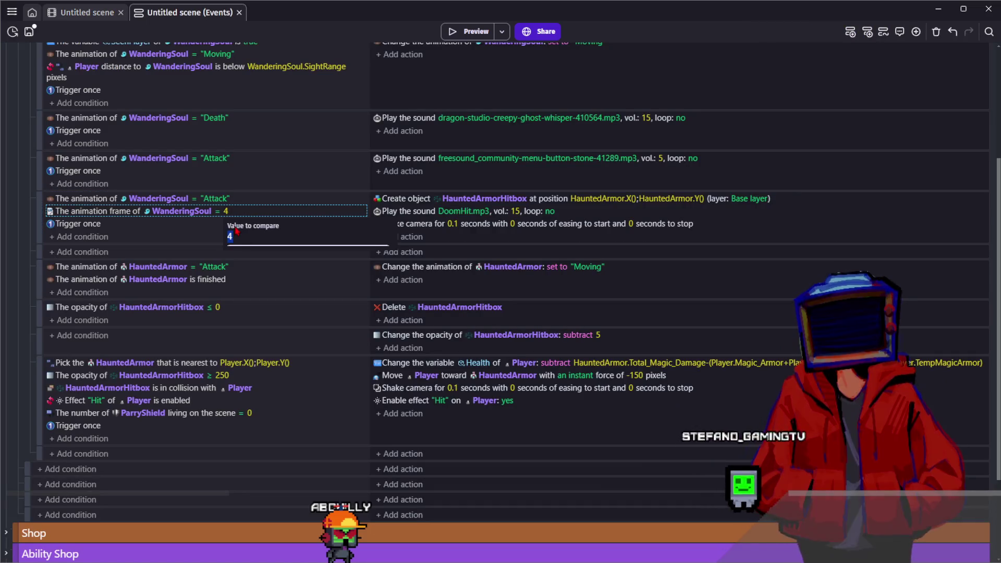
key("Return")
left_click(208, 255)
Step: Replace the Create HauntedArmorHitbox action with WanderingSoul's Fire bullets toward an object
left_click(402, 203)
double_click(402, 226)
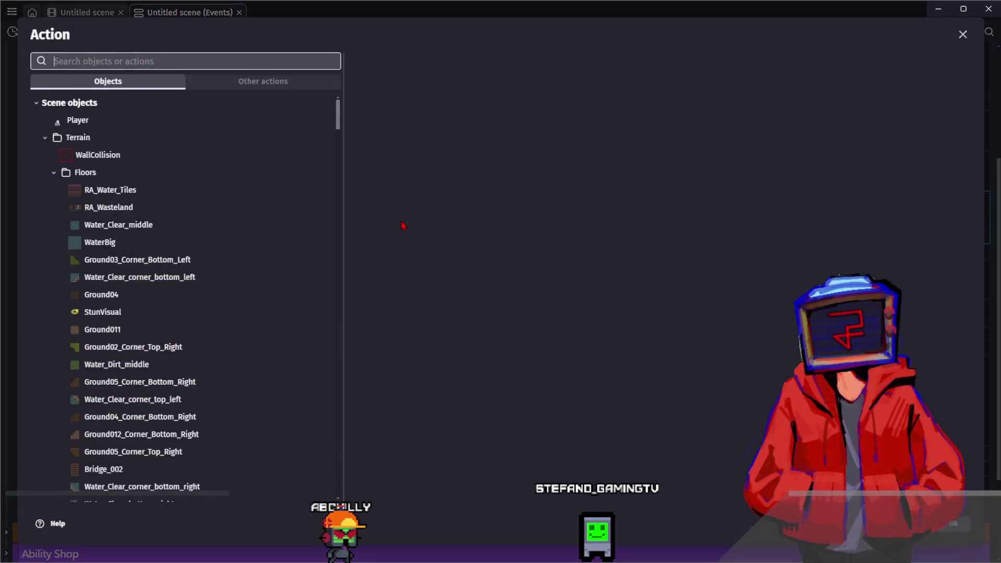
type("fire")
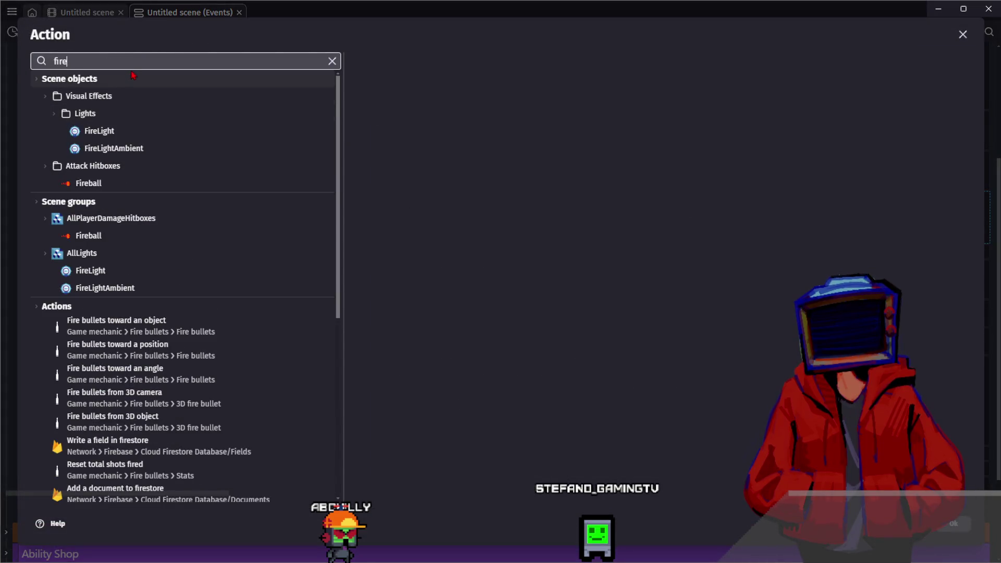
key("BackSpace")
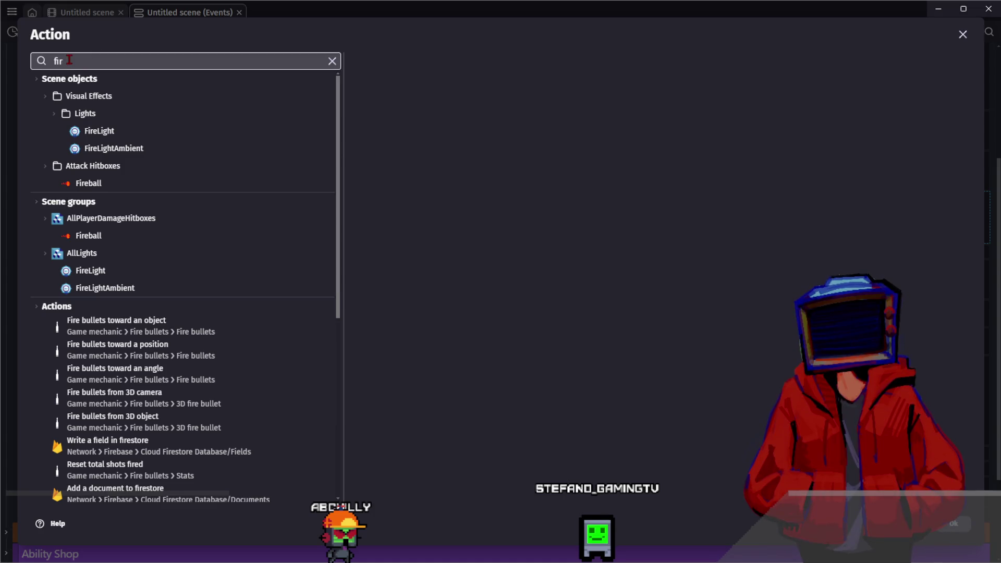
type("wand")
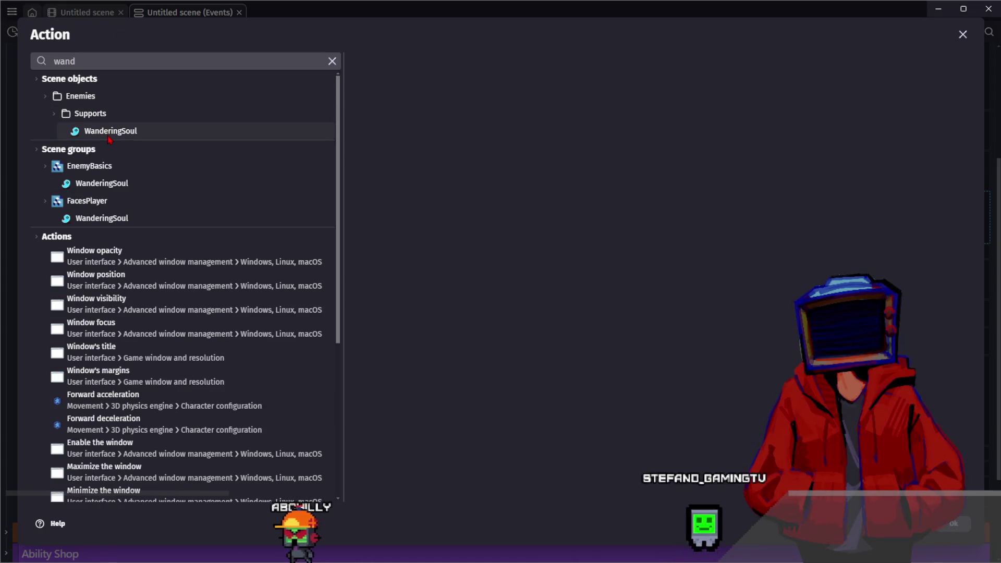
left_click(109, 133)
type("fir")
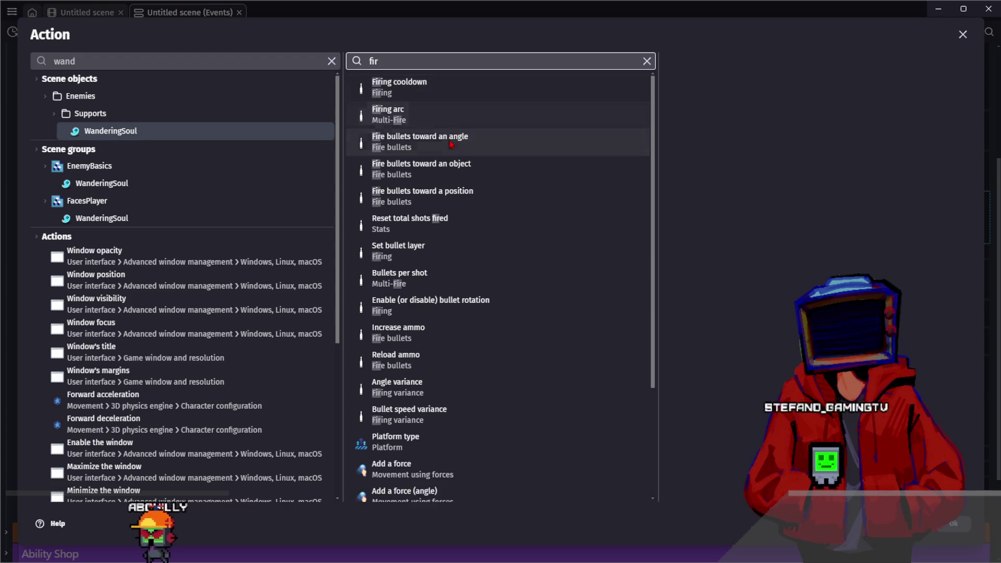
left_click(443, 169)
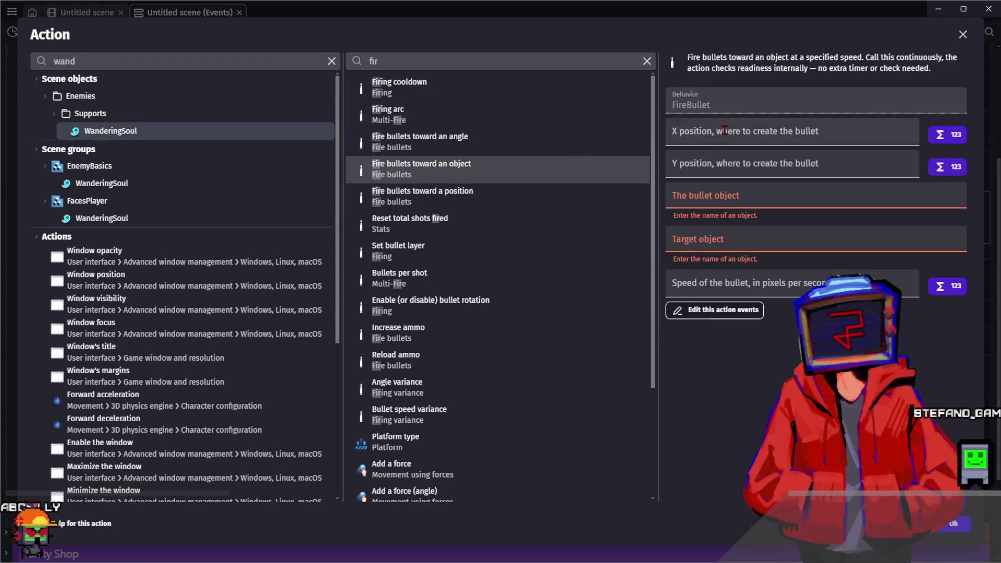
Step: Set the firing position to WanderingSoul.X() and WanderingSoul.Y()
type("WanderingSoul.X()")
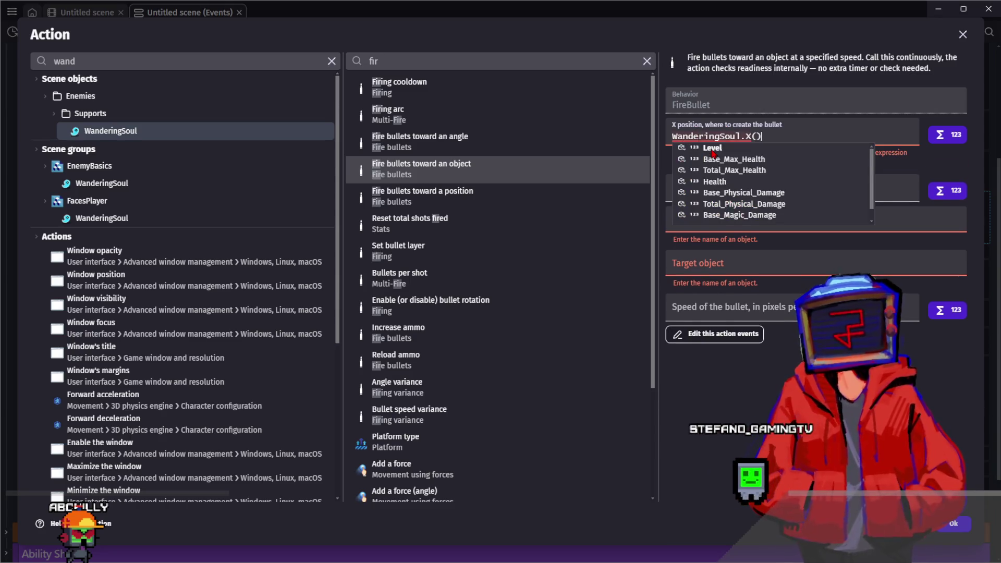
left_click(745, 163)
key("ctrl+v")
double_click(749, 168)
type("Y")
Step: Fire SoulFlame bullets toward Player at speed 200
left_click(750, 197)
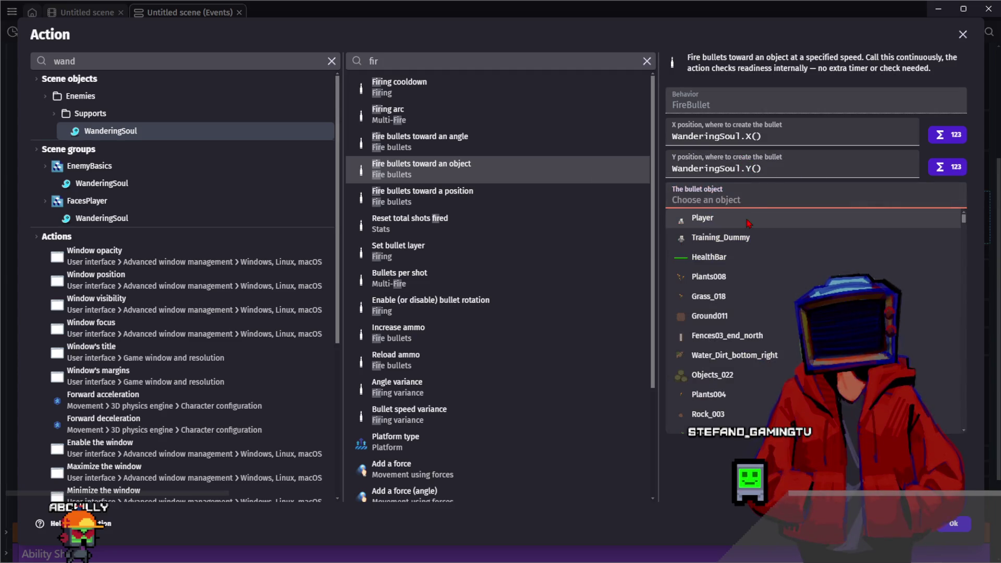
type("fir")
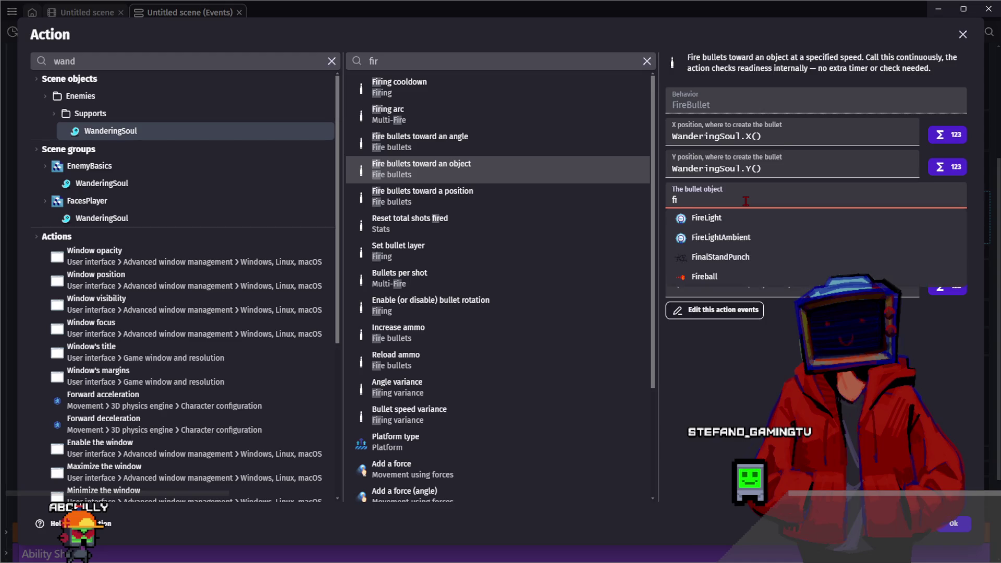
key("BackSpace")
key("BackSpace")
type("soul")
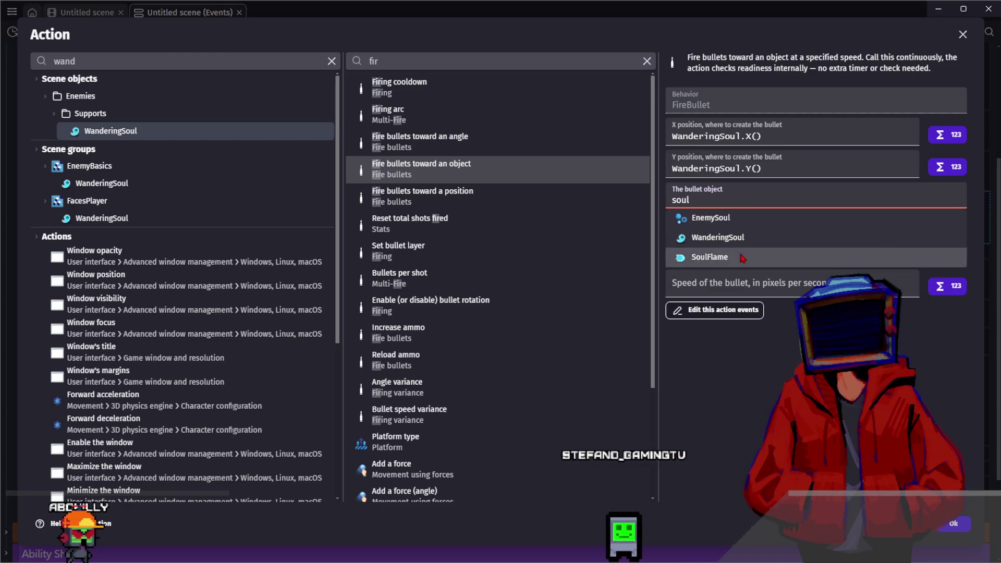
left_click(742, 257)
type("pla")
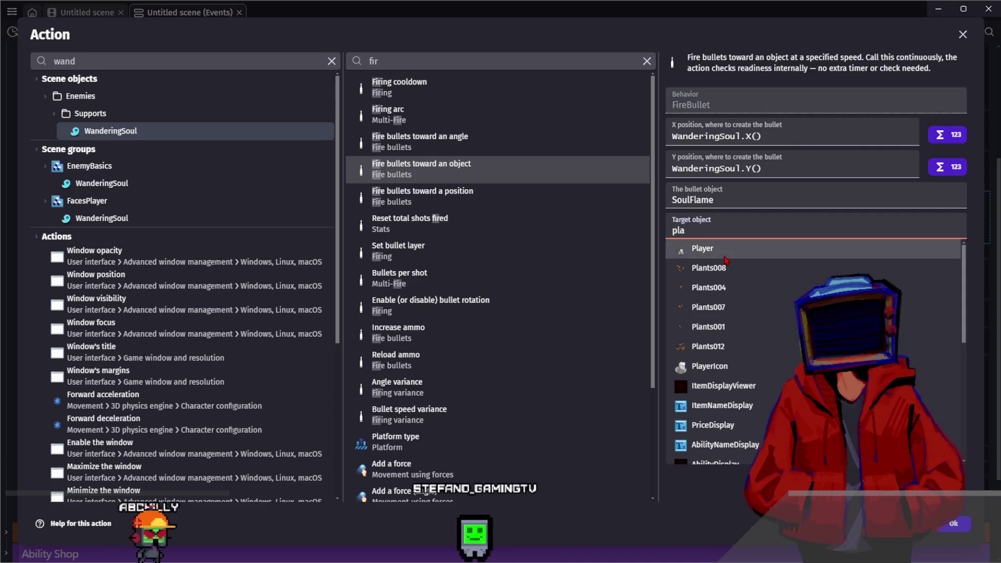
left_click(725, 257)
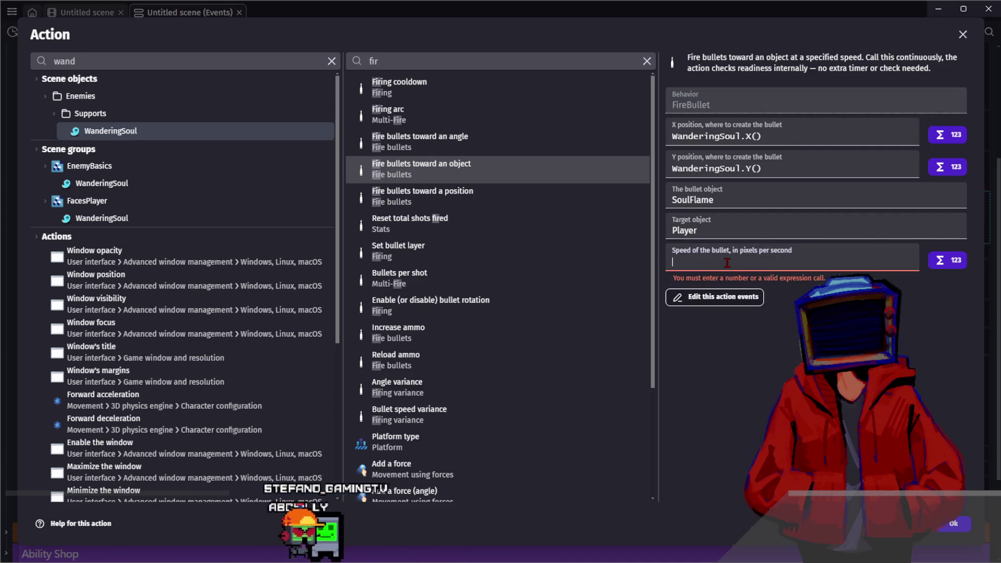
type("200")
key("Return")
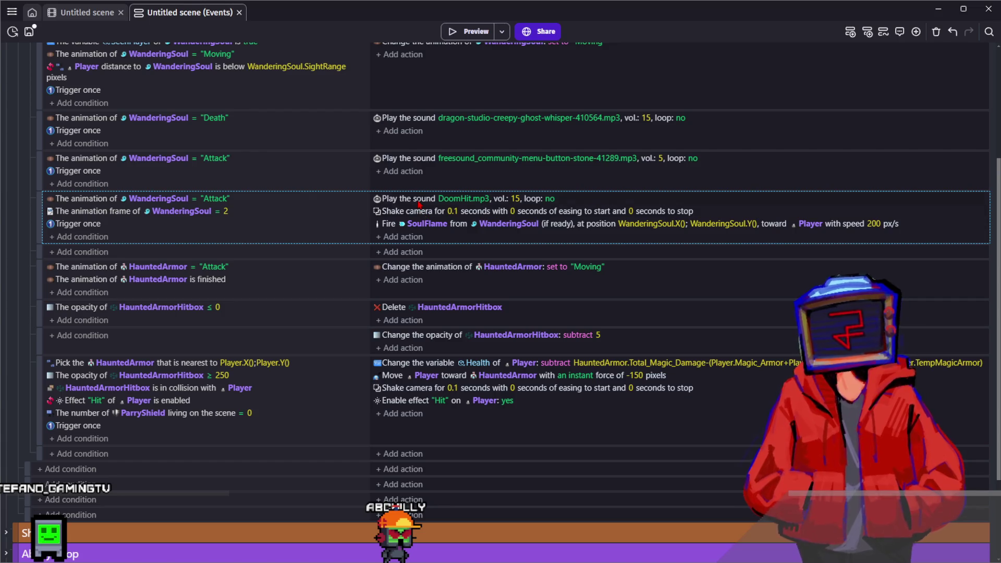
Step: Swap DoomHit for floraphonic-fireball-whoosh-2-179126.mp3, then select the attack event and the empty row below
double_click(453, 199)
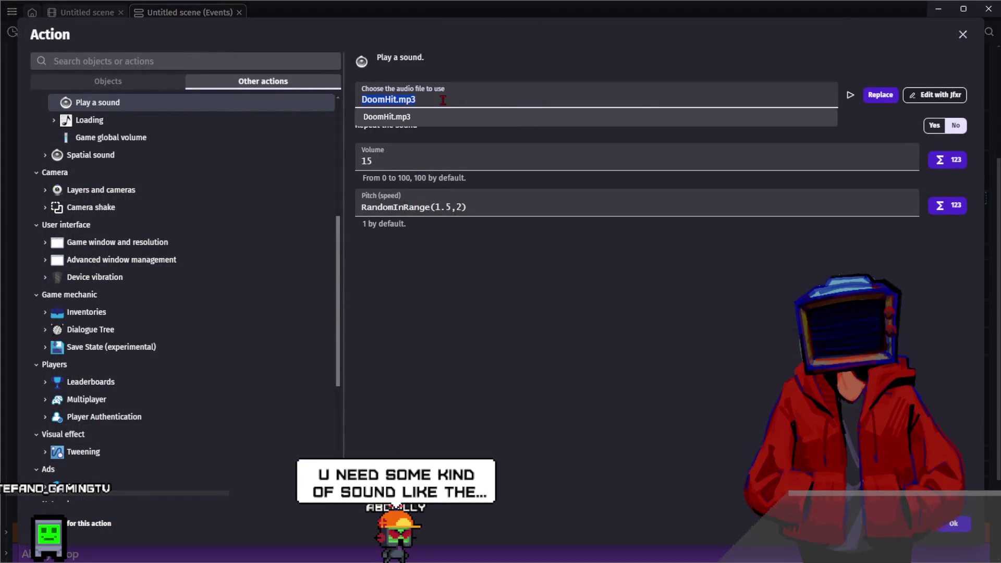
left_click(880, 96)
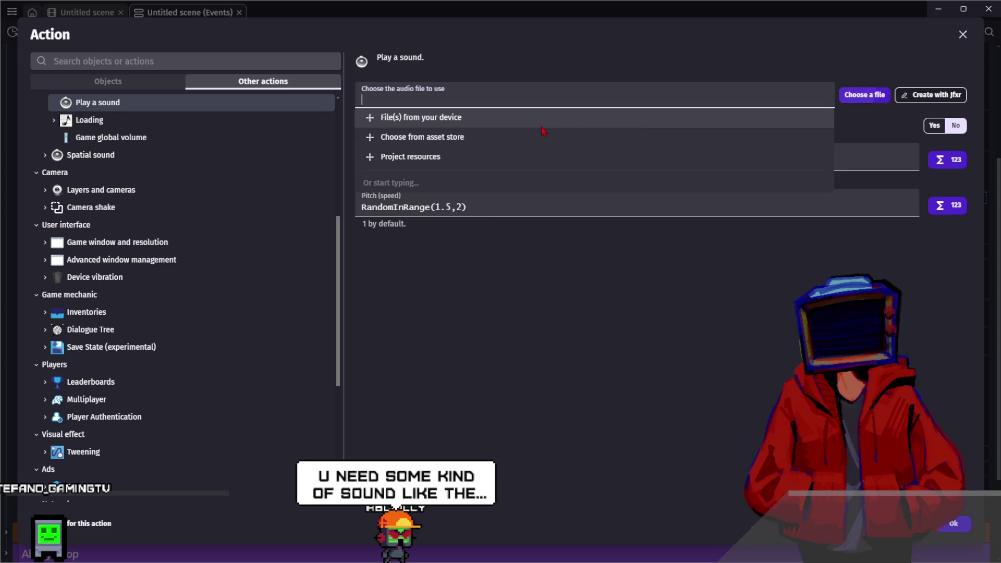
left_click(506, 156)
type("fire")
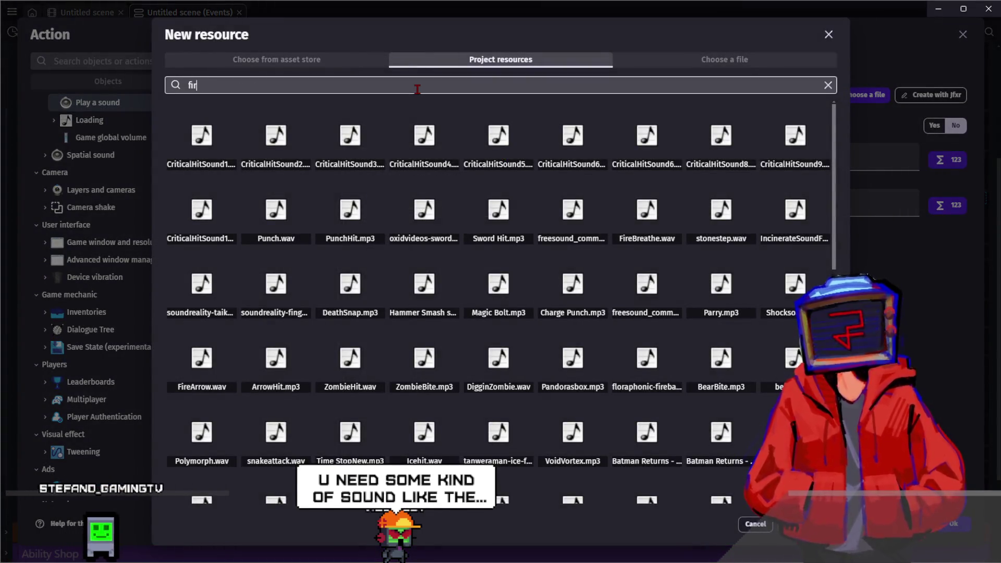
left_click(350, 136)
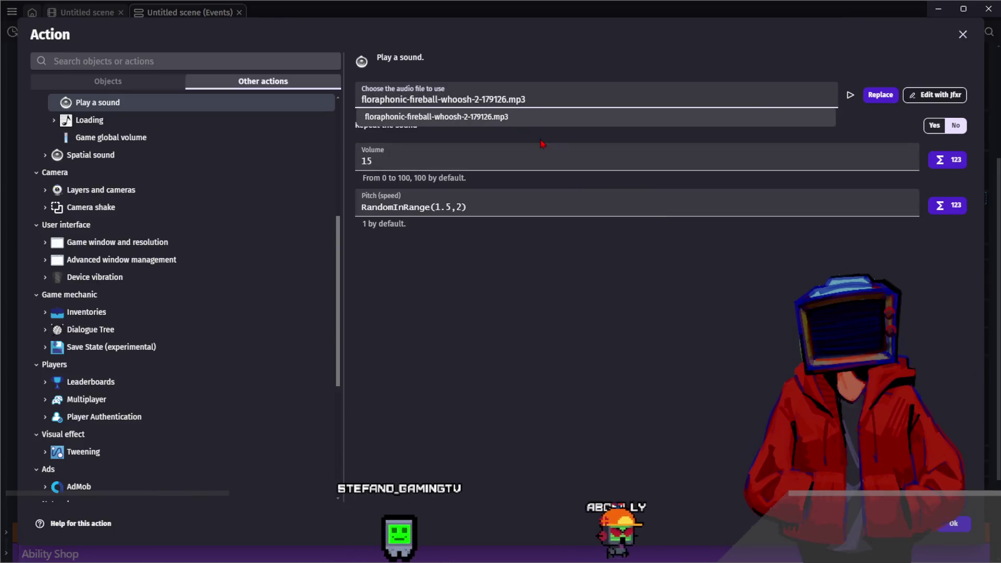
left_click(850, 95)
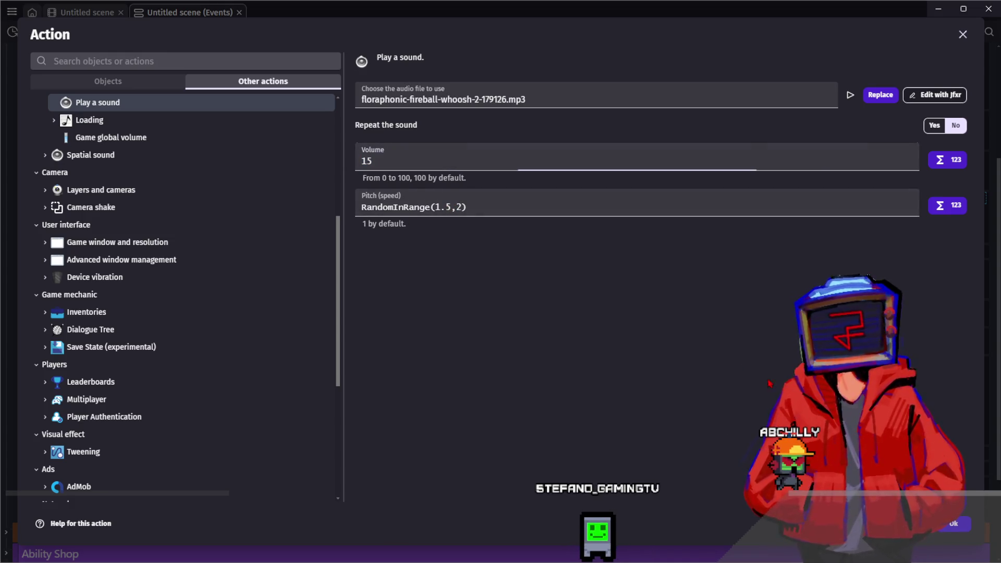
left_click(954, 524)
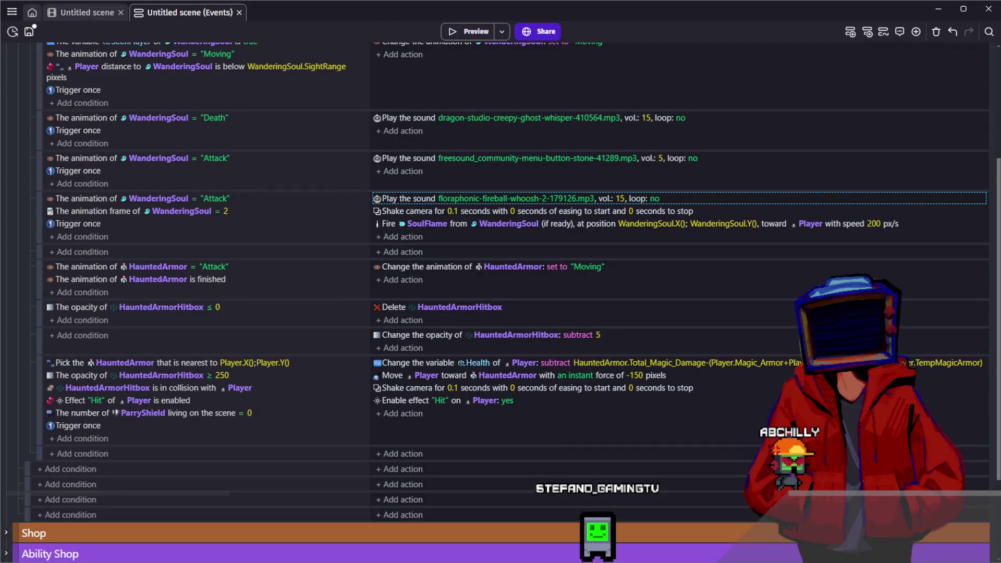
left_click(356, 238)
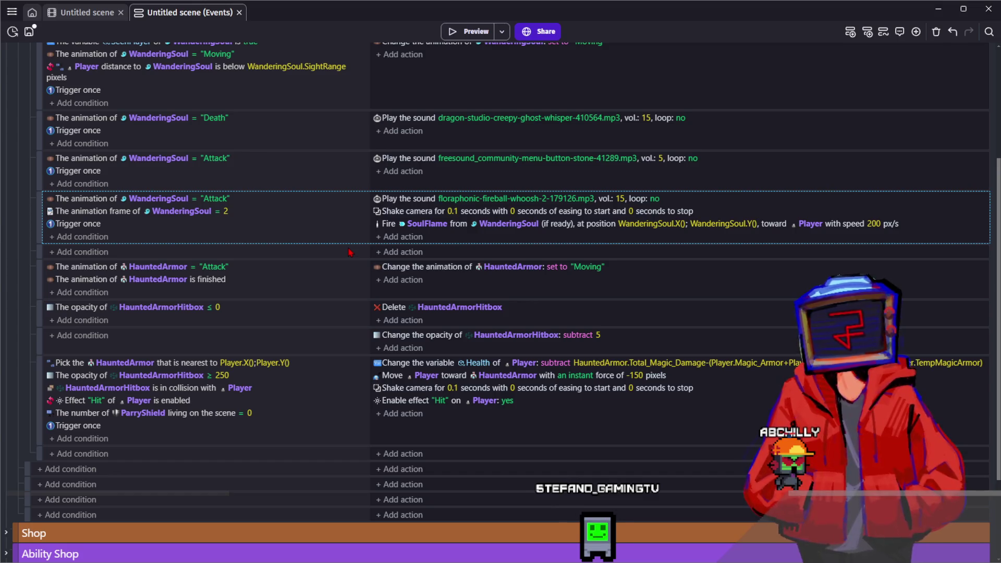
left_click(350, 253)
Step: Paste two copies of the attack event and set the third one's animation frame to 6
key("ctrl+v")
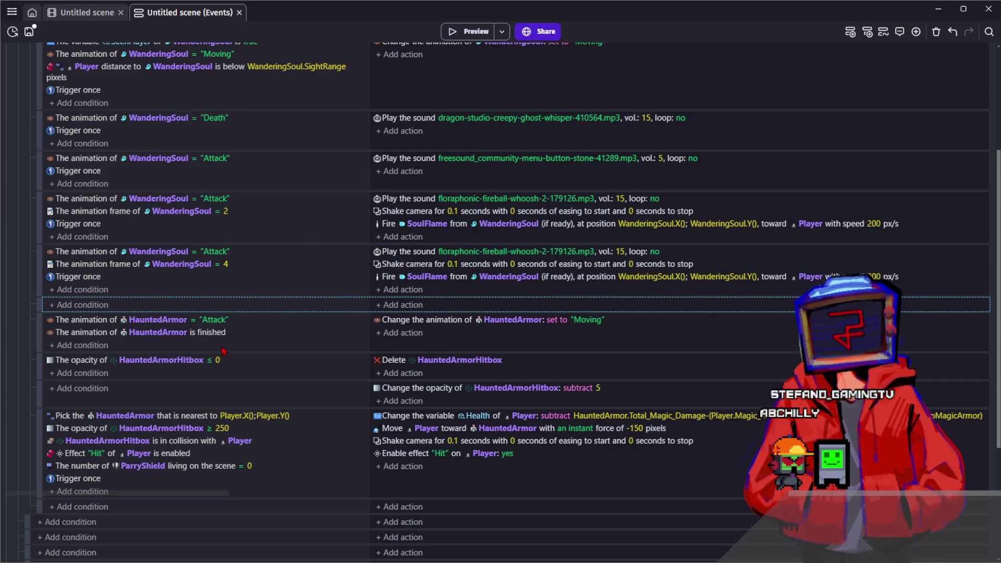
key("ctrl+v")
left_click(227, 319)
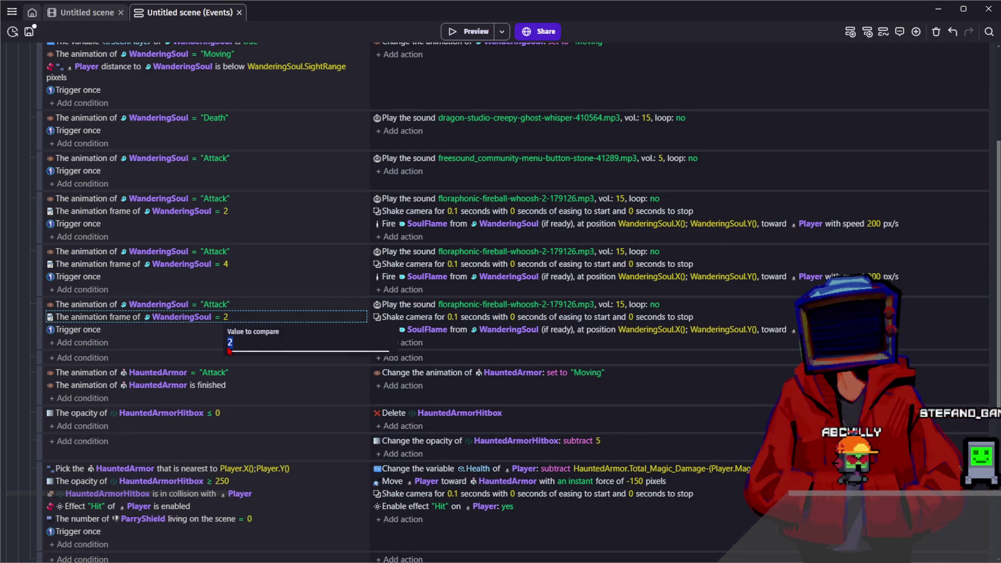
key("Return")
left_click(338, 323)
left_click(338, 343)
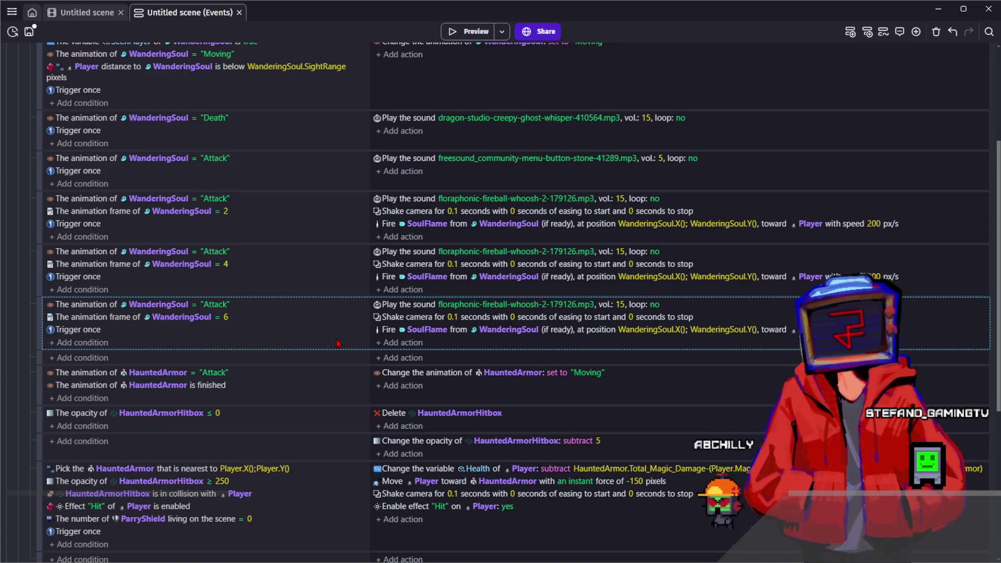
Step: Check the camera shake settings and set every SoulFlame shot's speed to 250 px/s
double_click(468, 263)
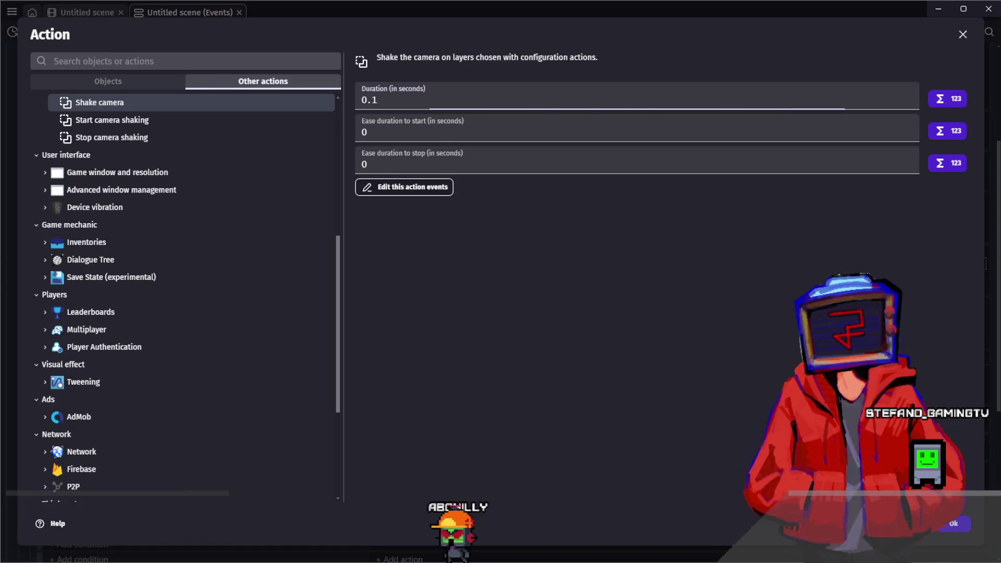
key("Escape")
left_click(319, 281)
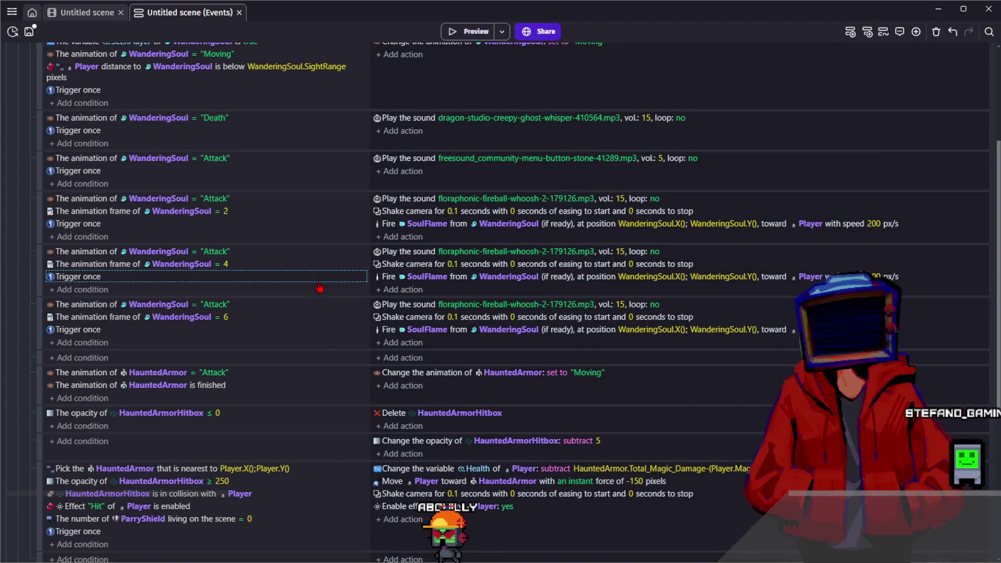
left_click(880, 227)
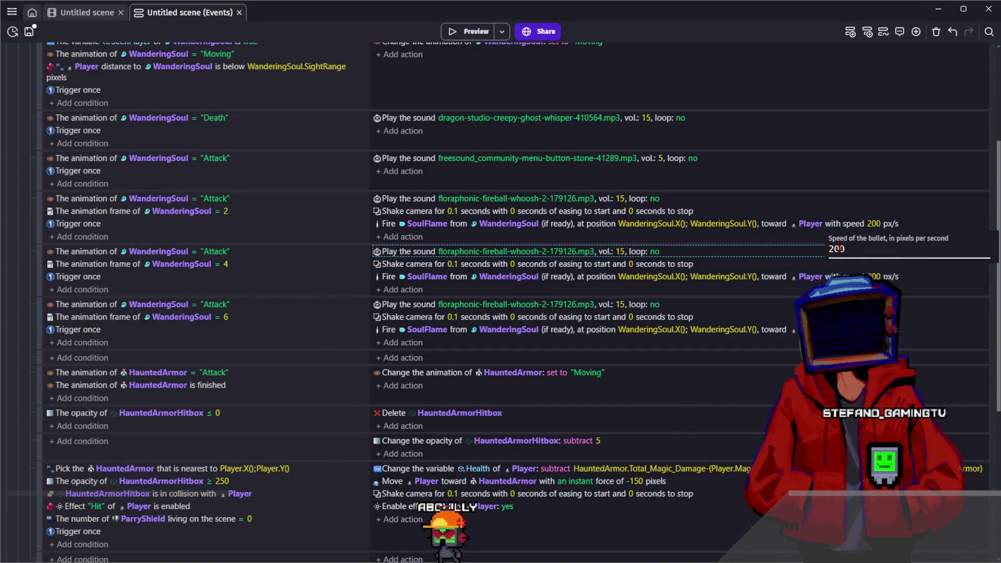
key("Return")
left_click(881, 277)
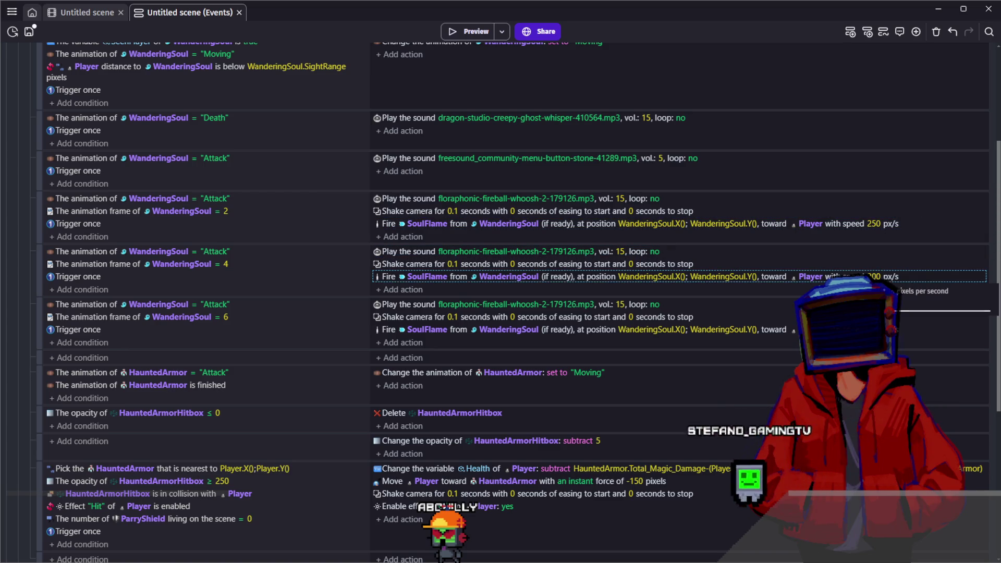
key("Return")
left_click(882, 330)
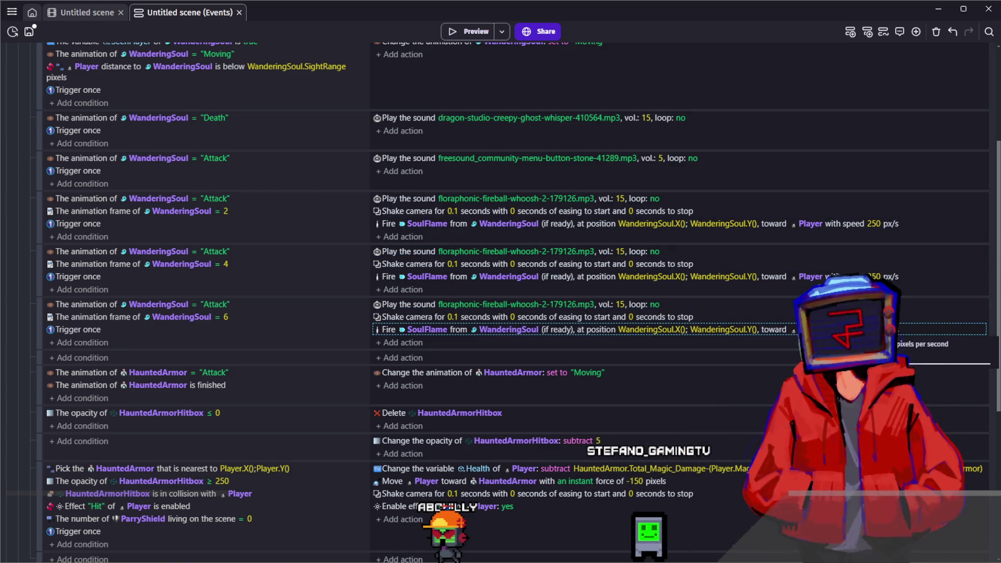
Step: Delete the empty event and change the HauntedArmor attack condition's object to WanderingSoul
left_click(769, 363)
key("Delete")
left_click(157, 358)
type("wa")
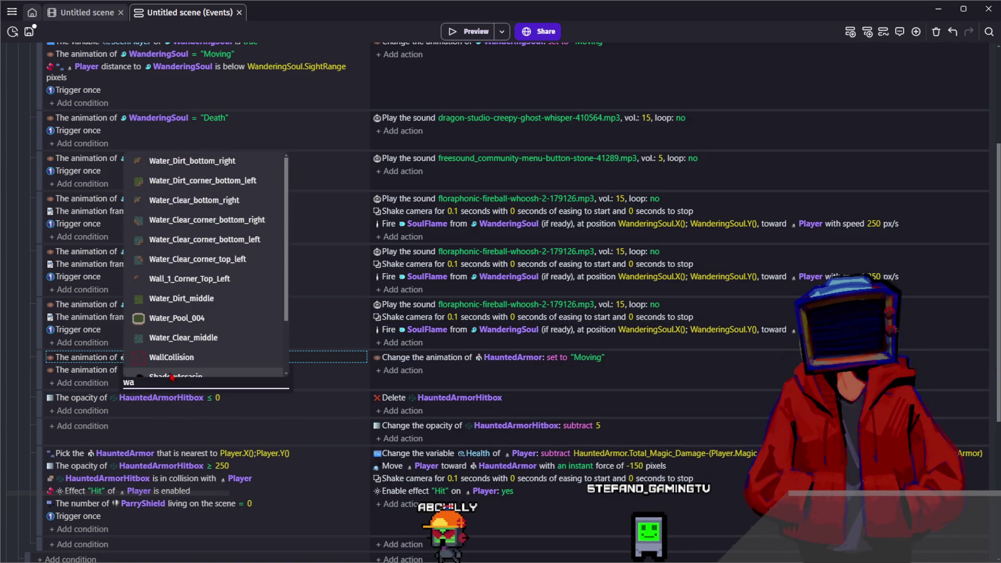
type("nd")
key("Return")
left_click(192, 371)
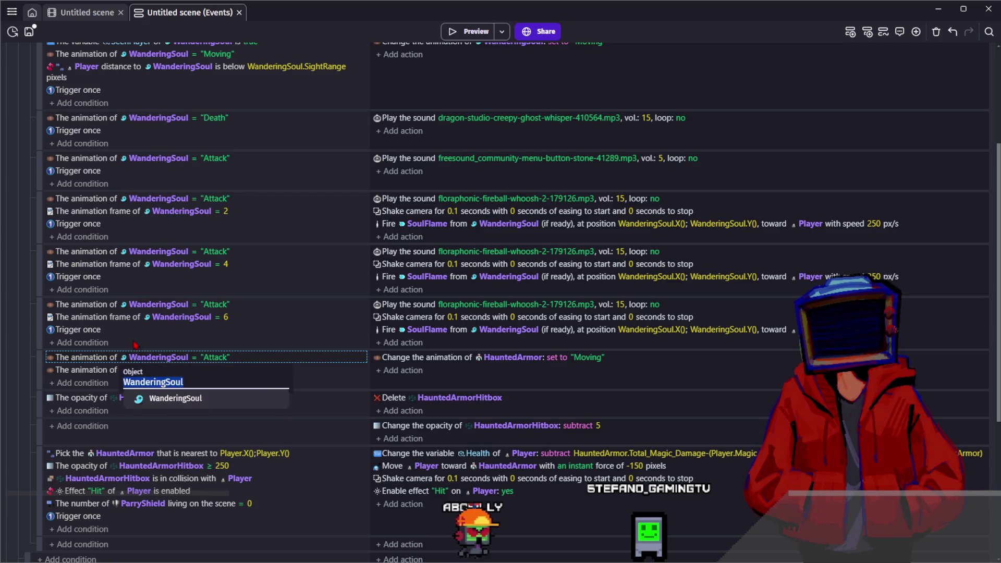
Step: Set the is-finished condition and animation change action objects to WanderingSoul
key("Escape")
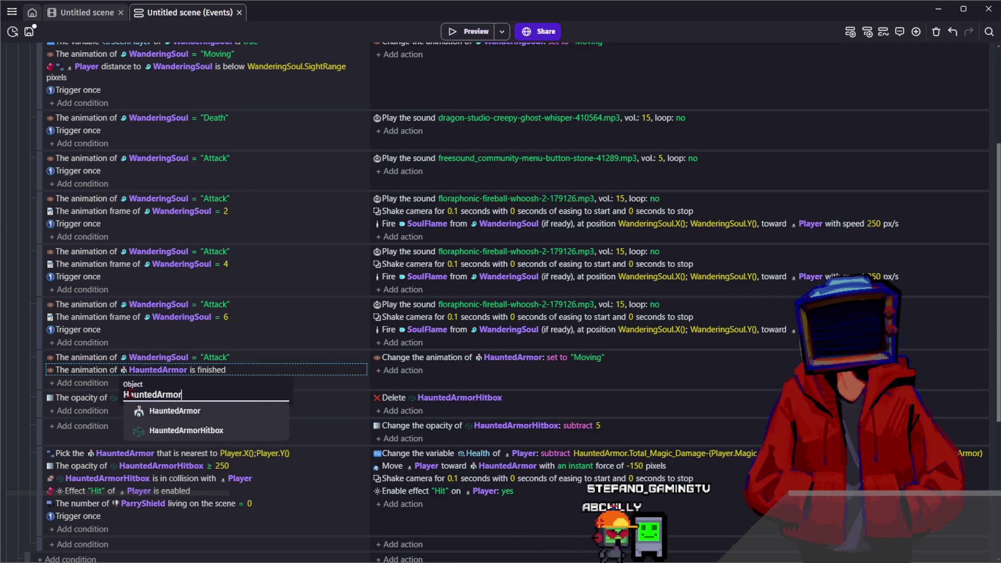
type("WanderingSoul")
key("Return")
left_click(504, 357)
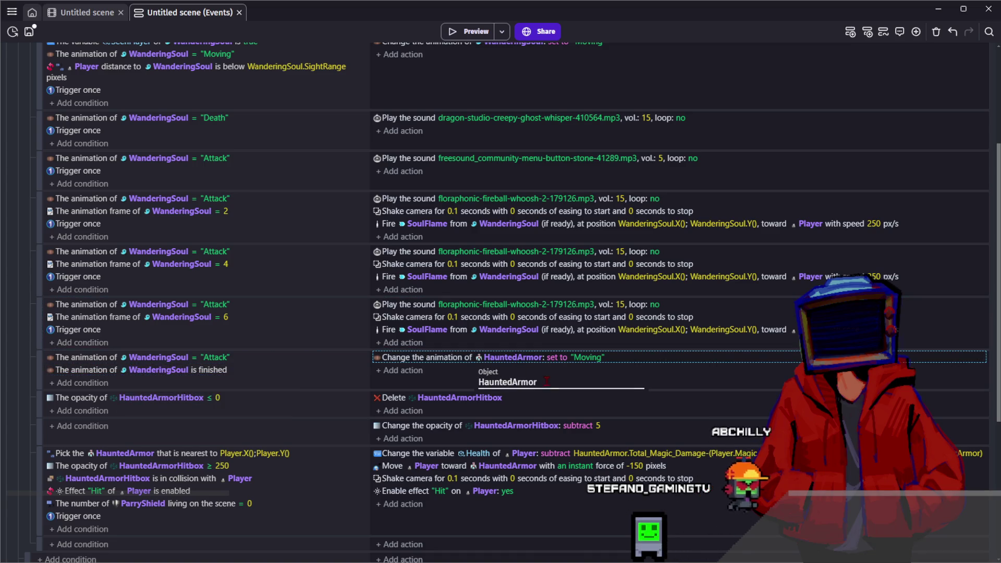
type("WanderingSoul")
key("Return")
Step: Delete the HauntedArmorHitbox opacity ≤ 0 and subtract 5 events and the opacity ≥ 250 condition
left_click(147, 417)
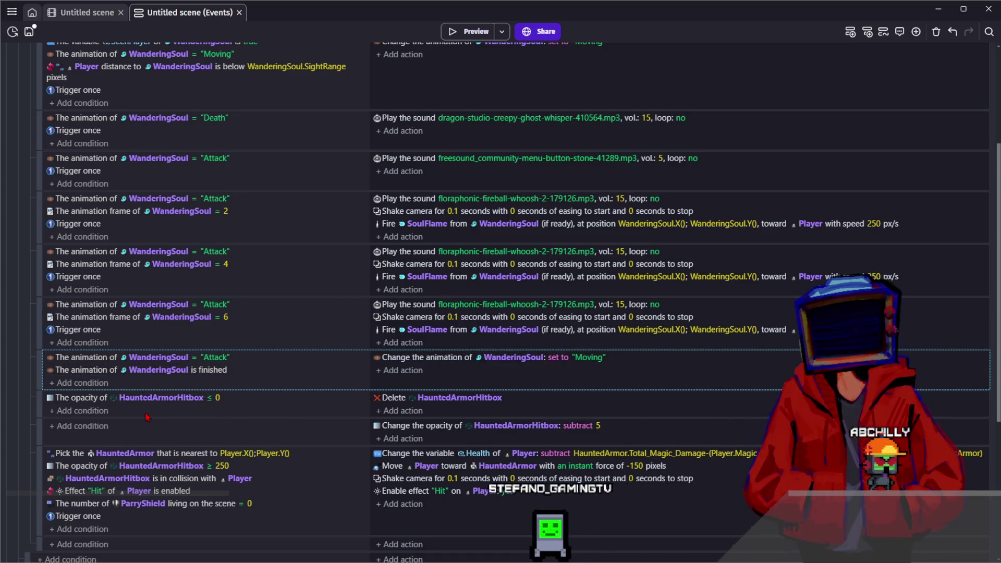
scroll(147, 416, "down", 3)
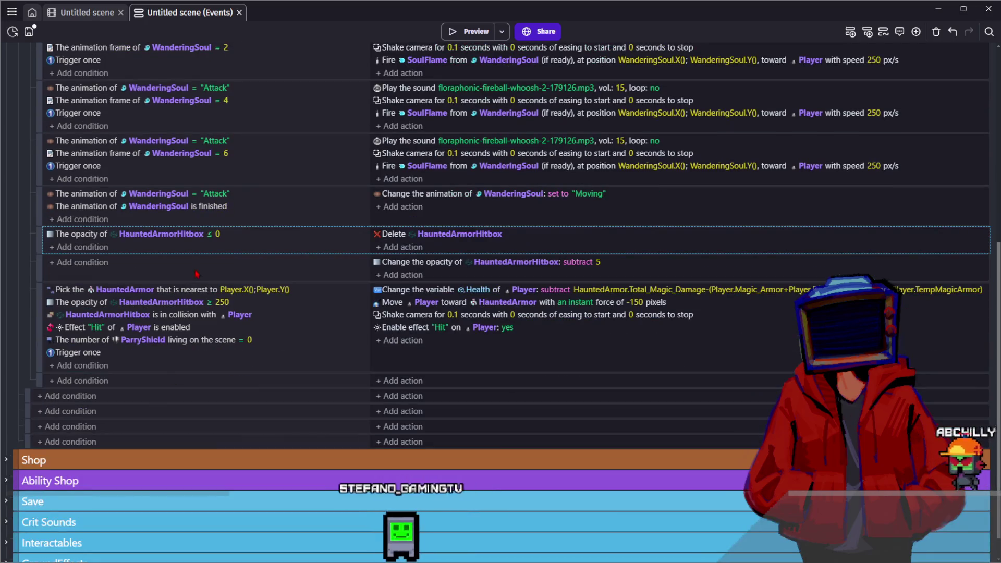
key("Delete")
left_click(176, 249)
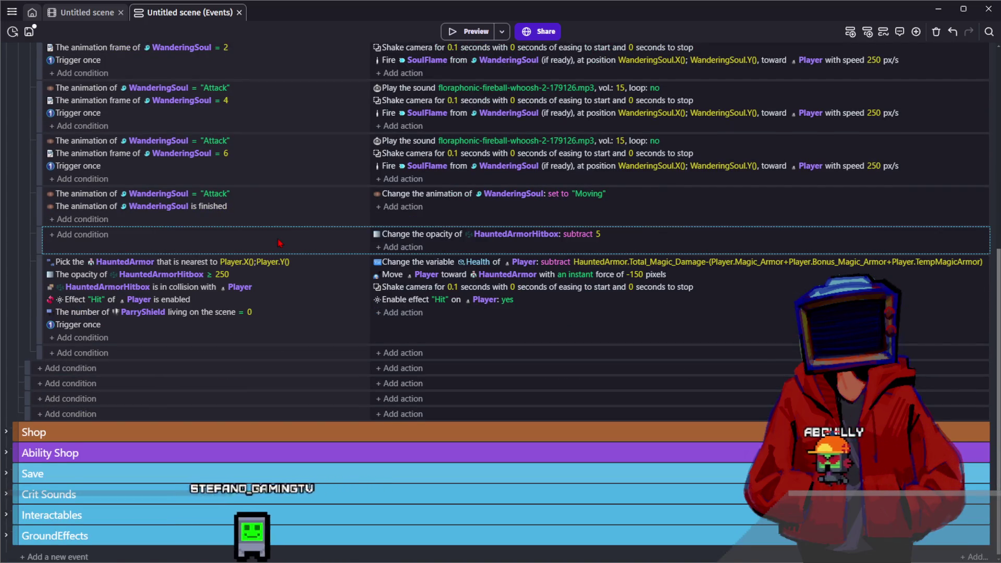
key("Delete")
left_click(97, 274)
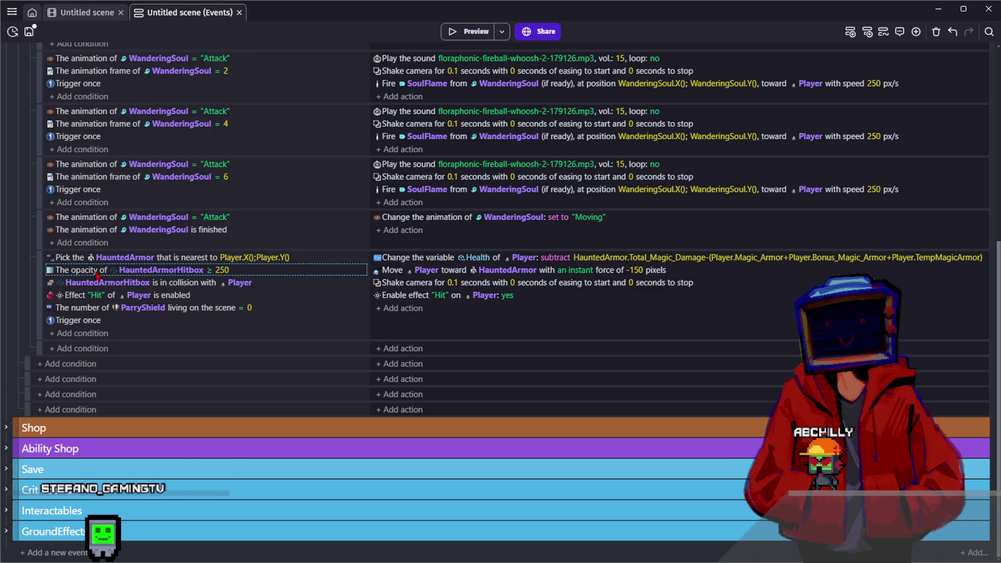
key("Delete")
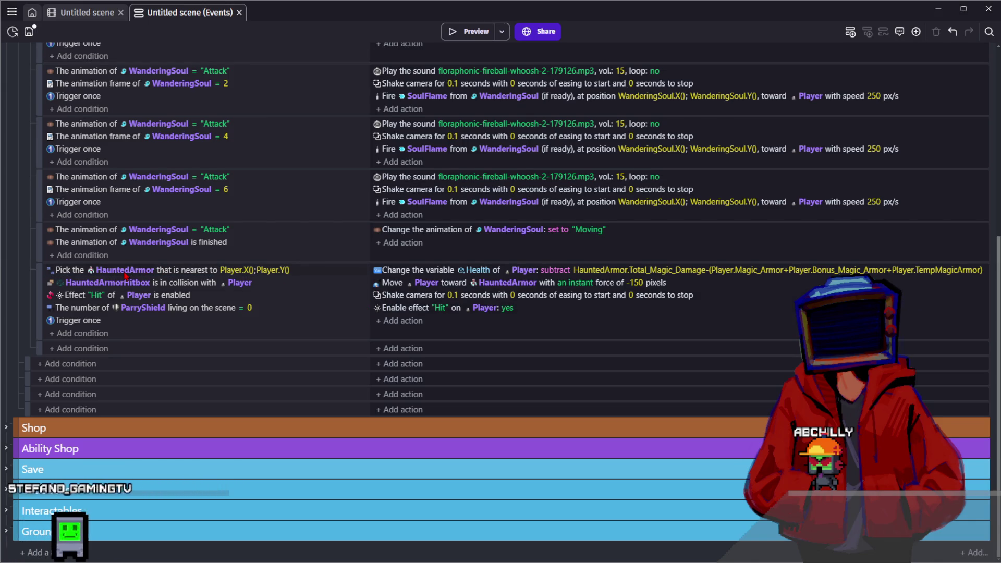
Step: Make the hit event pick the nearest WanderingSoul and check SoulFlame colliding with Player
left_click(126, 273)
type("WanderingSoul")
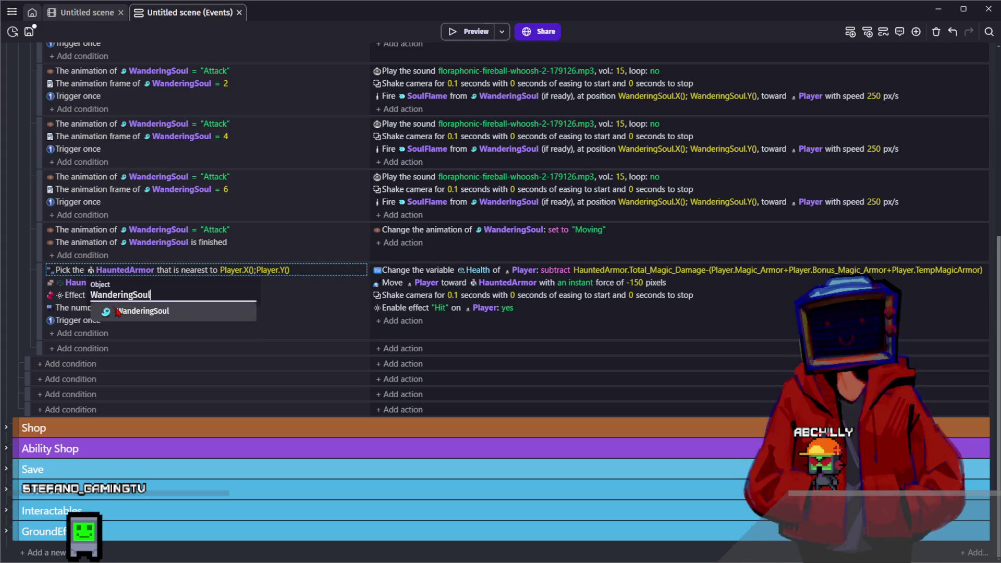
left_click(125, 307)
left_click(132, 284)
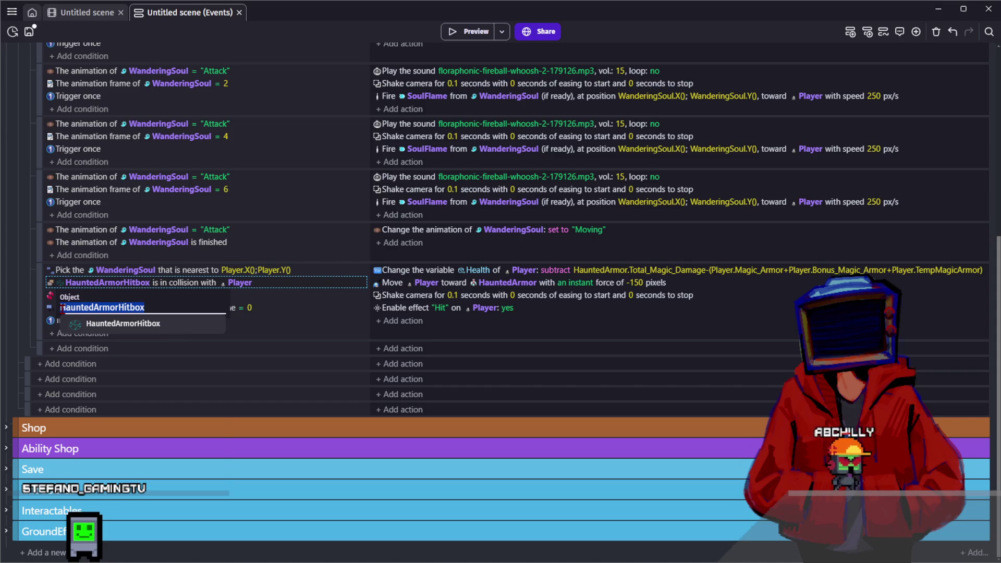
type("soul")
left_click(104, 359)
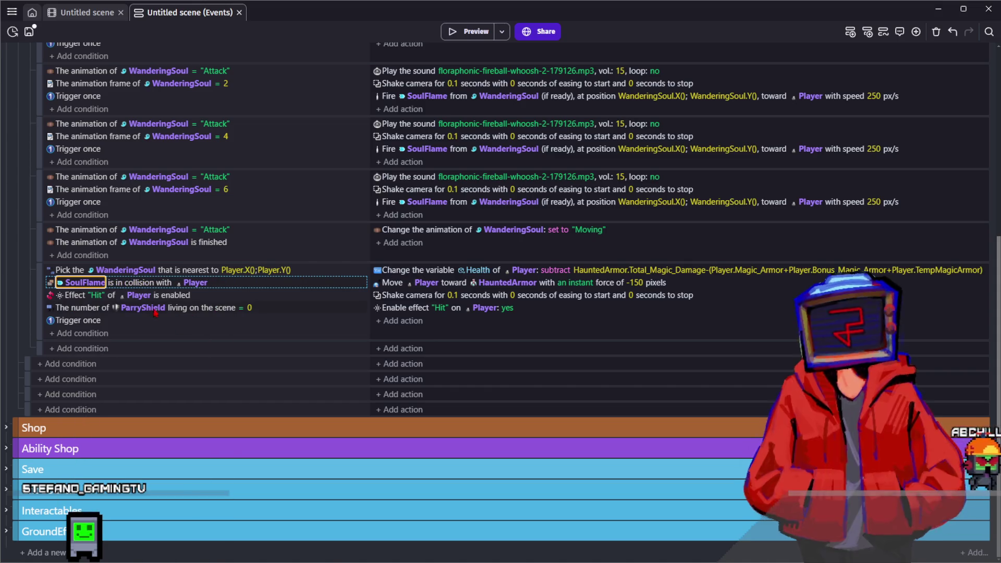
Step: Apply the knockback from WanderingSoul with a force of -50
left_click(503, 282)
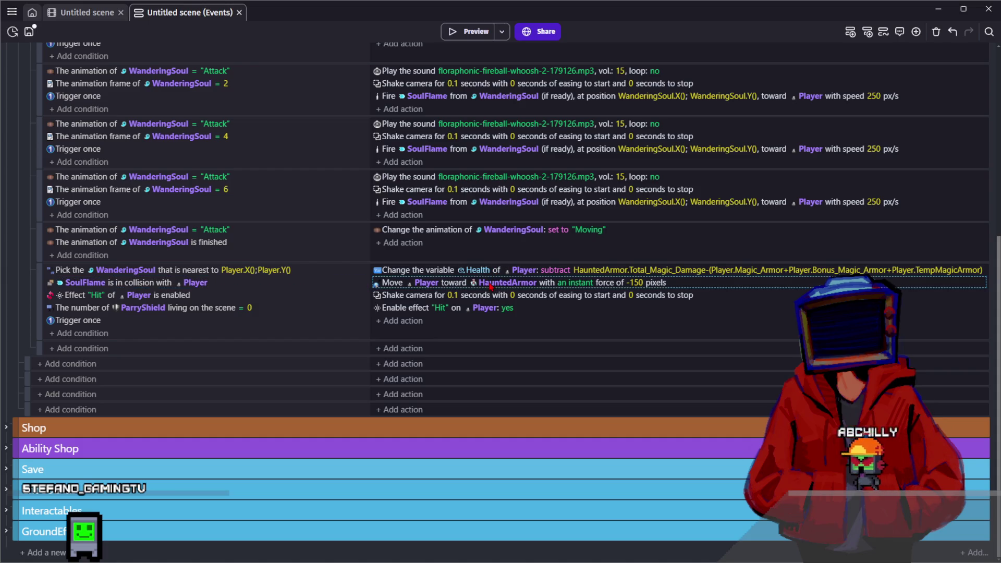
type("wand")
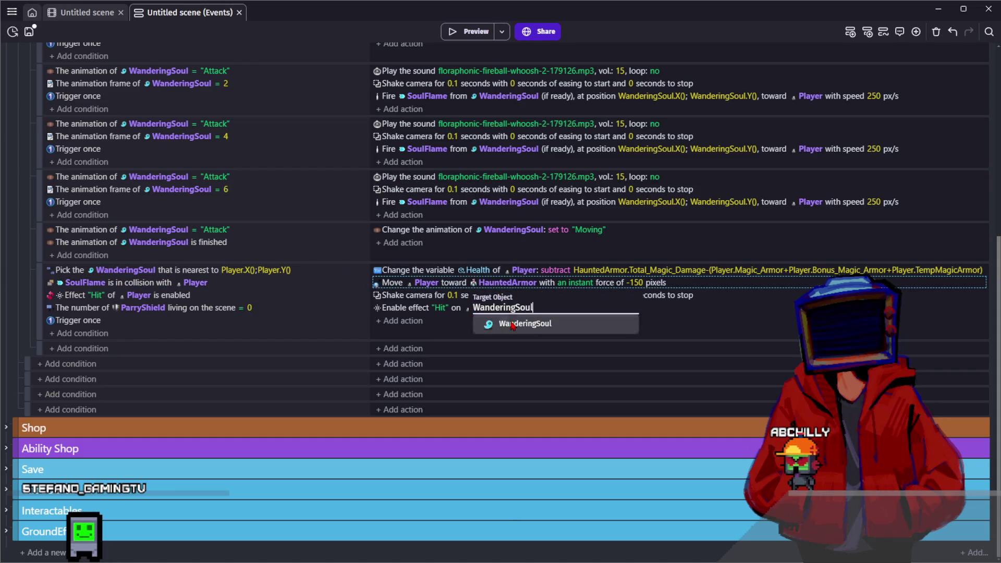
key("Return")
left_click(642, 282)
type("-50")
left_click(562, 319)
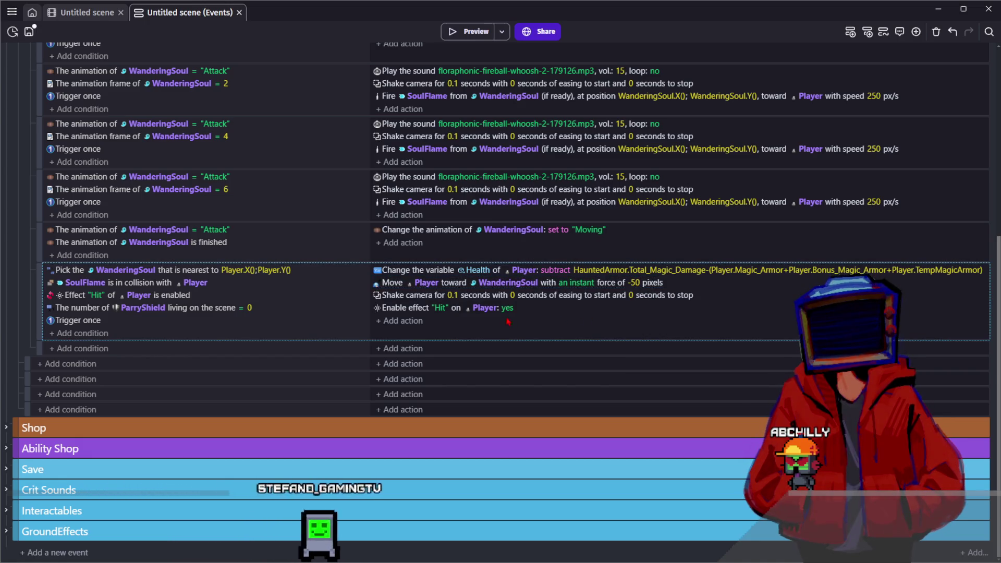
Step: Change the Health damage expression to use WanderingSoul's magic damage
left_click(603, 272)
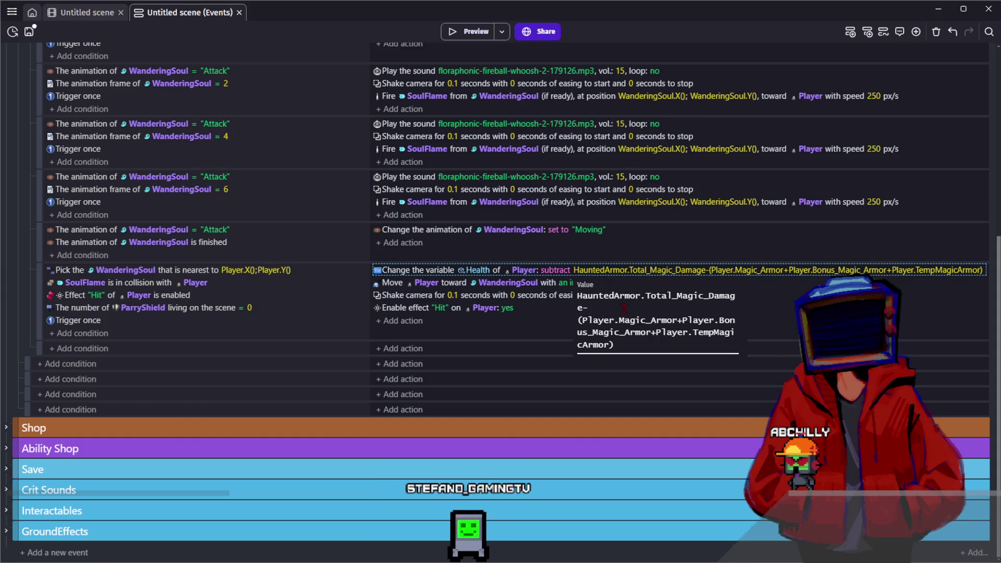
double_click(599, 295)
type("WanderingSoul")
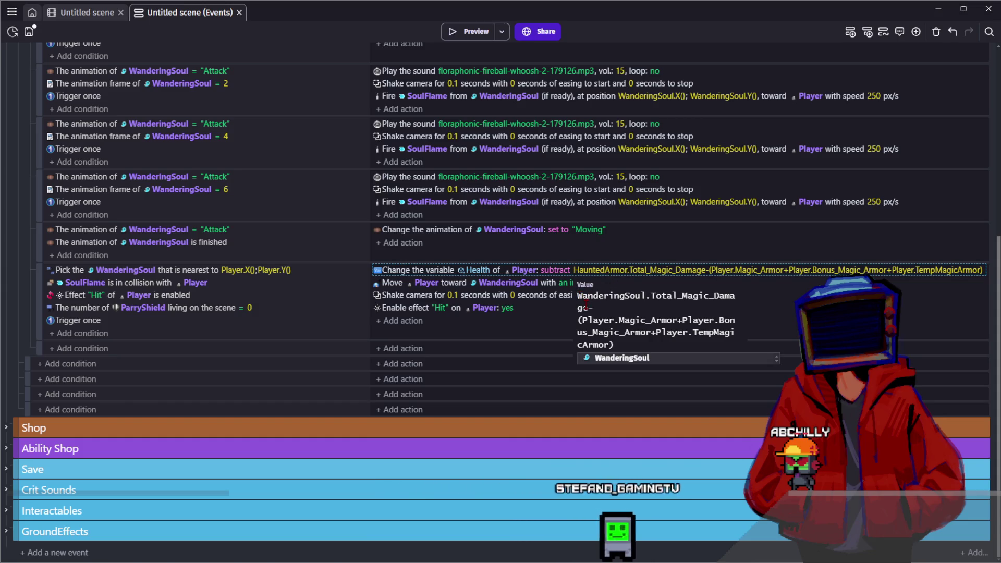
left_click(574, 322)
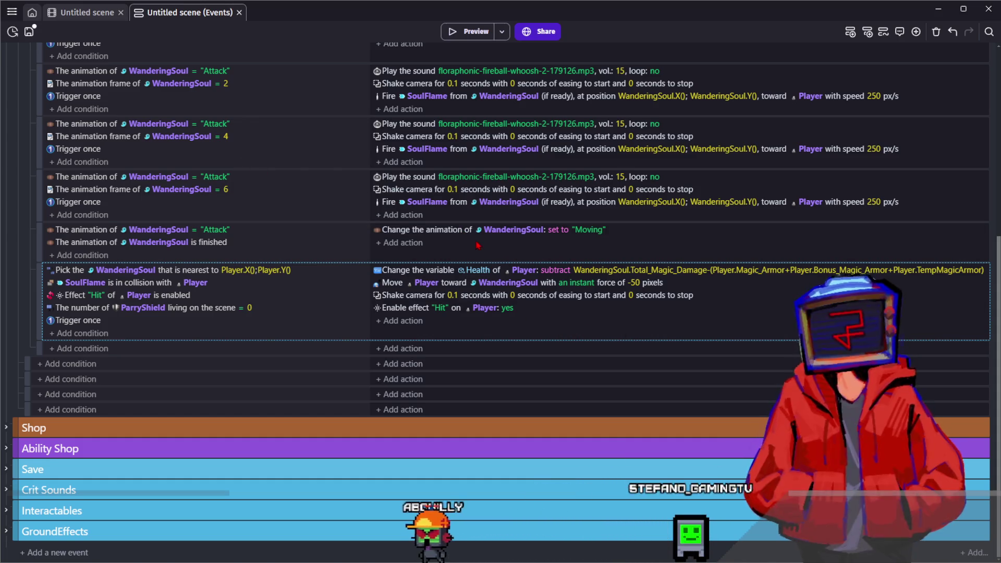
Step: Add a Delete SoulFlame action to the hit event and save the project
left_click(390, 321)
type("soul")
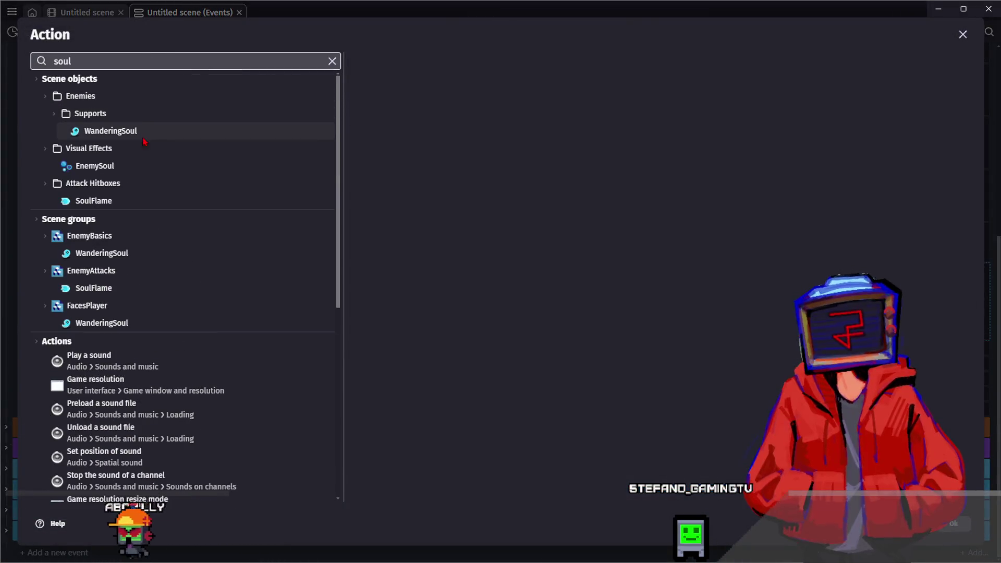
left_click(117, 200)
type("dele")
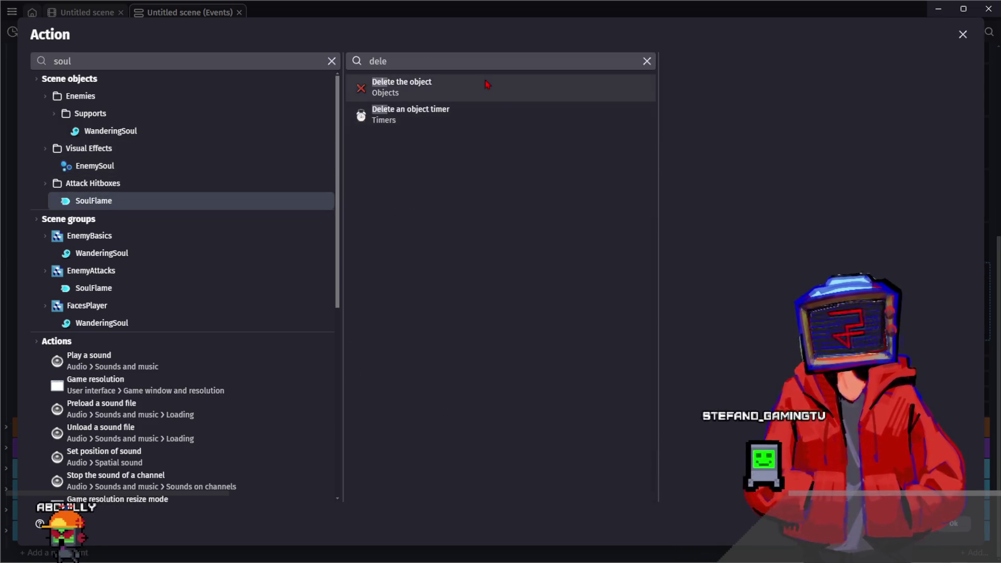
left_click(485, 83)
key("Return")
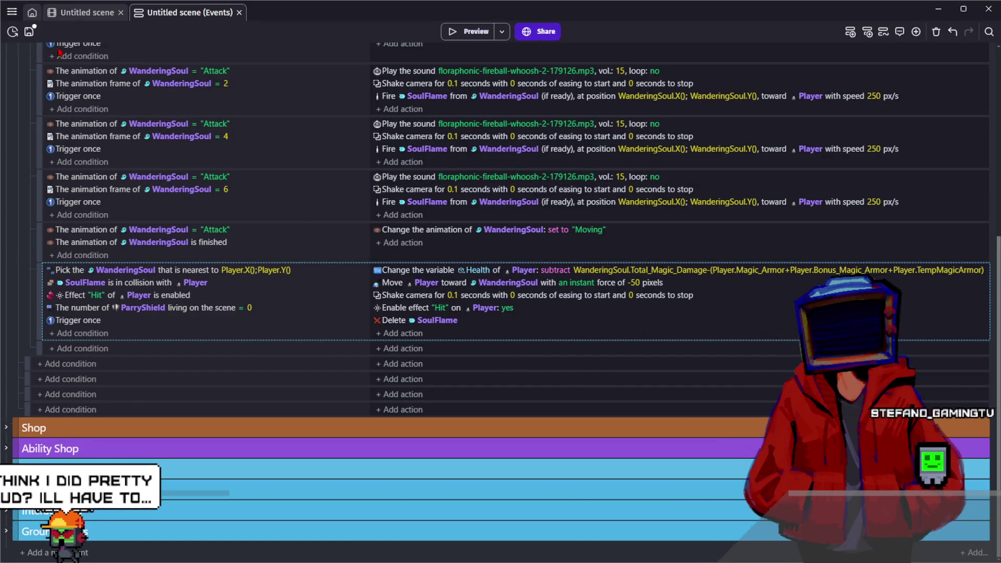
left_click(13, 31)
left_click(28, 31)
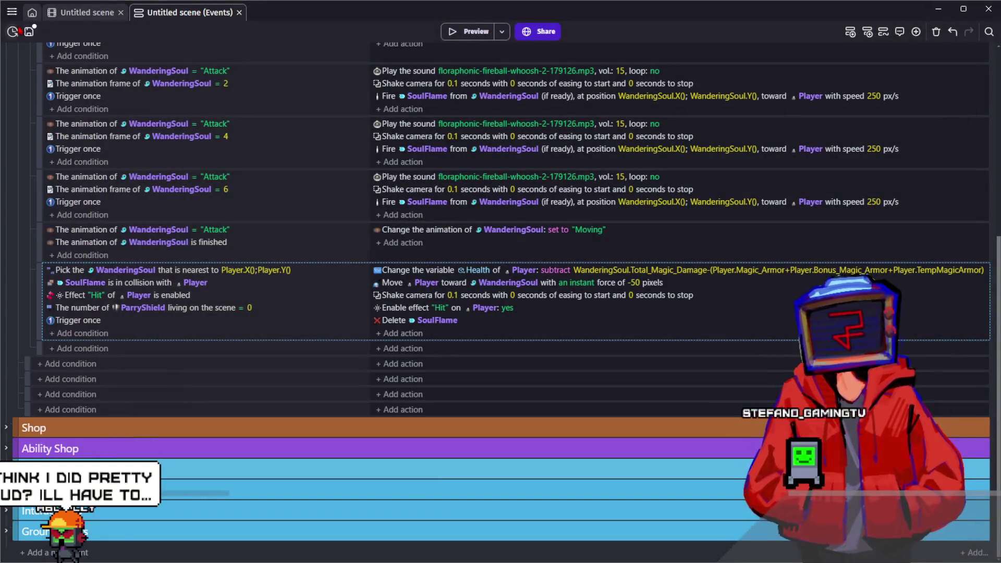
Step: Save, then open WanderingSoul's object editor, review its behaviors, and show its variables
left_click(84, 13)
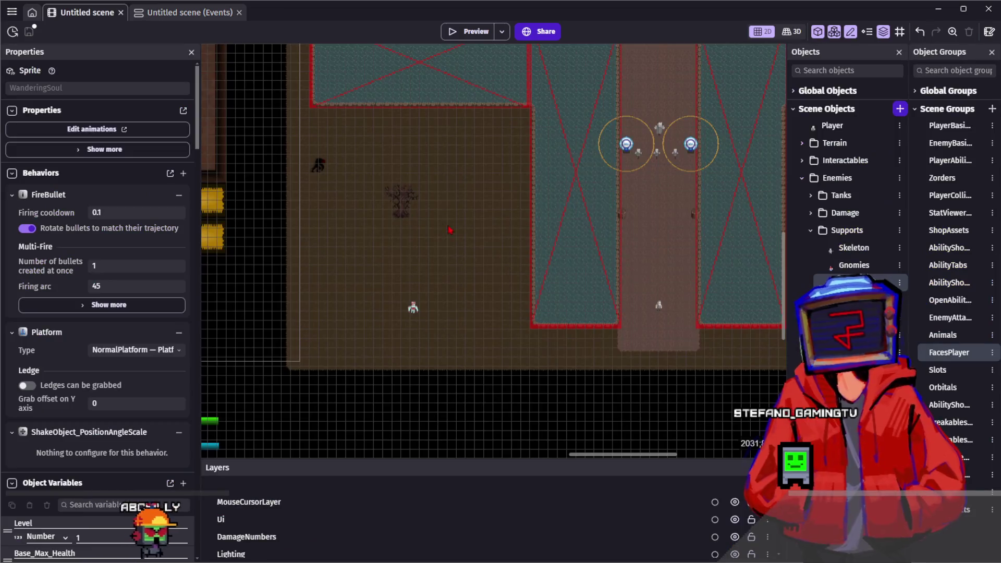
key("ctrl+s")
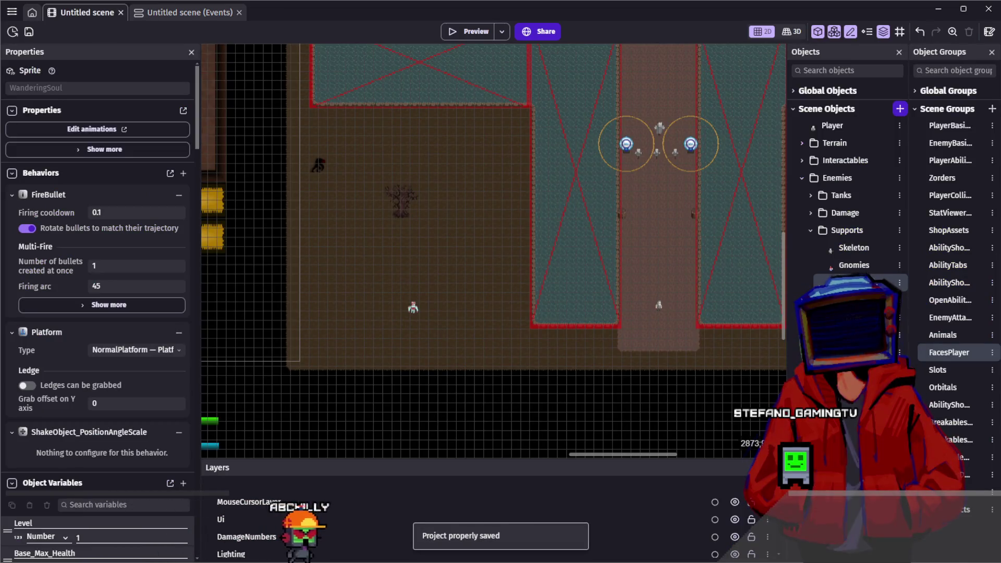
double_click(482, 67)
left_click(466, 65)
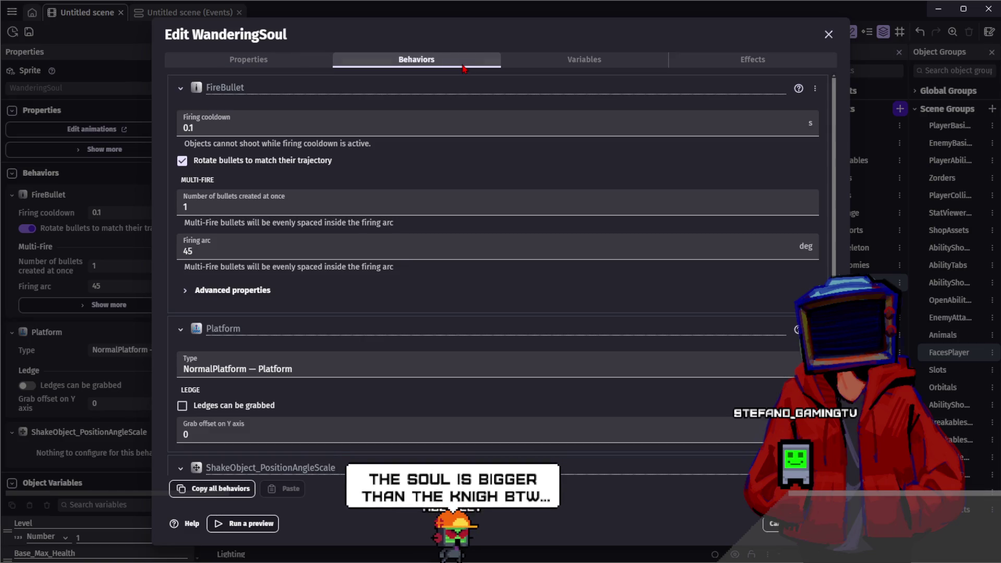
scroll(288, 170, "down", 1)
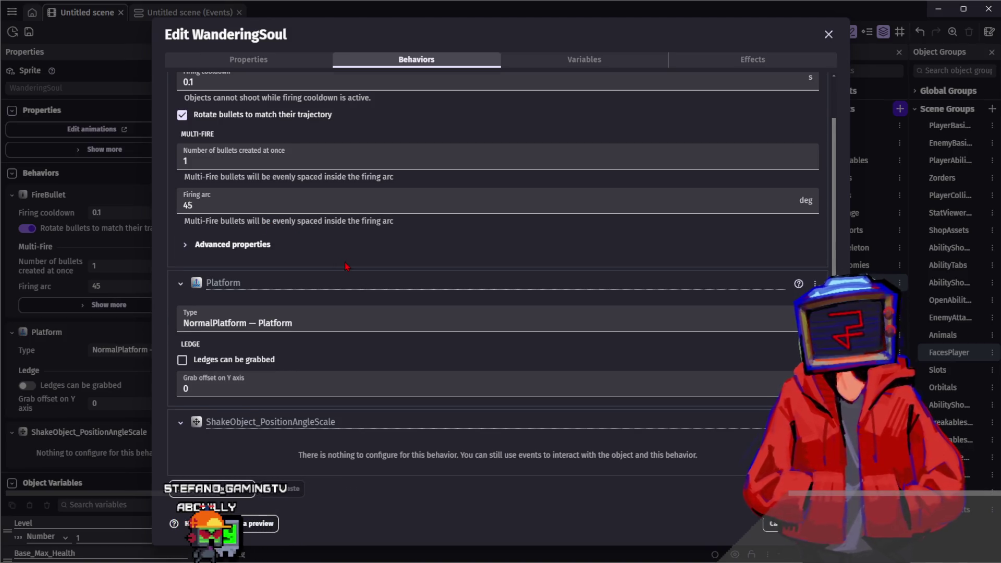
scroll(347, 258, "up", 1)
scroll(359, 228, "down", 1)
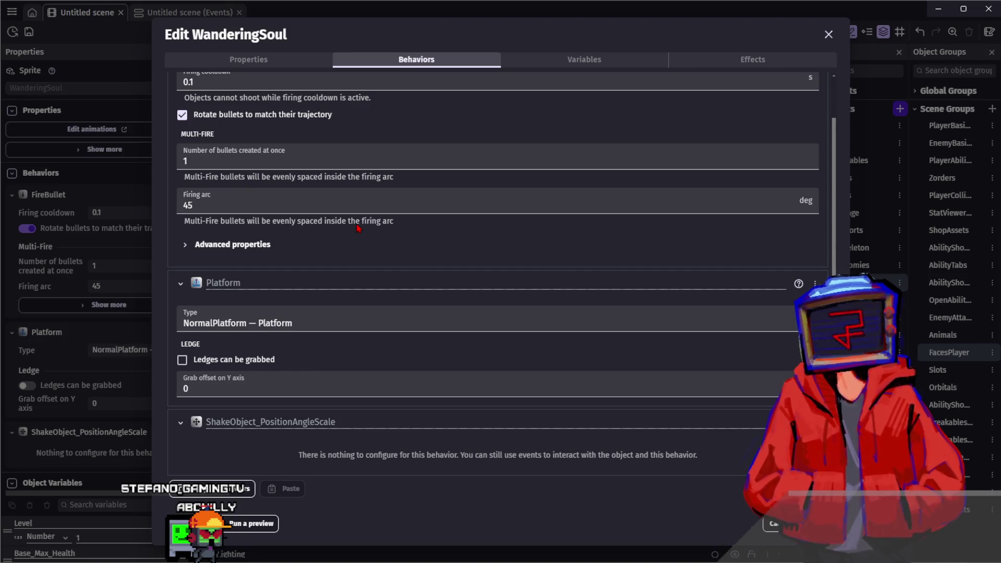
scroll(360, 271, "up", 1)
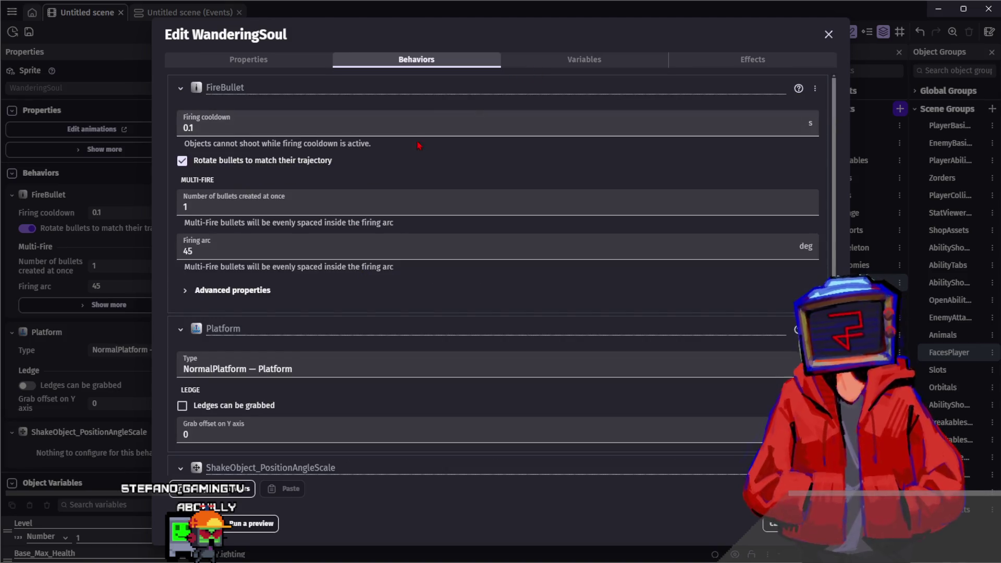
left_click(534, 66)
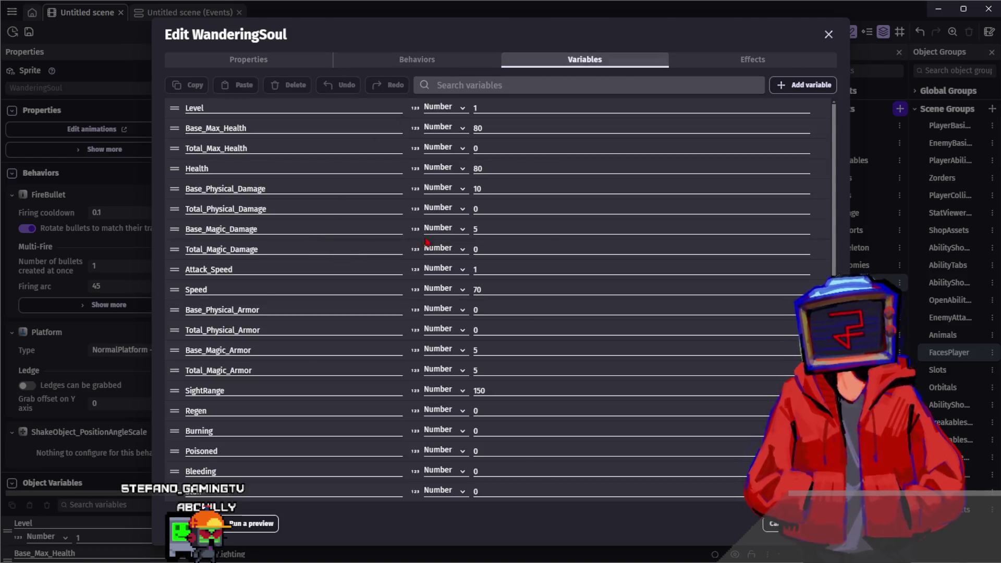
Step: Set WanderingSoul's Base_Physical_Damage to 0 and Base_Magic_Damage to 10
left_click(476, 189)
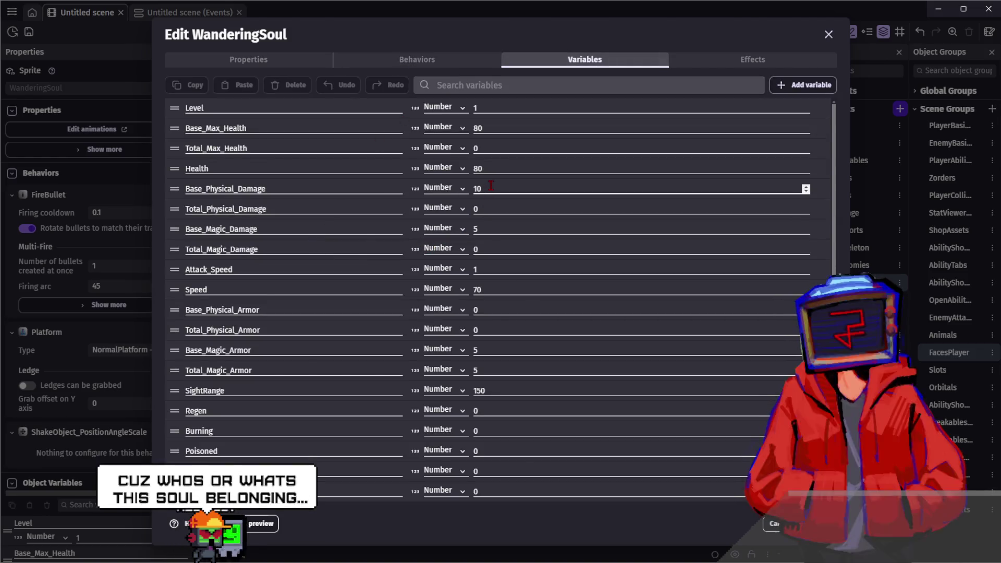
key("BackSpace")
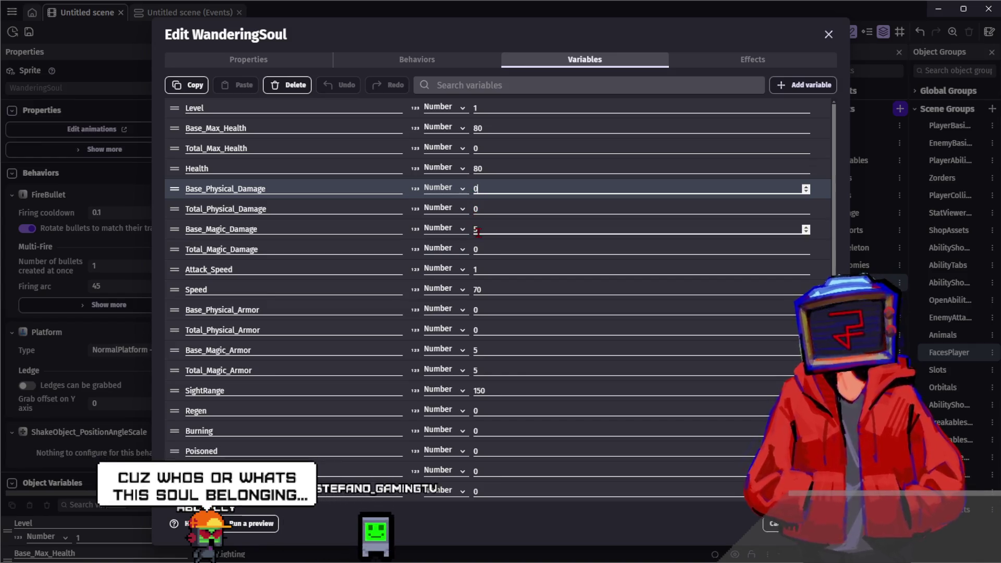
double_click(475, 230)
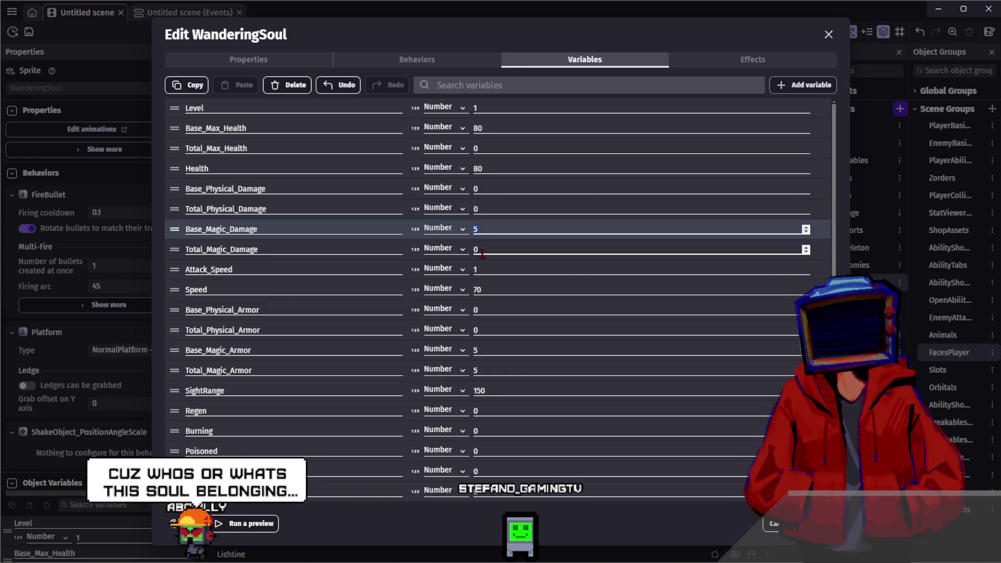
type("10")
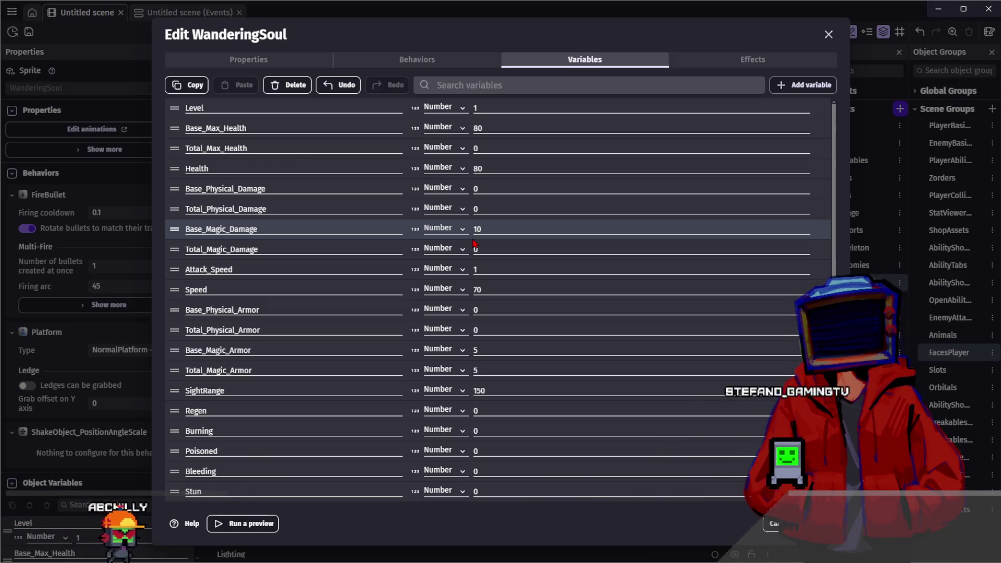
scroll(474, 244, "down", 2)
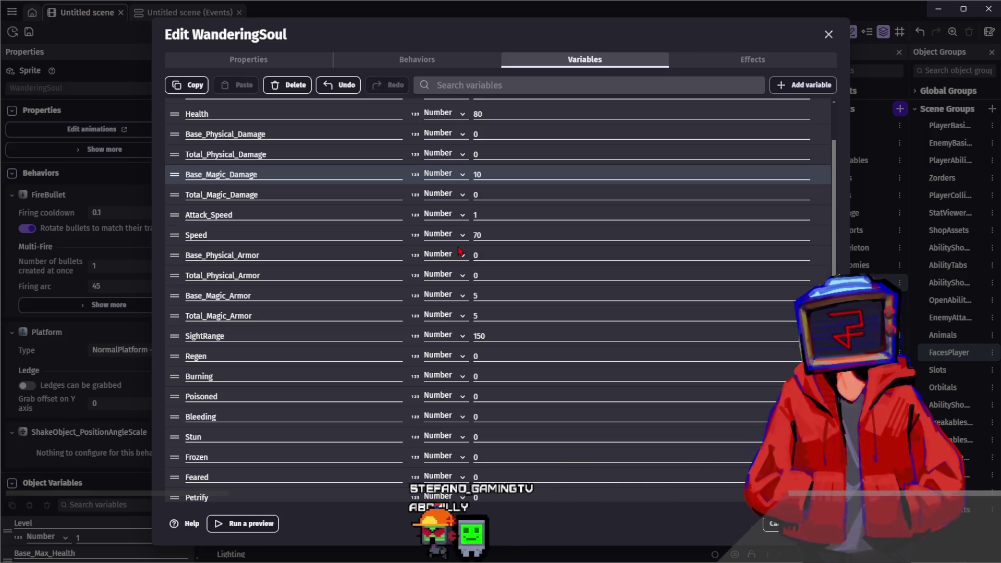
scroll(490, 317, "down", 3)
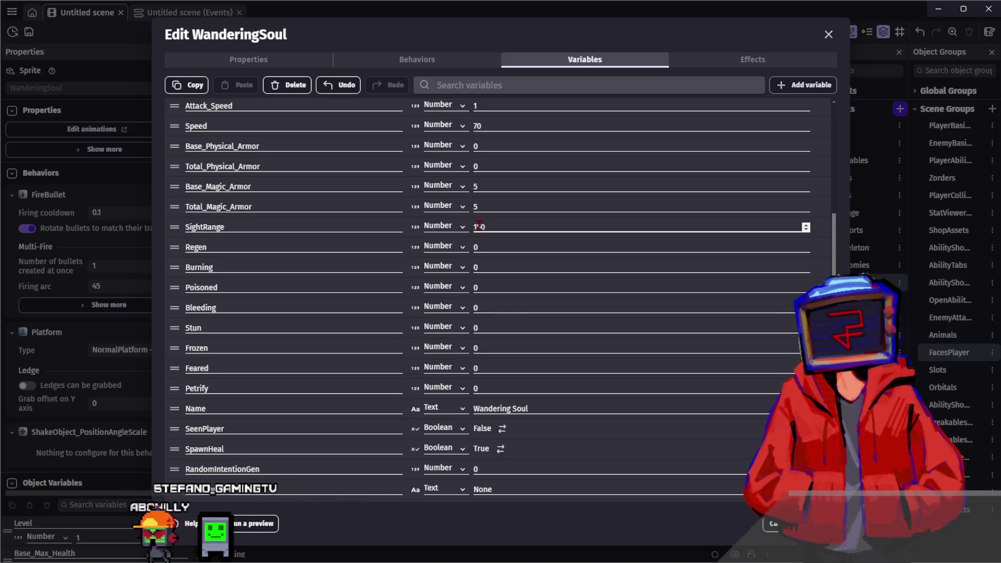
scroll(478, 225, "down", 1)
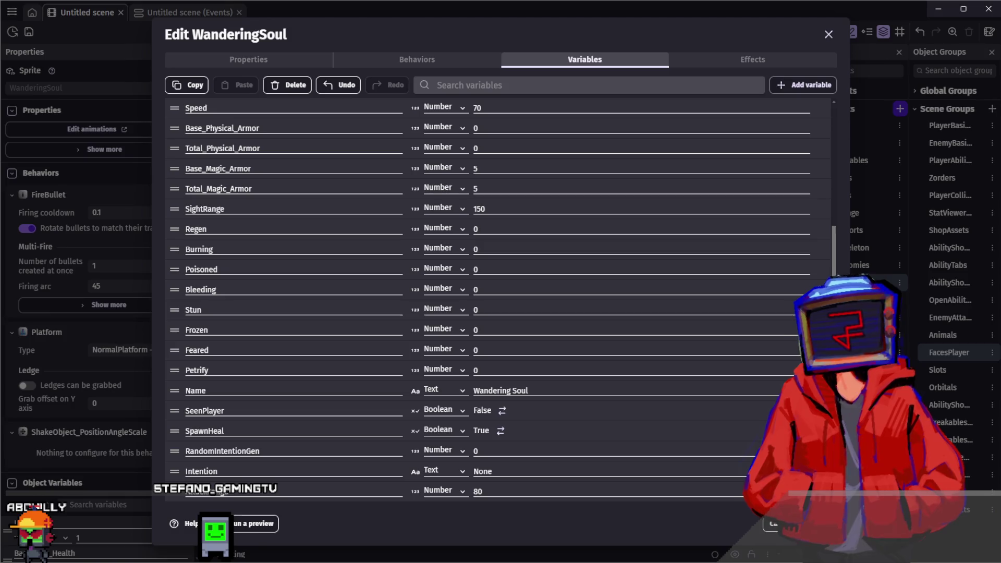
key("Escape")
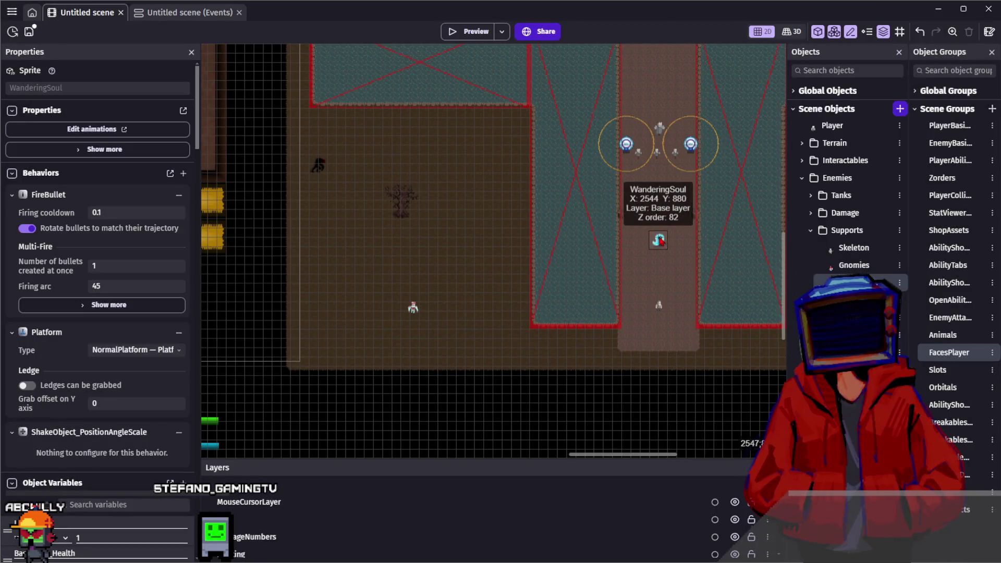
Step: Nudge the ghost's position in the level, then switch over to Aseprite
left_click(668, 262)
scroll(668, 250, "up", 5)
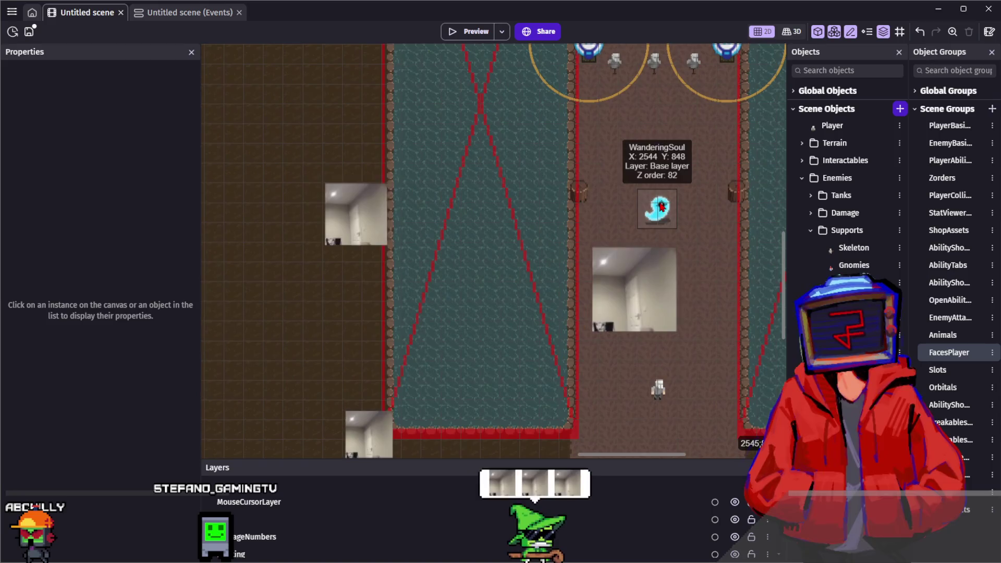
scroll(657, 245, "down", 2)
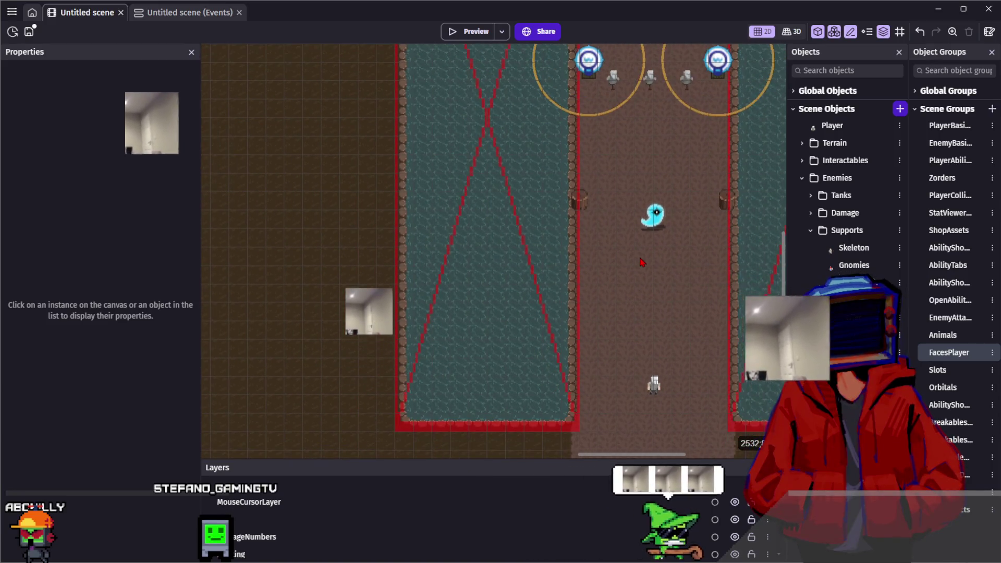
scroll(645, 264, "up", 3)
mouse_move(659, 197)
left_mouse_down()
mouse_move(578, 158)
mouse_move(655, 183)
mouse_move(628, 183)
left_mouse_up()
left_click(631, 273)
scroll(631, 272, "down", 2)
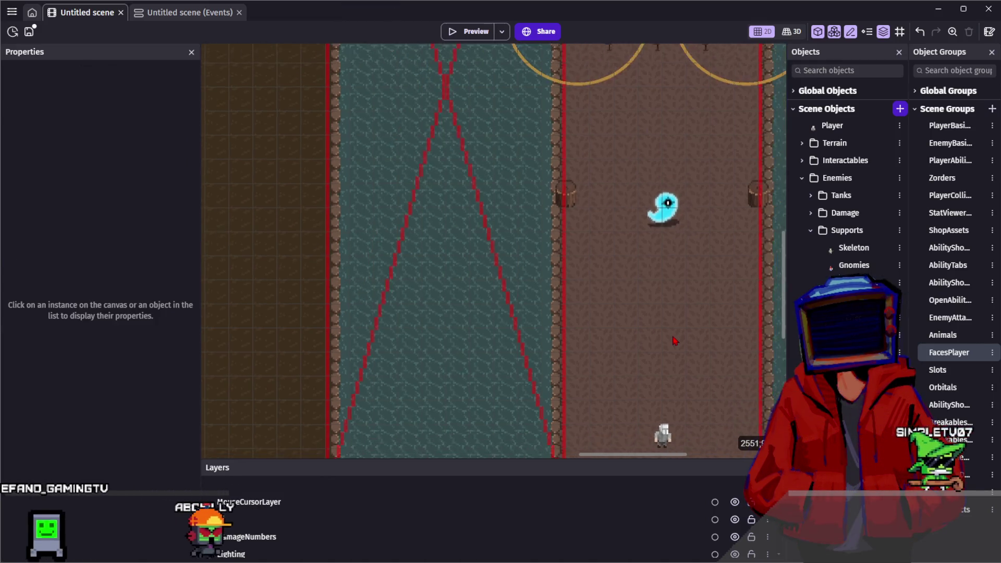
scroll(631, 272, "down", 1)
scroll(634, 347, "up", 3)
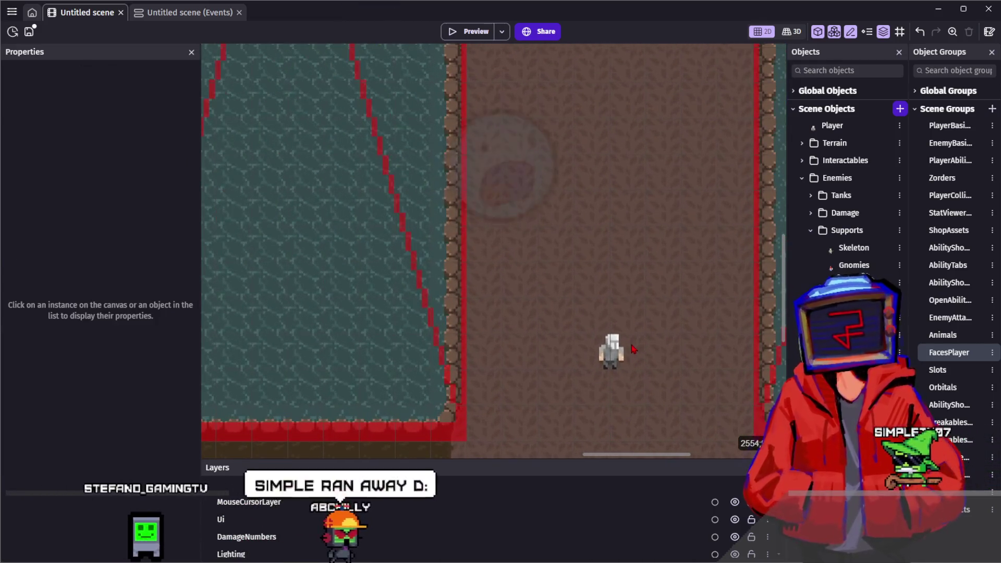
scroll(634, 220, "up", 3)
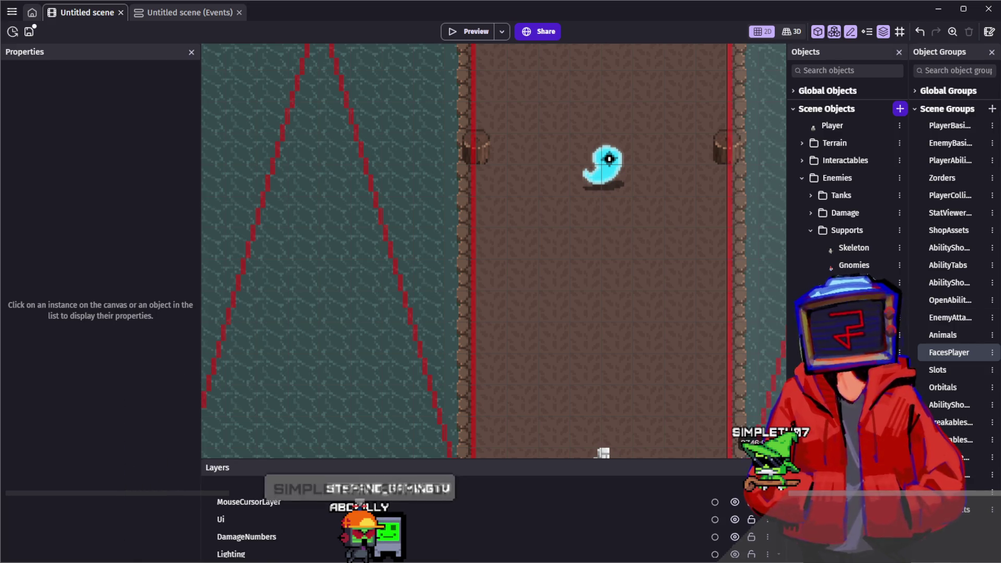
scroll(622, 189, "down", 2)
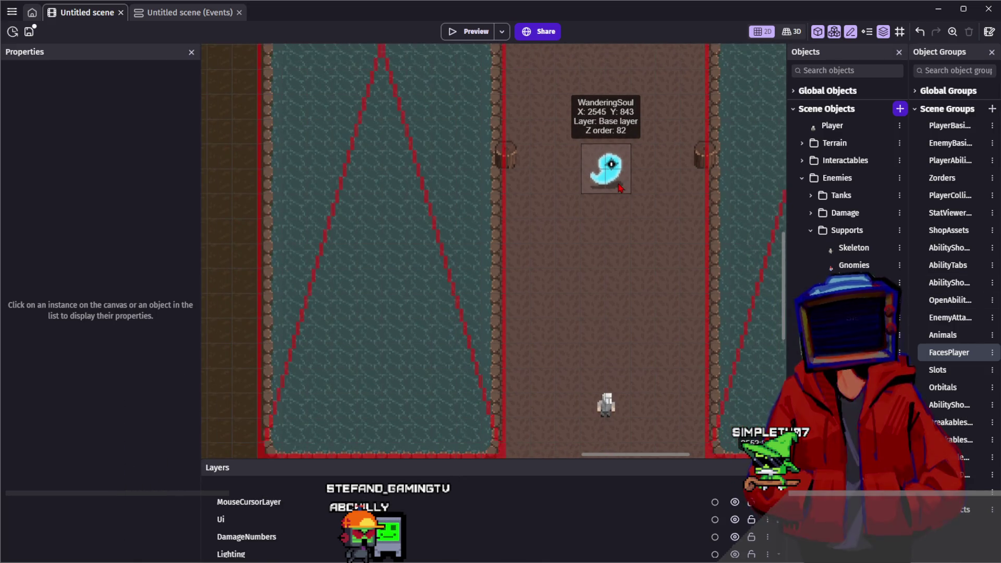
key("alt+Tab")
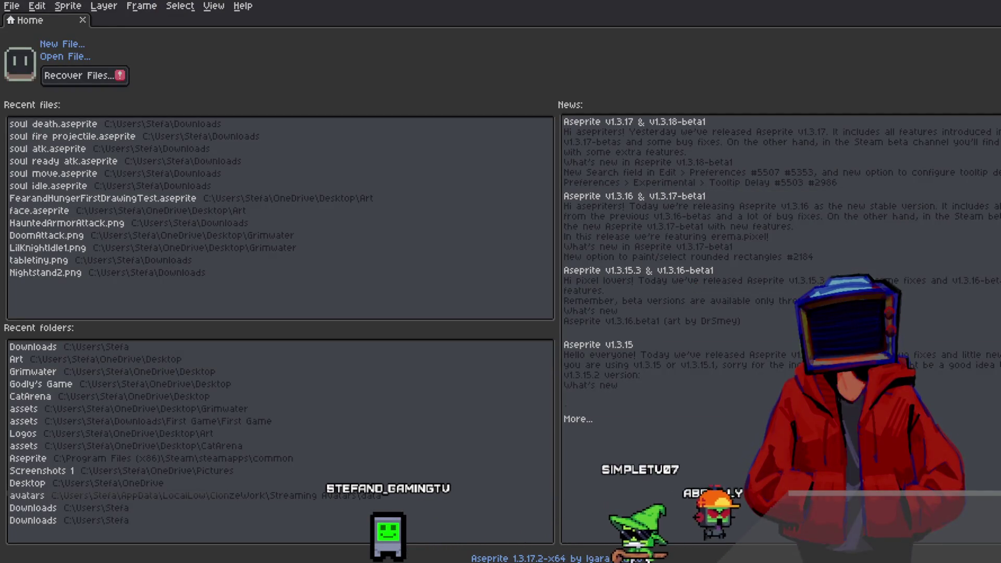
Step: Check the soul idle2.png ghost sprite in Aseprite, then switch back to the GDevelop scene
scroll(565, 172, "down", 1)
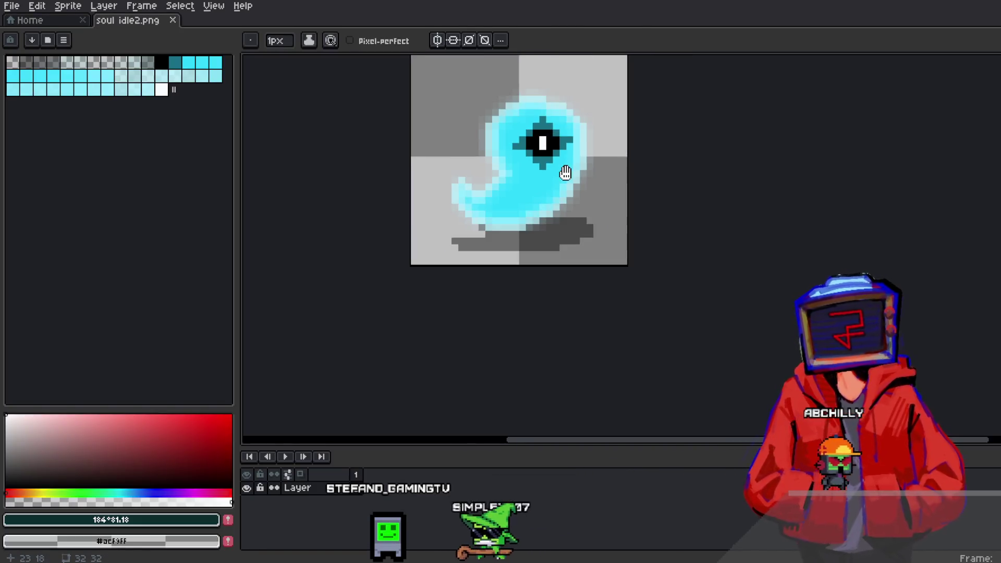
scroll(574, 172, "up", 3)
key("alt+Tab")
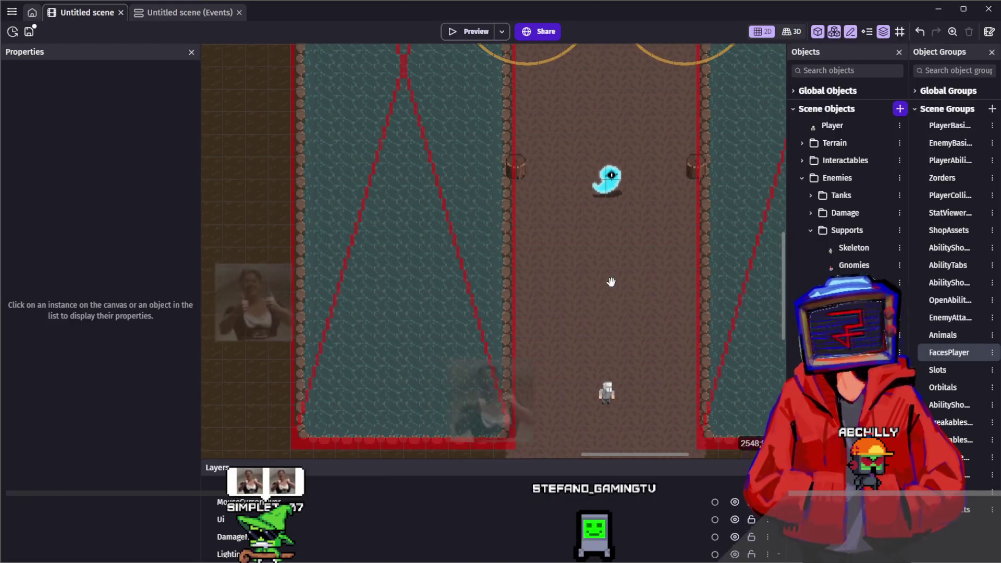
scroll(611, 290, "down", 1)
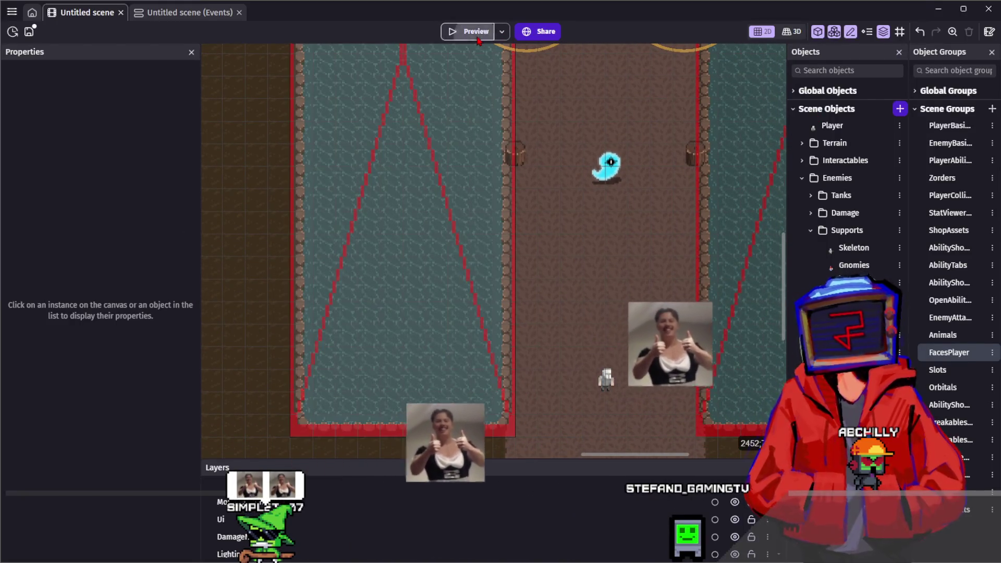
Step: Launch a game preview and walk the character through the cave toward the ghost
left_click(478, 37)
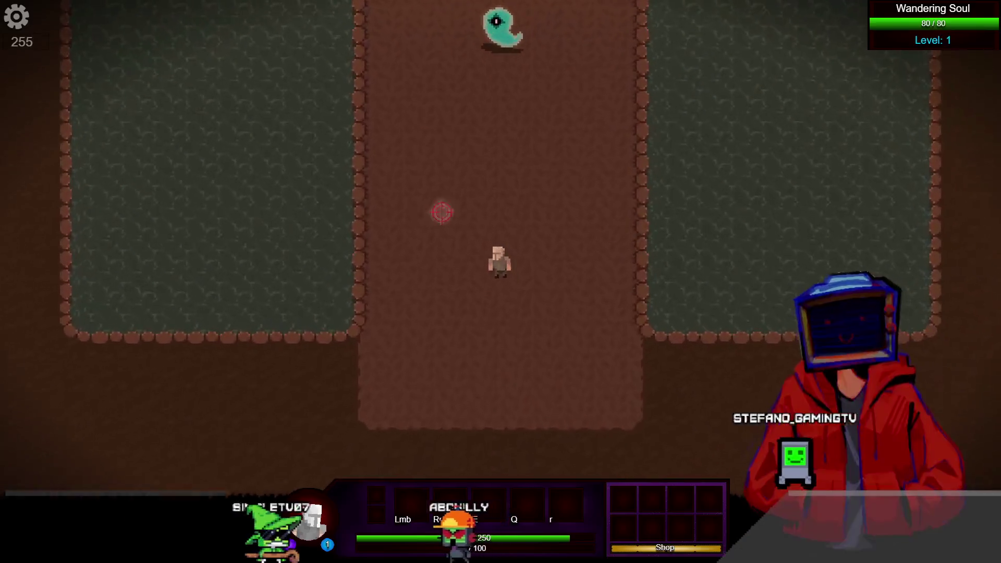
key("d")
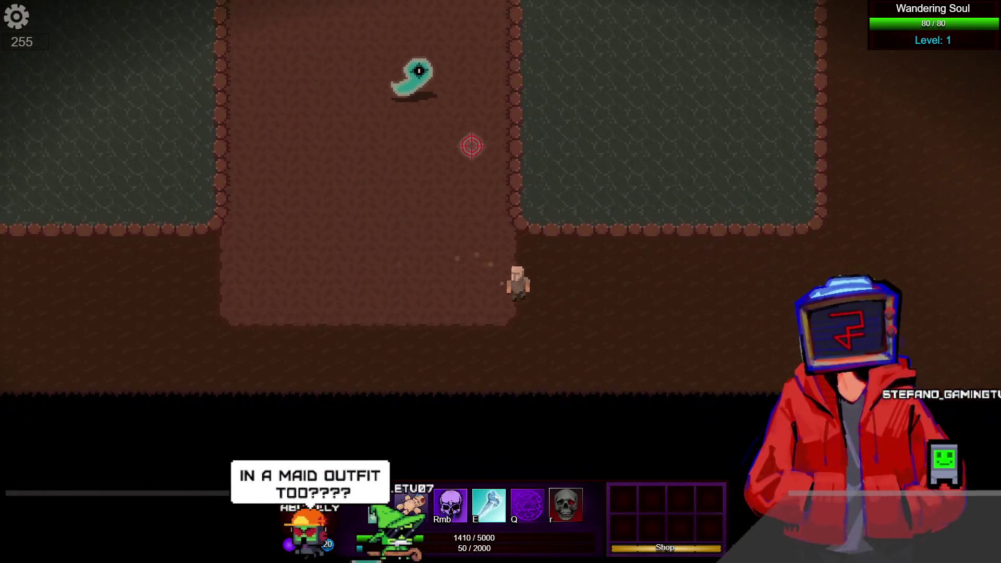
key("d")
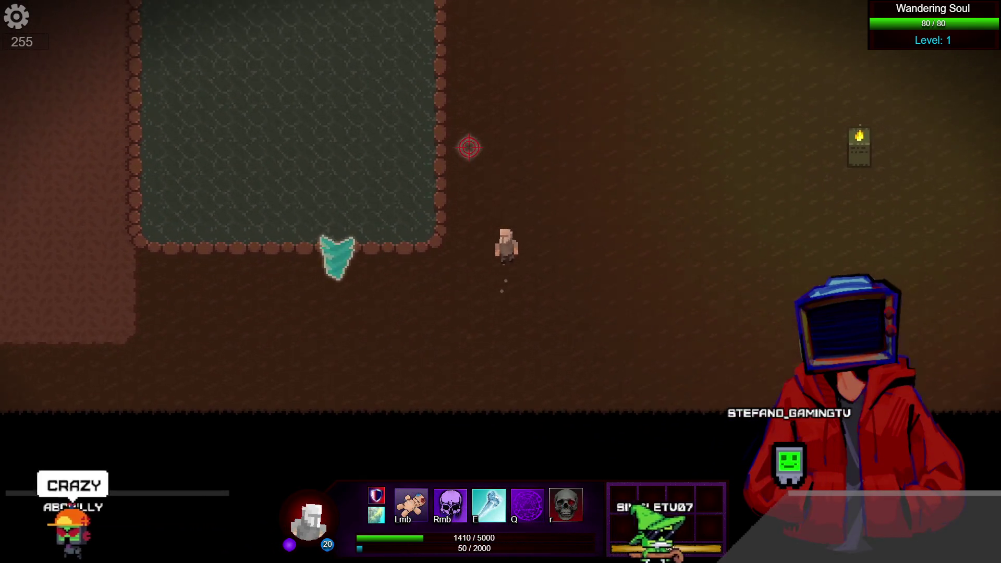
key("w")
key("d")
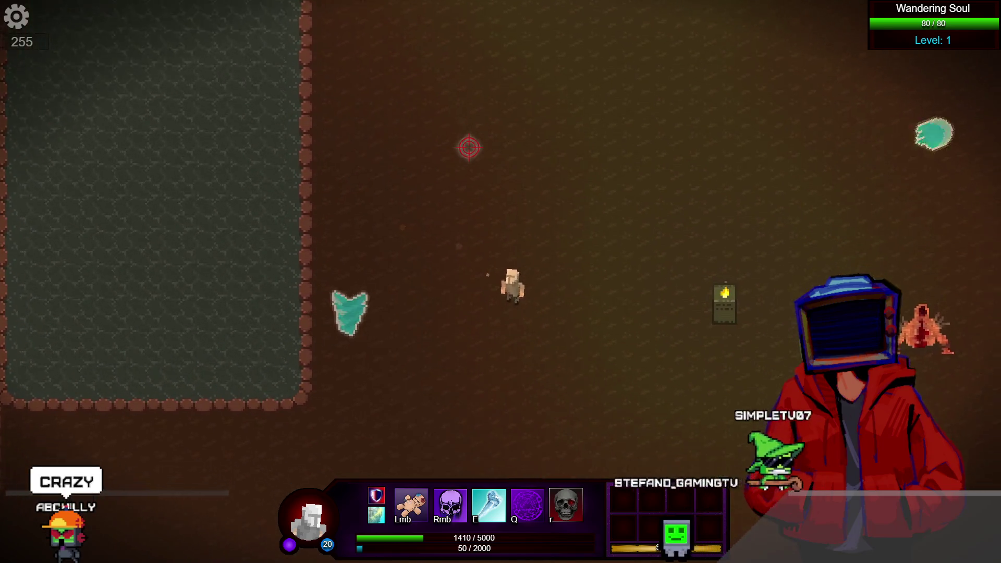
key("s")
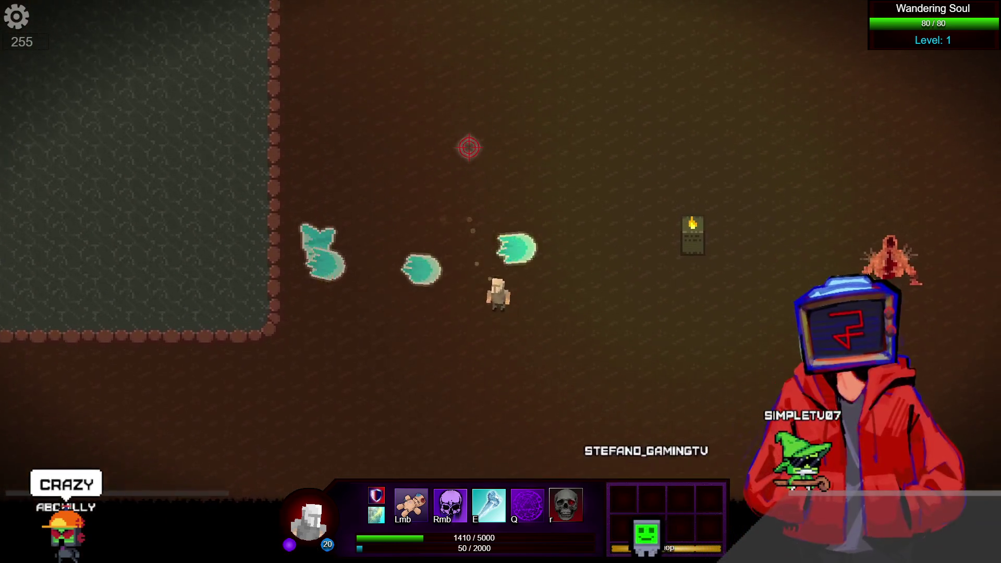
key("a")
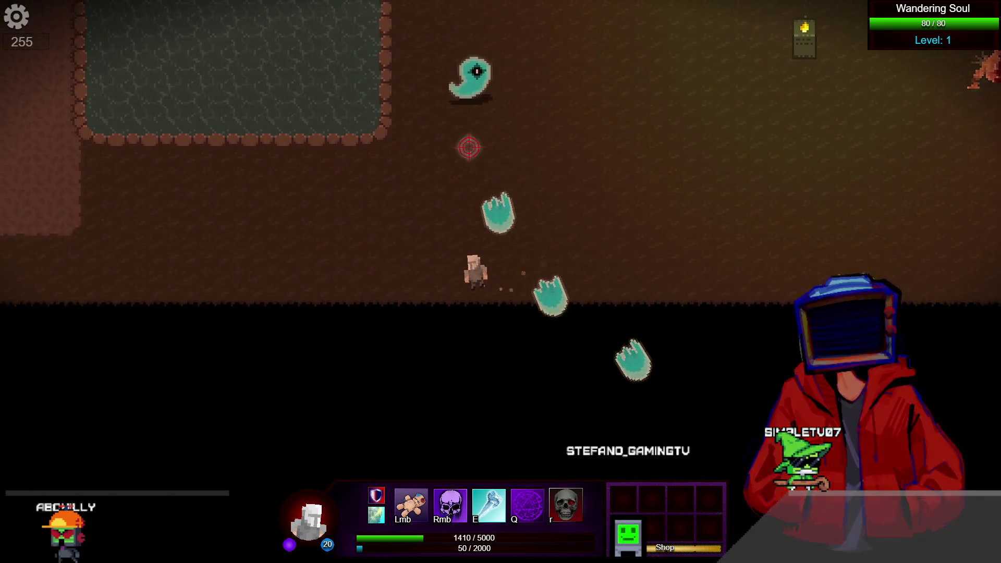
Step: Shoot teal projectiles at the Wandering Soul until it dies, then close the preview
key("a")
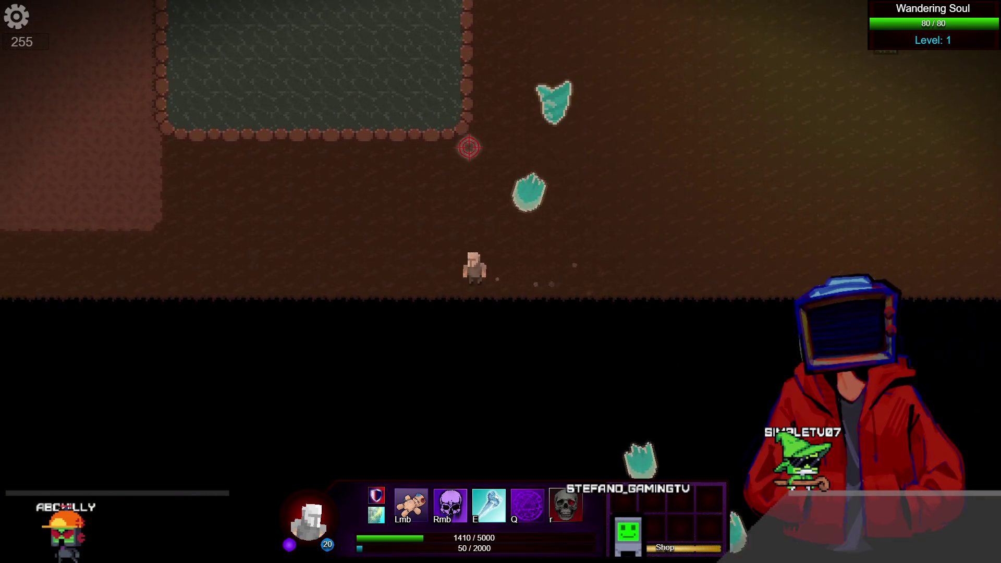
key("w")
left_click(744, 225)
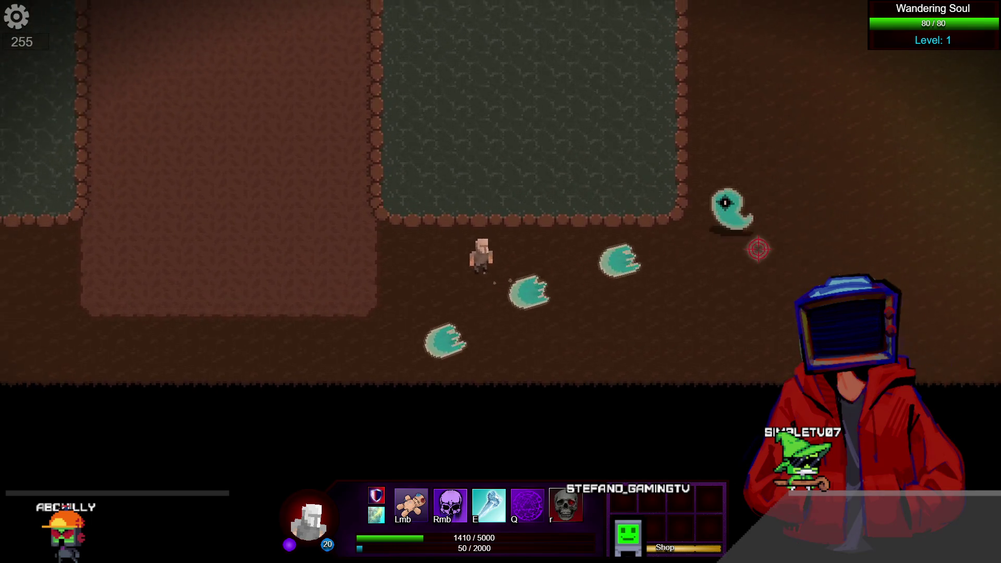
key("a")
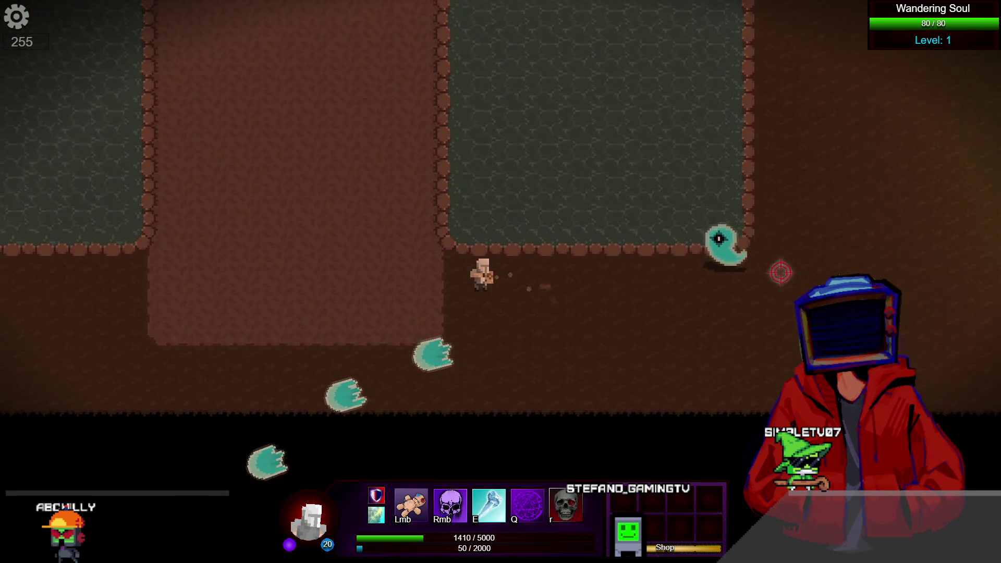
left_click(780, 270)
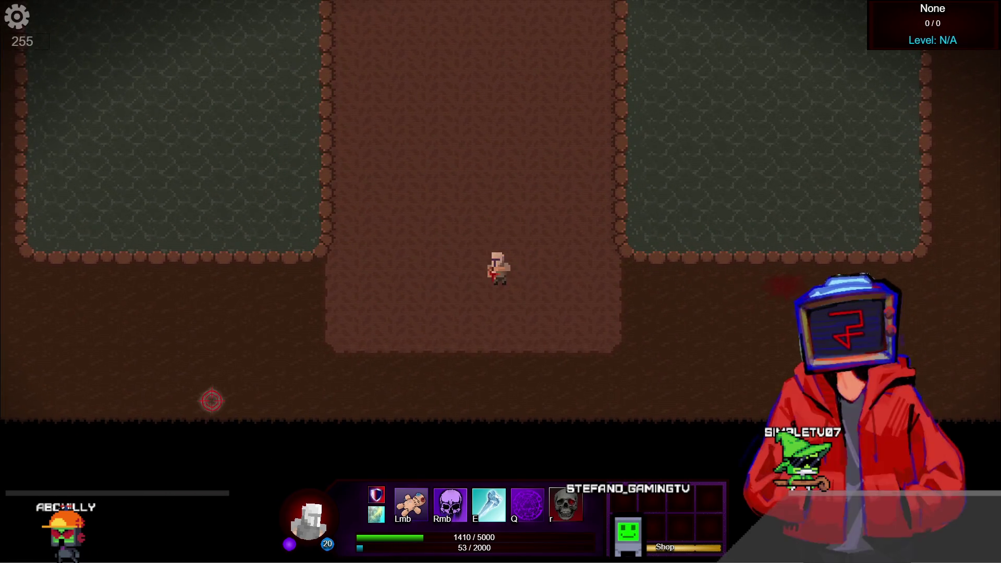
key("alt+F4")
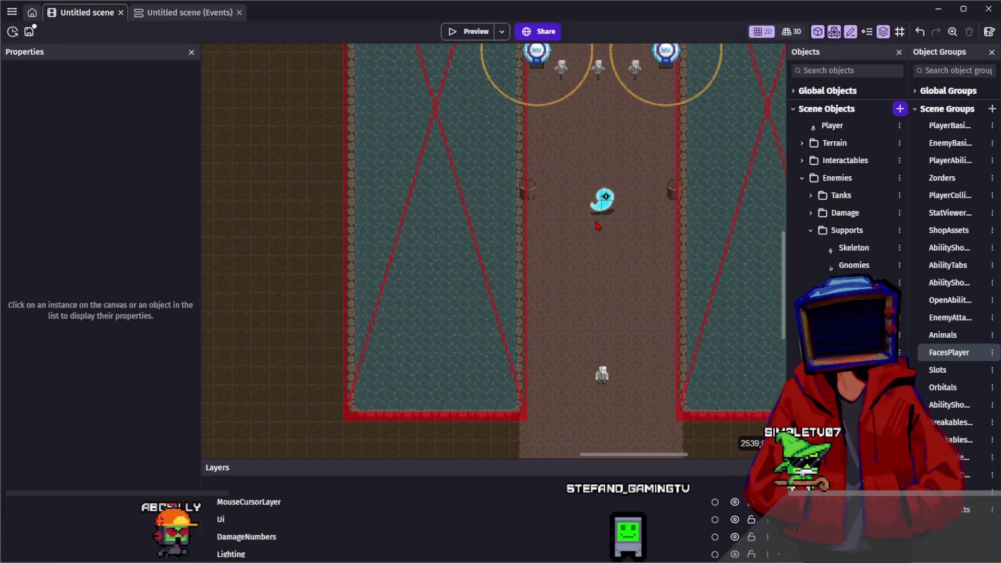
Step: Move the WanderingSoul ghost instance up-left to X 2225, Y 731
left_click(603, 201)
left_click(578, 274)
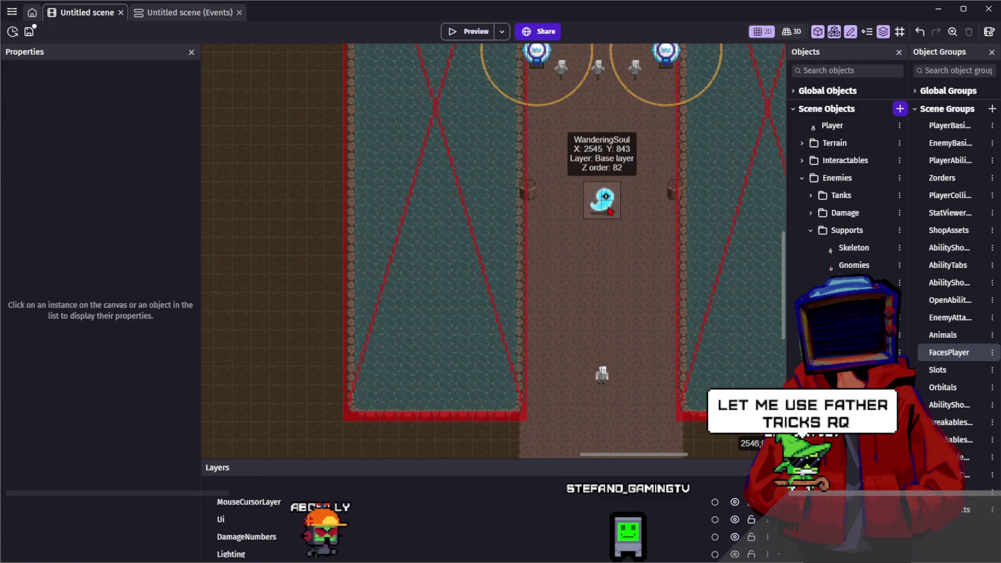
scroll(610, 211, "up", 1)
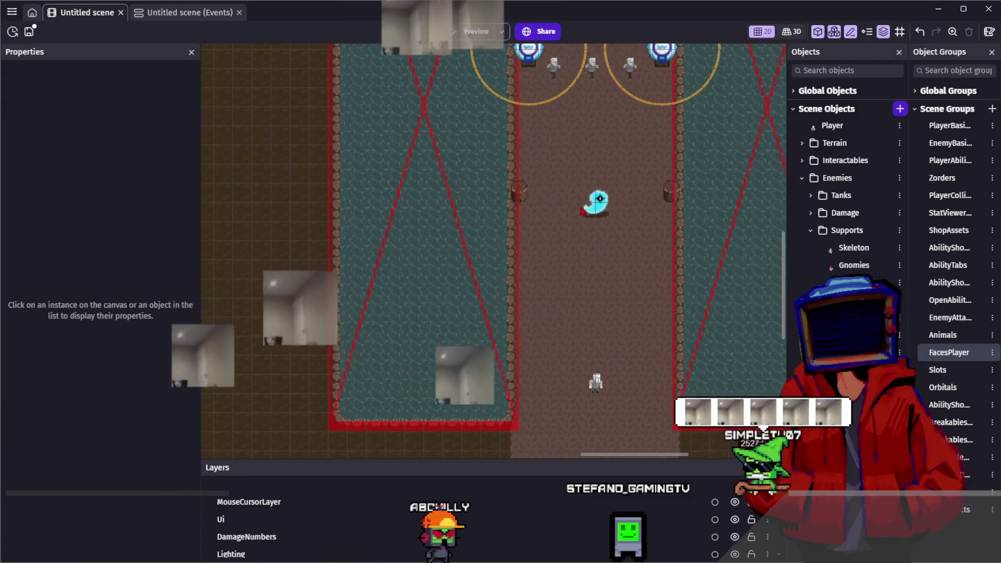
left_click(583, 211)
left_click(539, 224)
left_click(591, 205)
scroll(536, 222, "down", 2)
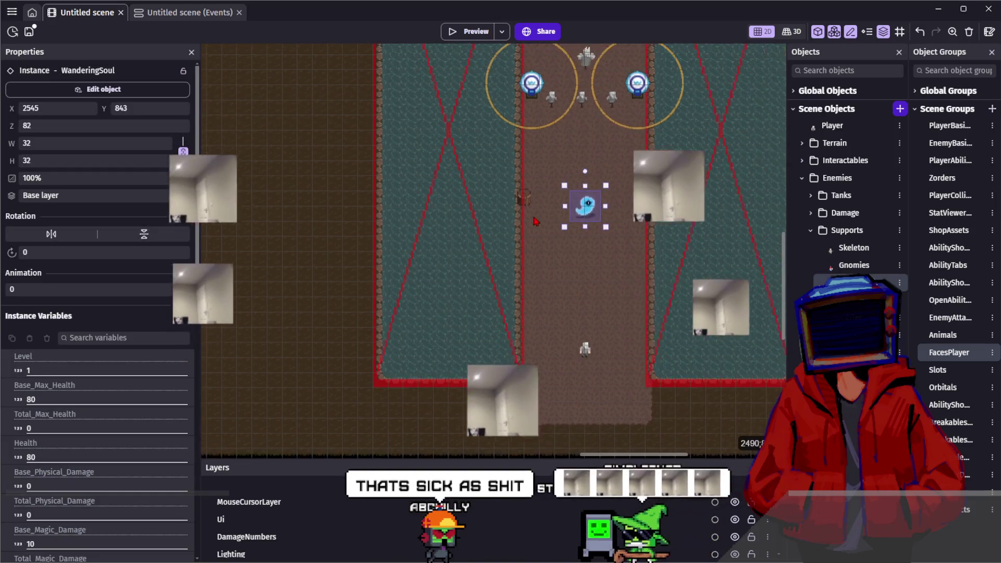
mouse_move(651, 211)
left_mouse_down()
mouse_move(380, 156)
mouse_move(351, 107)
mouse_move(390, 144)
left_mouse_up()
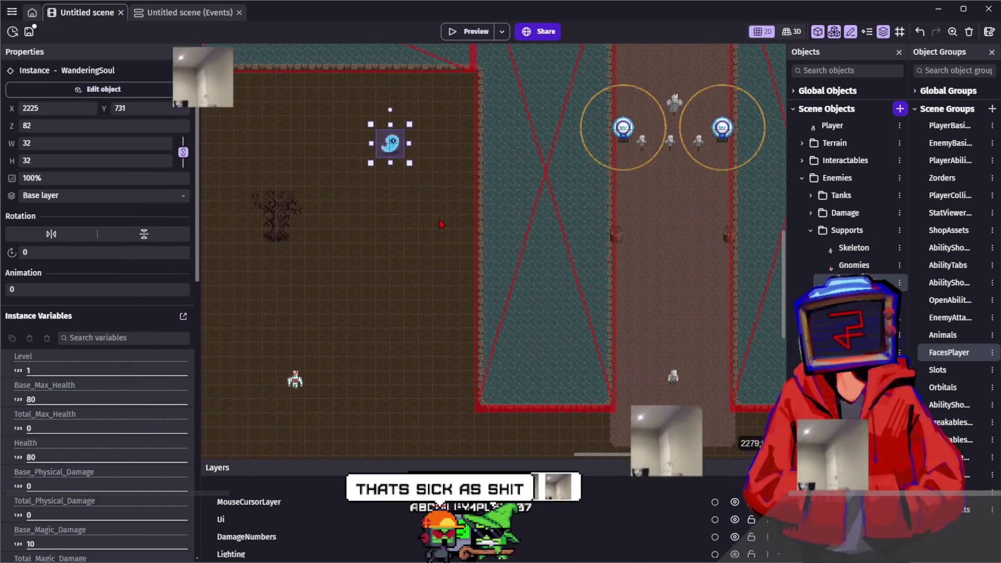
left_click(441, 224)
Step: Run a quick preview, then raise the ghost's Level instance variable to 20
key("F5")
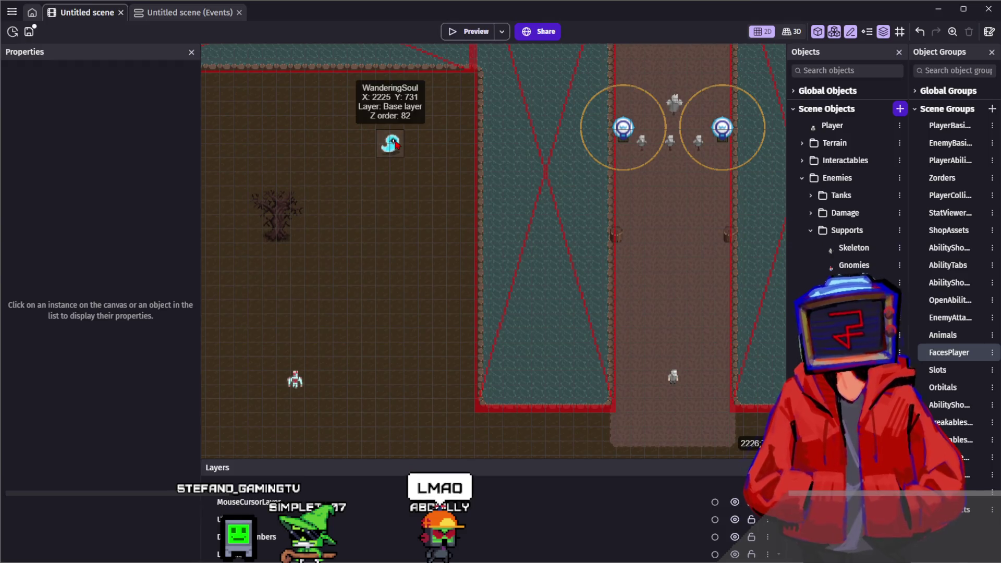
left_click(395, 144)
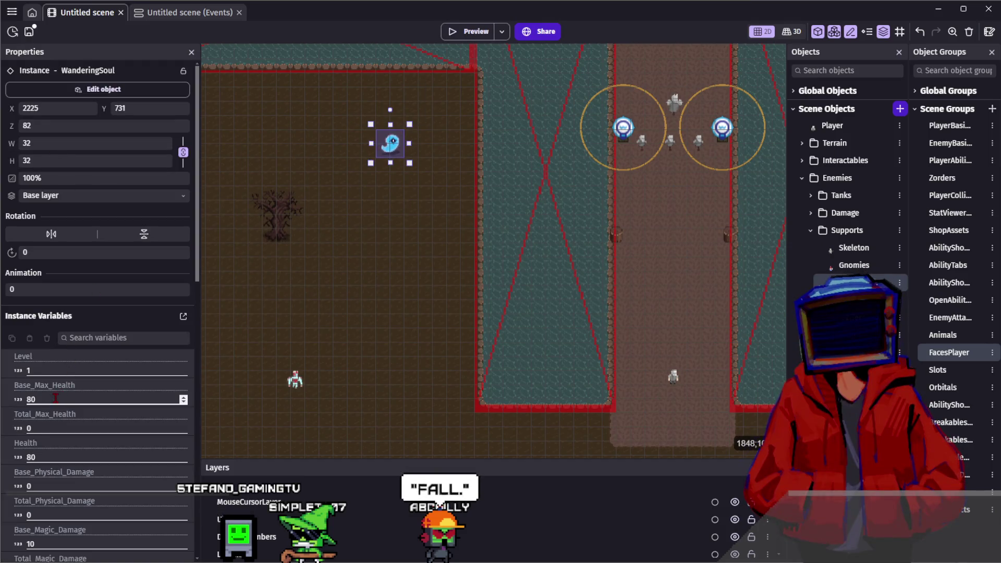
type("20")
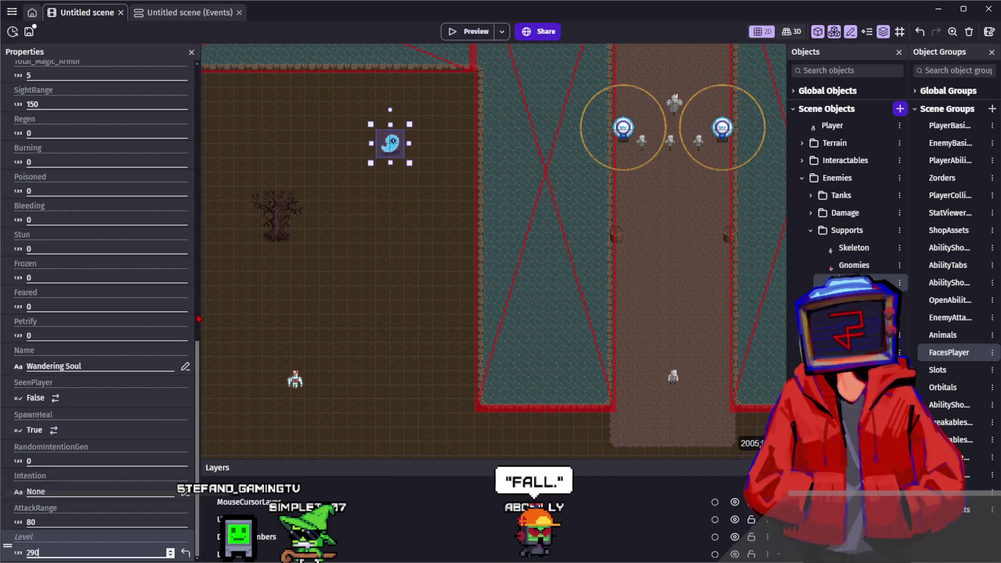
left_click(446, 275)
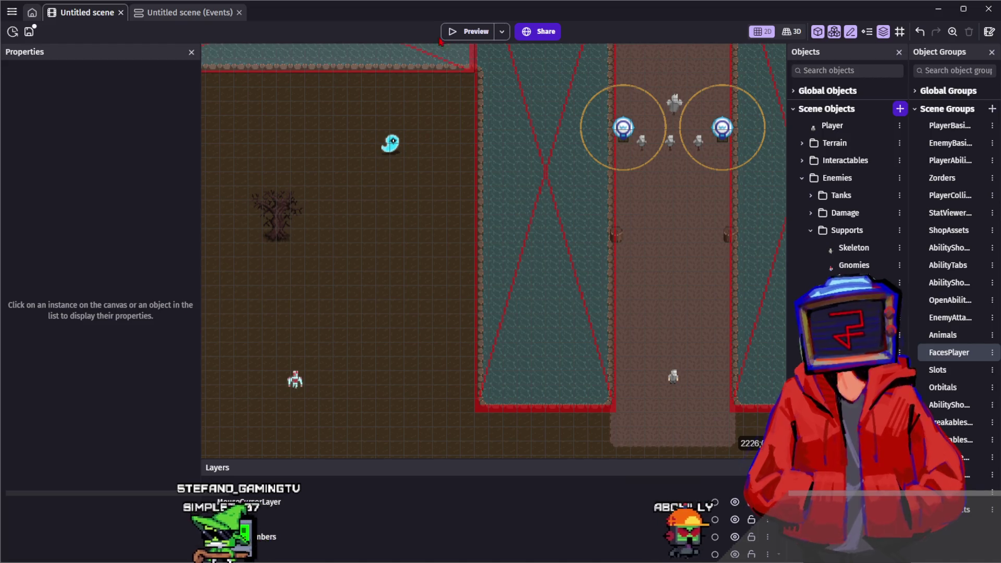
Step: Preview the game, bind Absolute Focus to Q and an ultimate to R, and walk toward the Haunted Armor
left_click(470, 36)
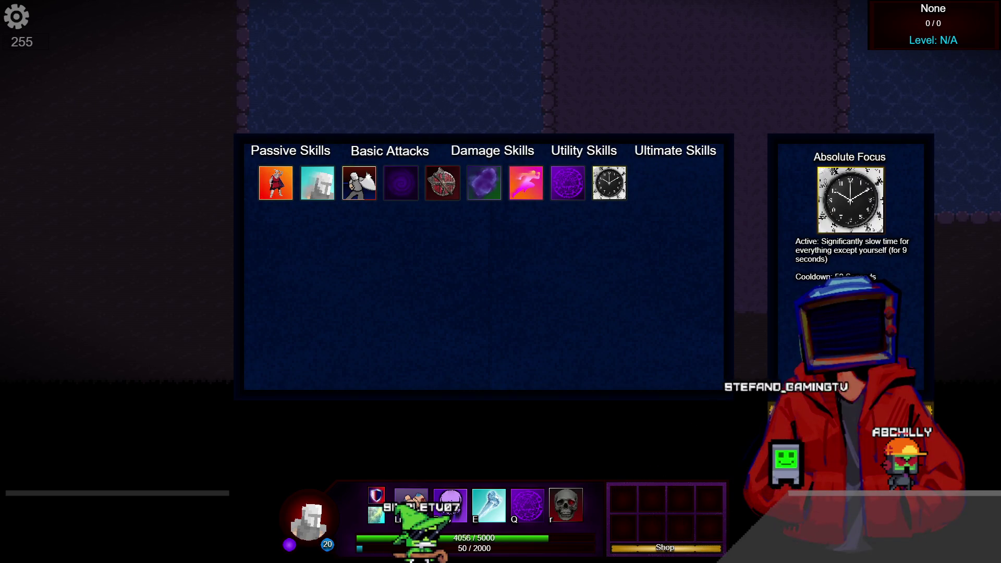
key("q")
left_click(569, 500)
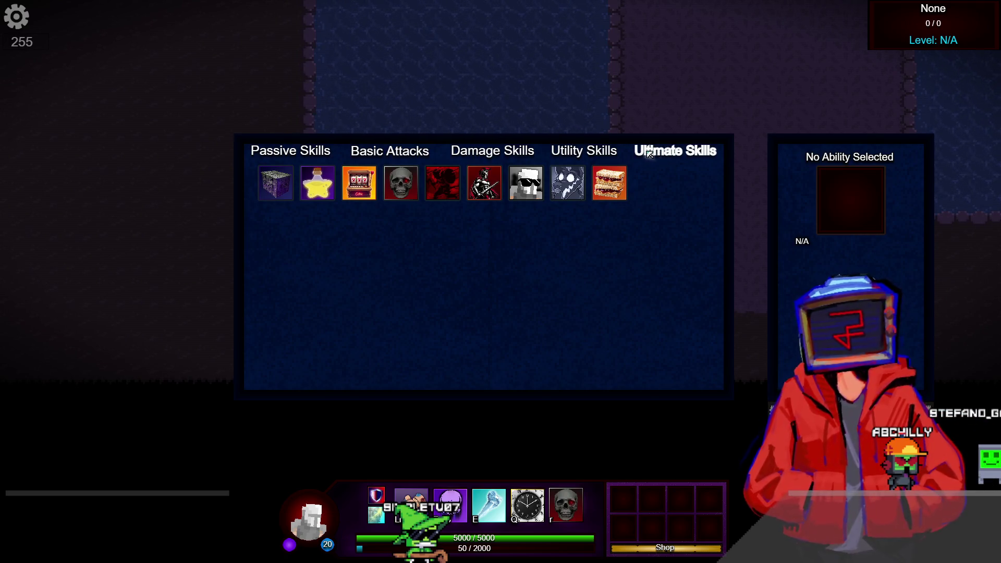
key("r")
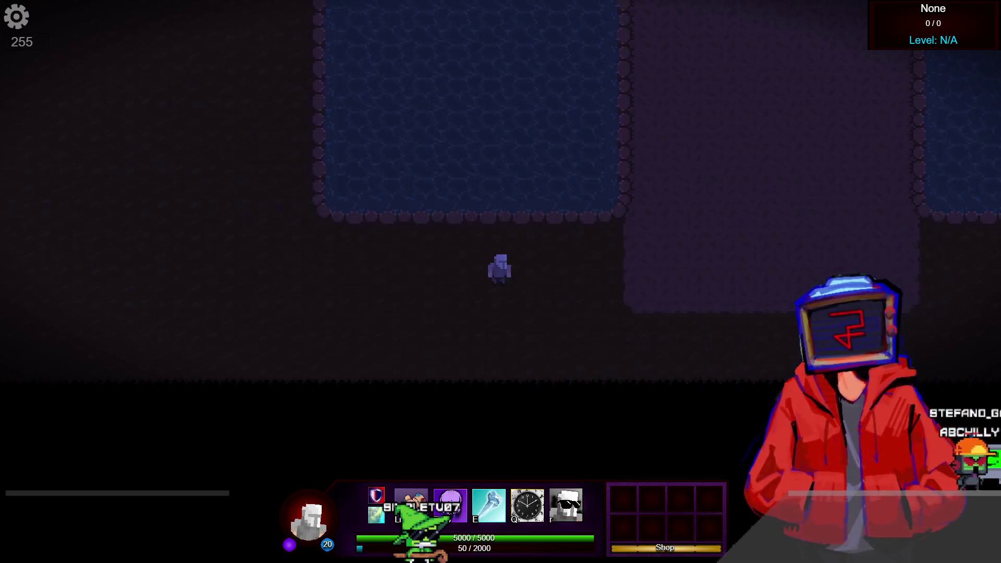
key("a")
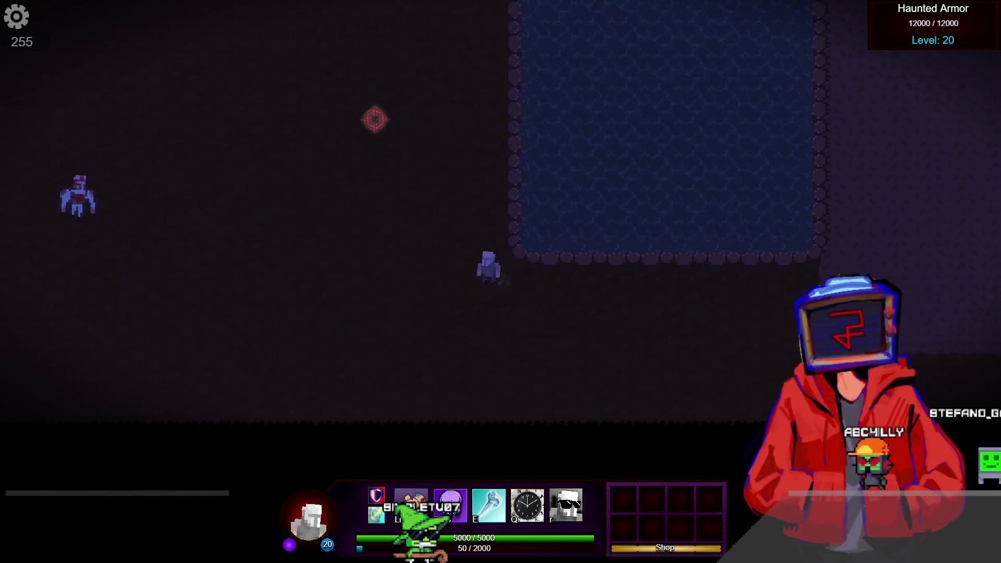
key("w")
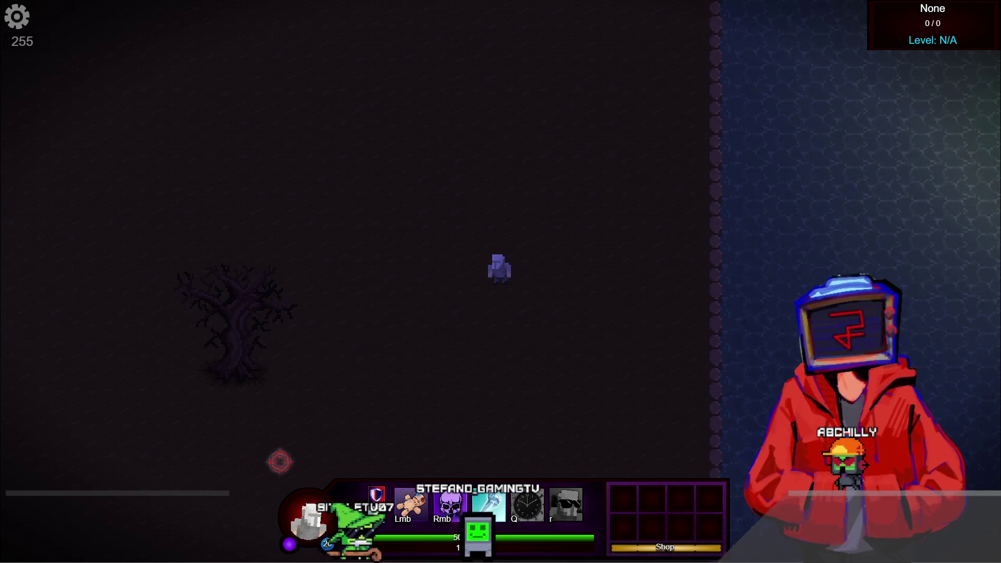
key("alt+Tab")
scroll(589, 331, "down", 3)
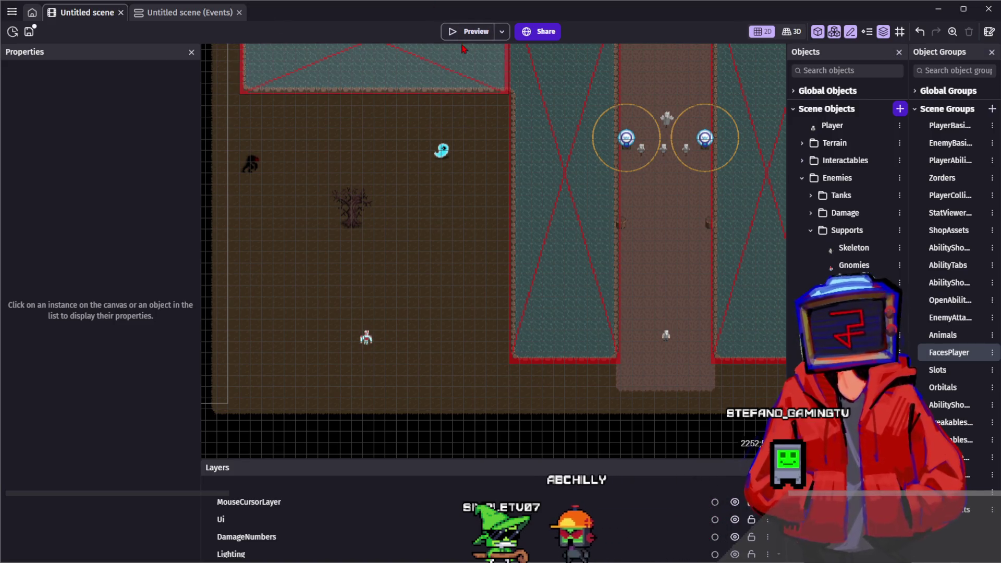
Step: Drag the ghost down-right onto the path, then up above the turrets and further along
left_click_drag(442, 151, 667, 252)
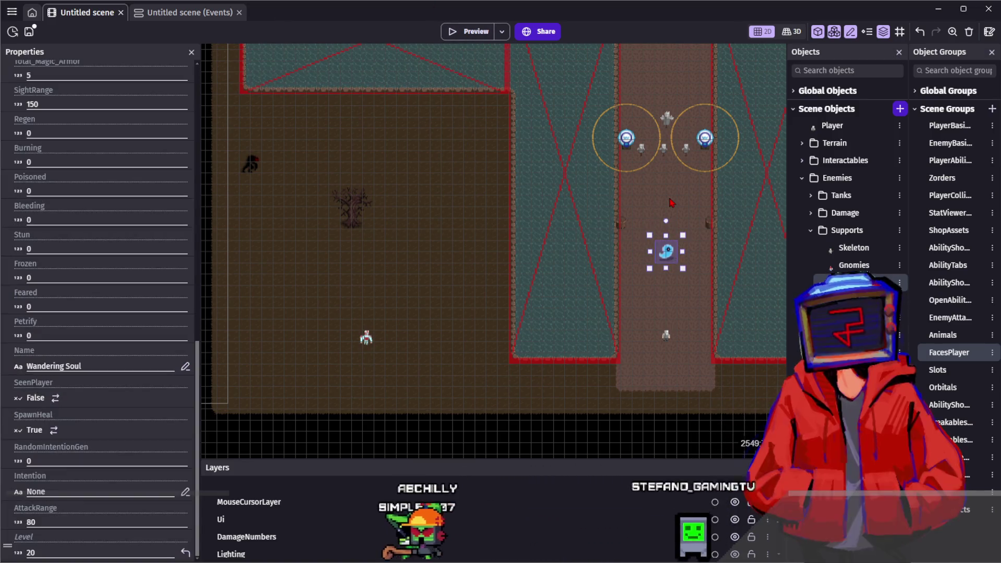
left_click(672, 203)
scroll(667, 219, "down", 2)
scroll(599, 257, "up", 3)
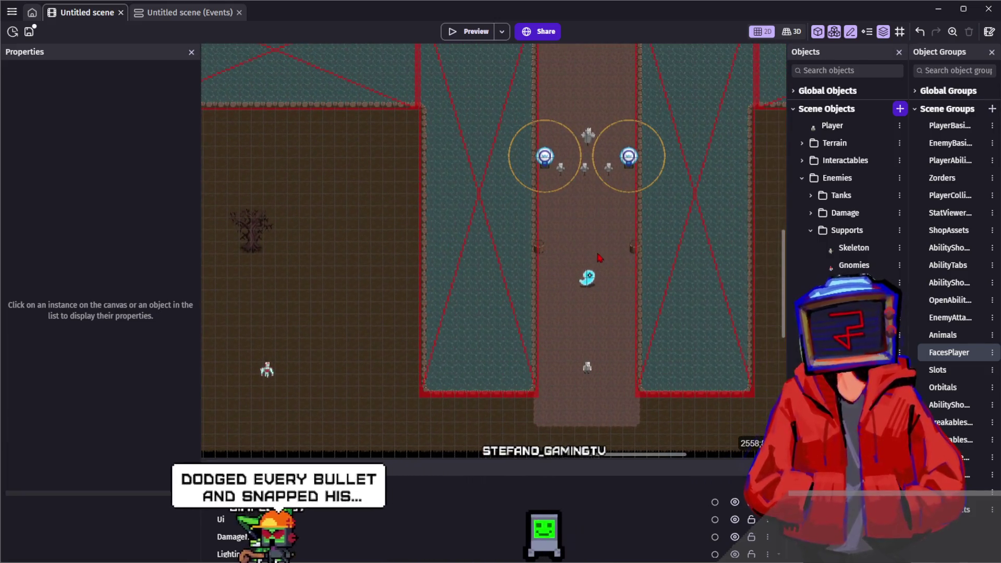
scroll(590, 279, "down", 1)
mouse_move(588, 275)
left_mouse_down()
mouse_move(588, 79)
mouse_move(551, 224)
mouse_move(547, 109)
mouse_move(545, 181)
left_mouse_up()
left_click(579, 152)
left_click(603, 161)
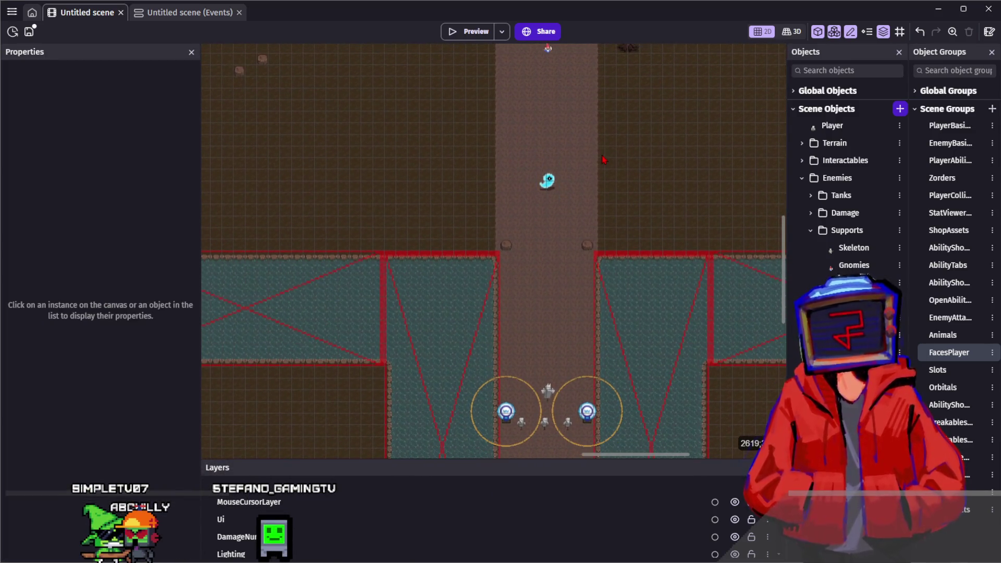
scroll(603, 159, "down", 2)
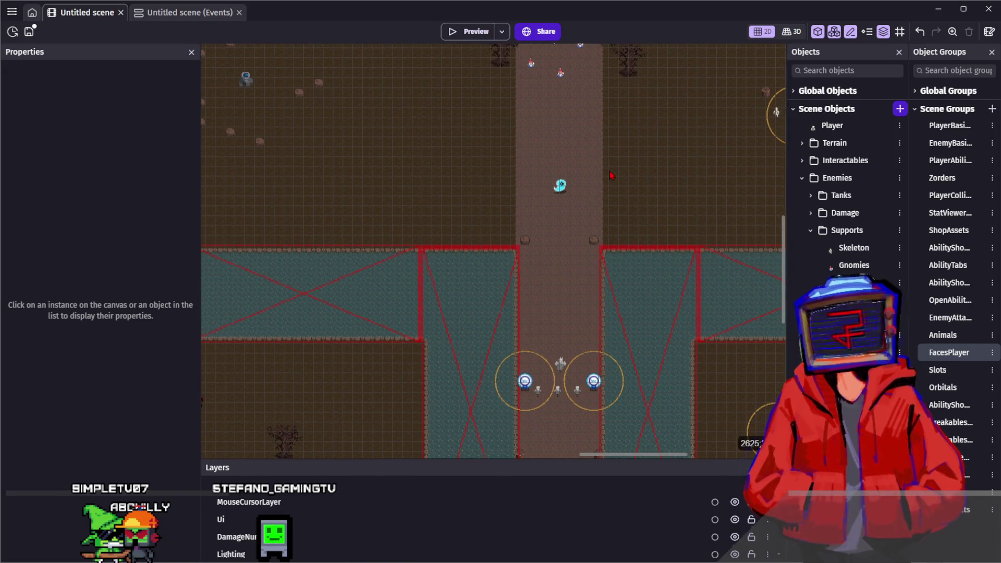
scroll(610, 173, "up", 2)
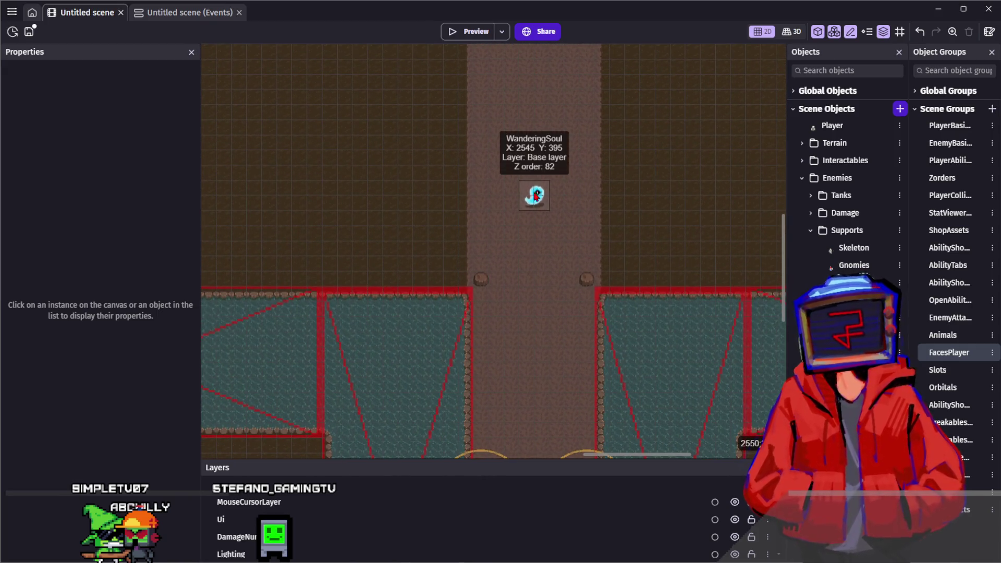
left_click_drag(536, 196, 523, 135)
left_click(642, 95)
Step: Reposition the ghost off the path to the left, beside the Golem, then down among the rocks
scroll(642, 157, "down", 3)
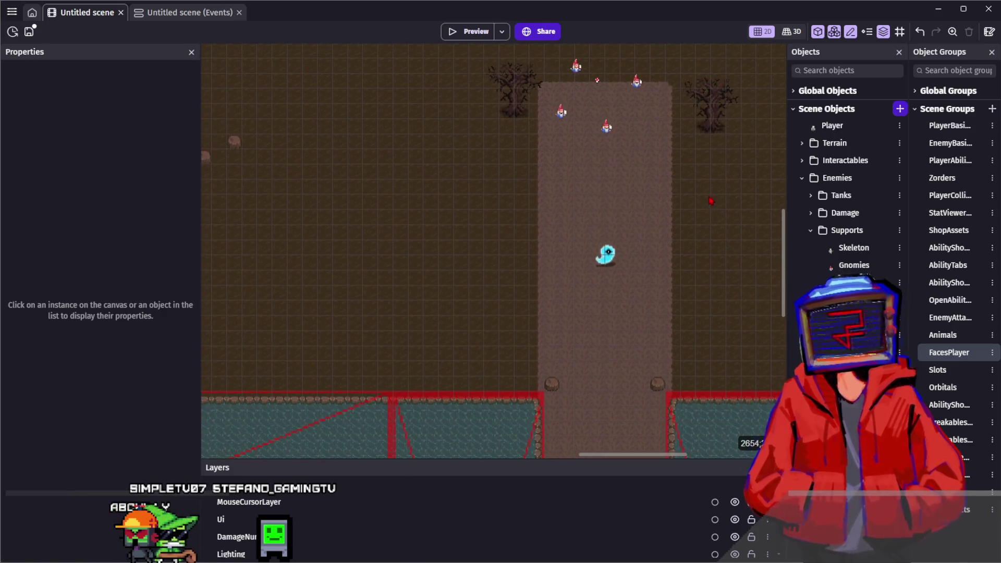
scroll(634, 231, "up", 2)
scroll(634, 231, "down", 2)
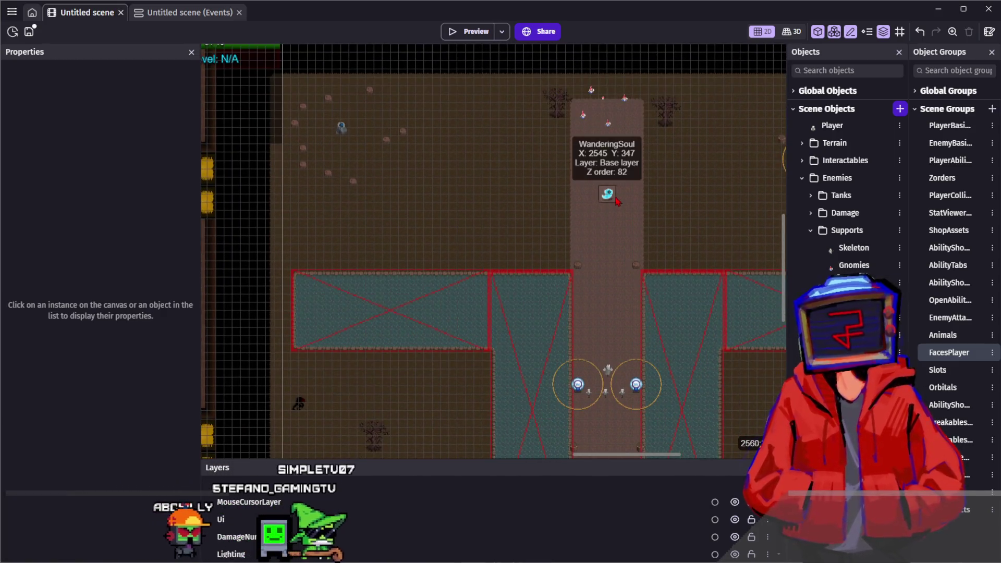
left_click_drag(607, 193, 432, 160)
left_click(442, 211)
scroll(411, 182, "up", 2)
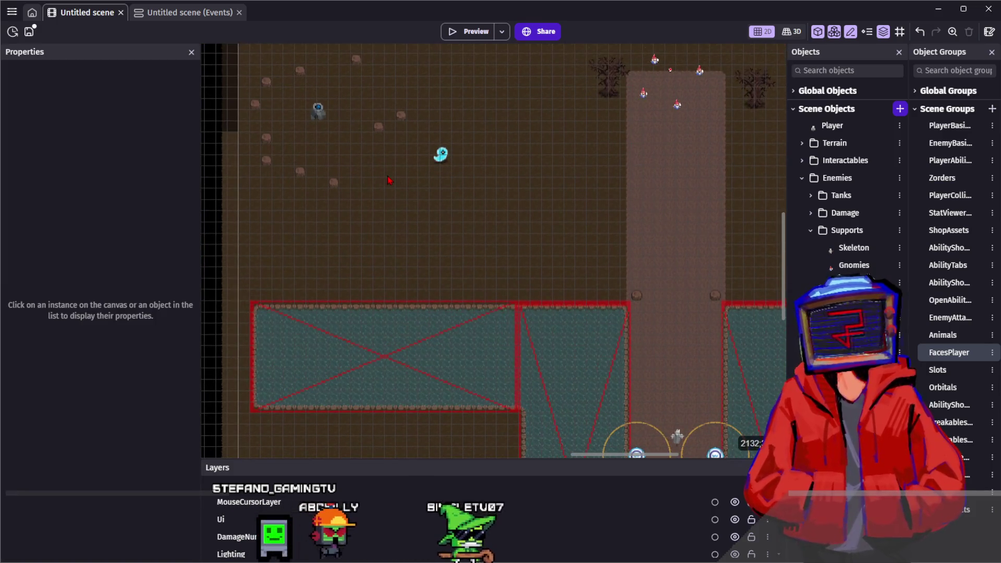
scroll(339, 155, "up", 3)
scroll(339, 156, "up", 2)
mouse_move(652, 263)
left_mouse_down()
mouse_move(487, 234)
mouse_move(329, 148)
left_mouse_up()
left_click(283, 99)
scroll(276, 105, "up", 1)
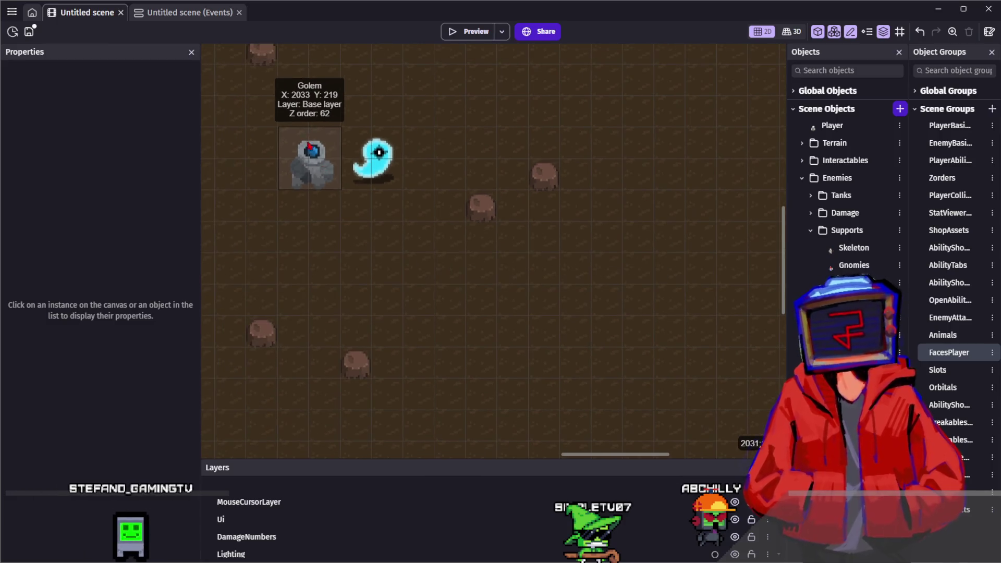
scroll(323, 167, "down", 2)
left_click_drag(358, 172, 425, 251)
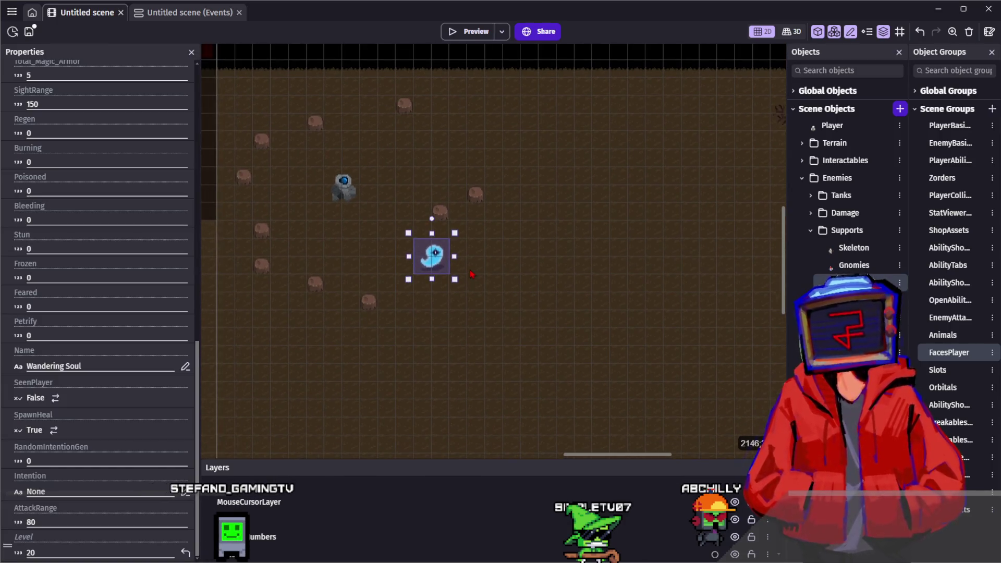
scroll(438, 337, "down", 3)
mouse_move(392, 173)
left_mouse_down()
mouse_move(344, 138)
mouse_move(460, 263)
left_mouse_up()
scroll(526, 135, "down", 2)
left_click_drag(451, 146, 424, 308)
scroll(424, 313, "down", 1)
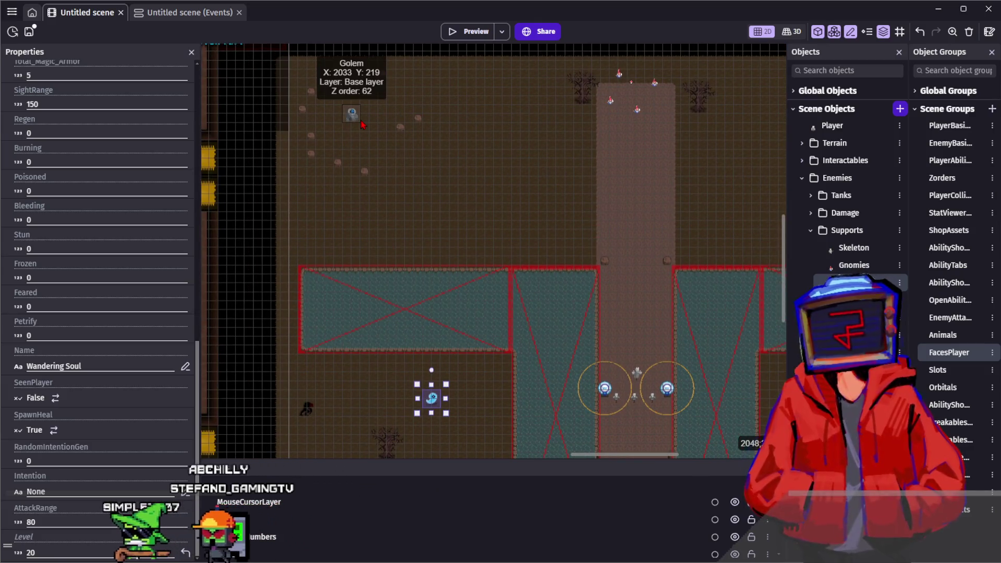
Step: Open the Golem's object editor from its instance in the scene
left_click(352, 115)
scroll(352, 115, "up", 1)
double_click(358, 114)
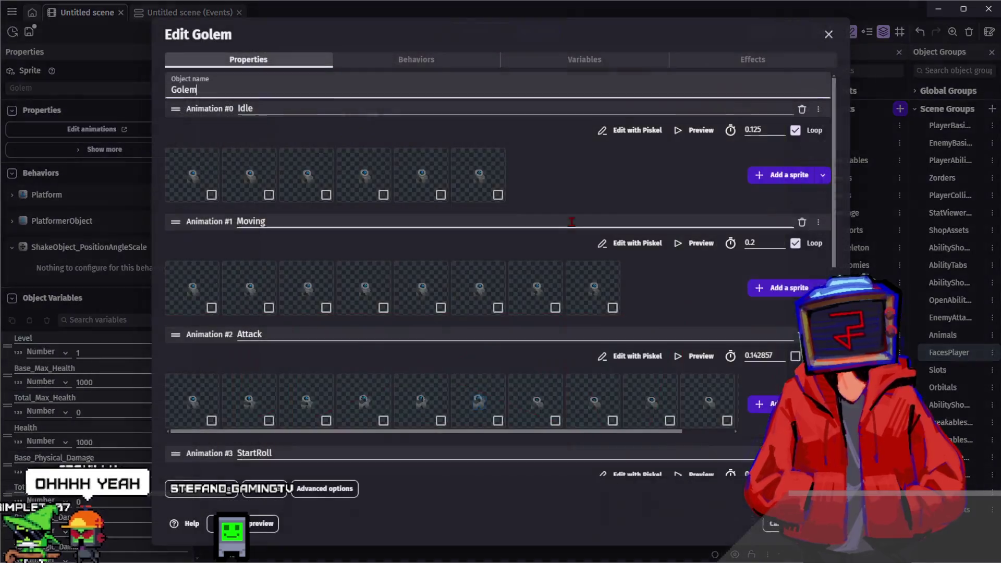
Step: Preview the Golem's Death animation and close the Golem object editor
scroll(629, 347, "down", 8)
left_click(688, 389)
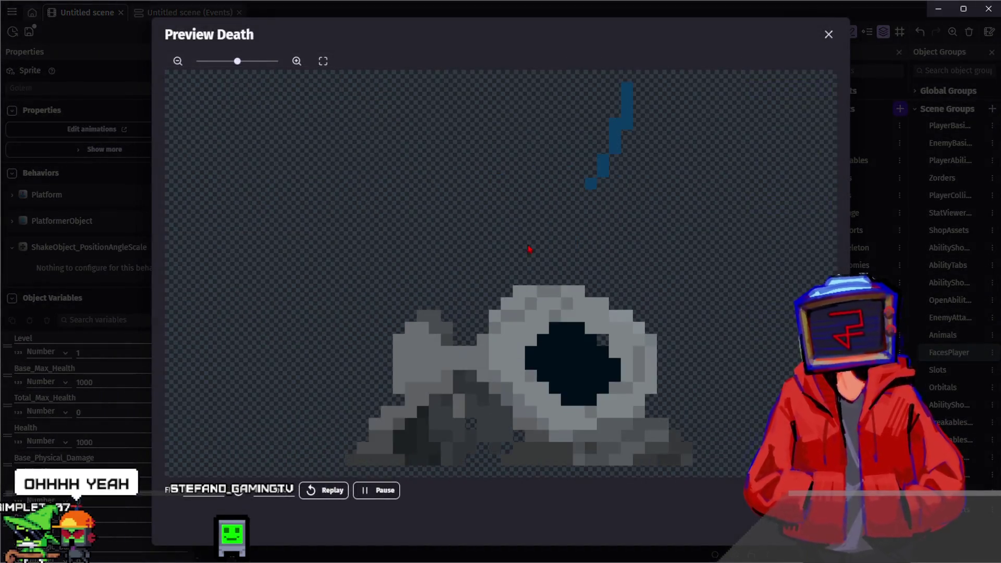
key("Escape")
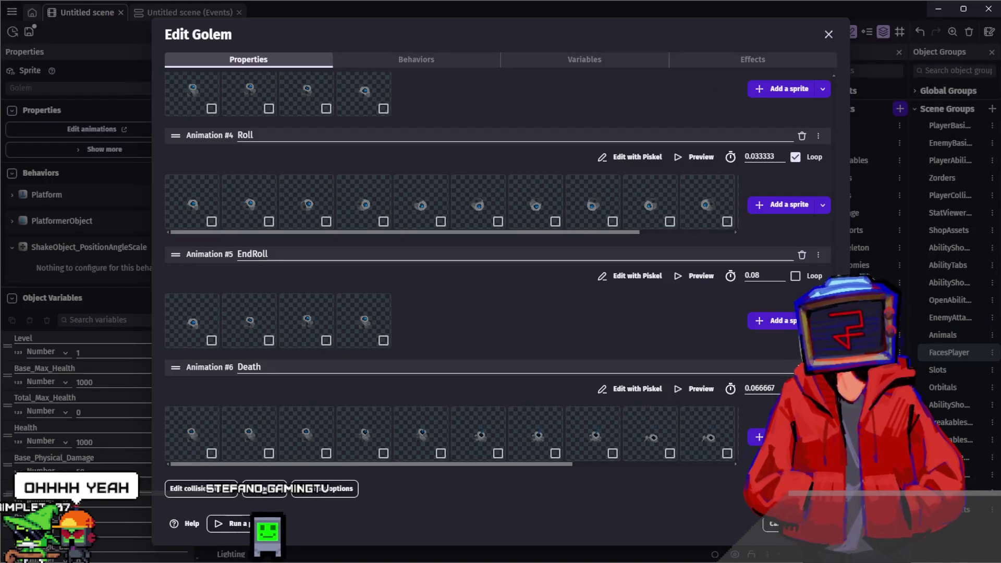
key("Escape")
Step: Drag the Wandering Soul ghost right and down, then launch a scene preview
scroll(521, 251, "down", 10)
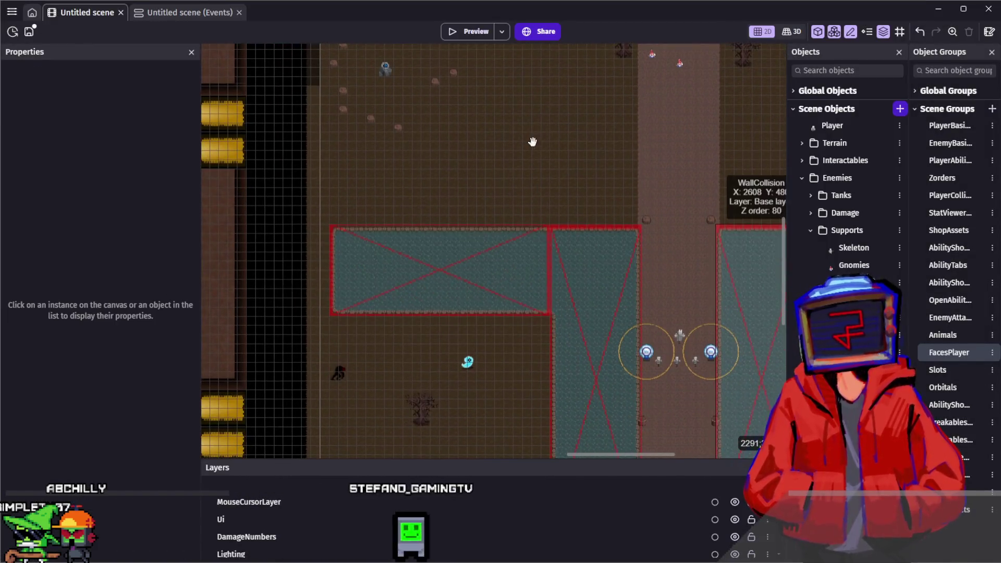
scroll(478, 293, "up", 2)
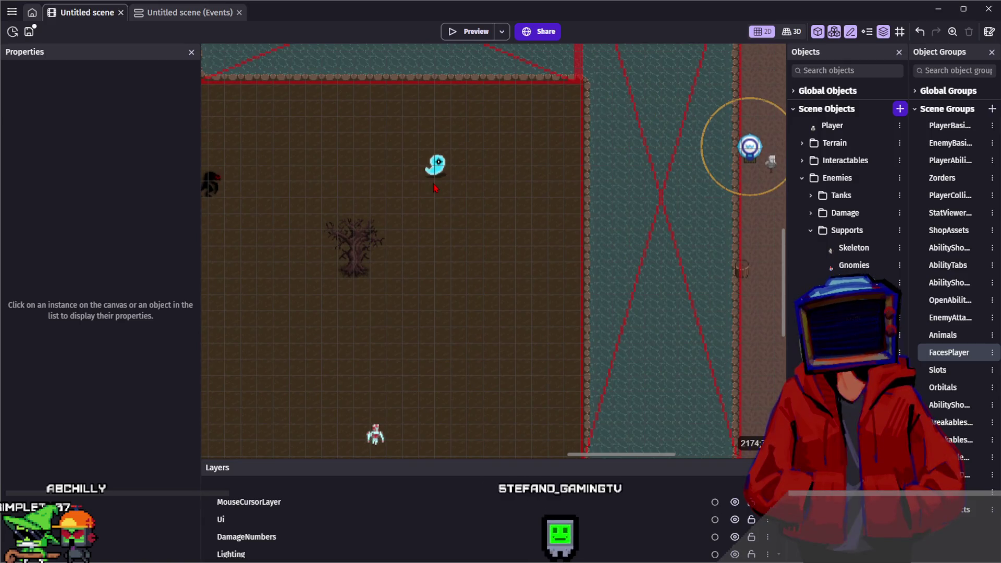
left_click_drag(436, 166, 517, 218)
scroll(528, 267, "down", 2)
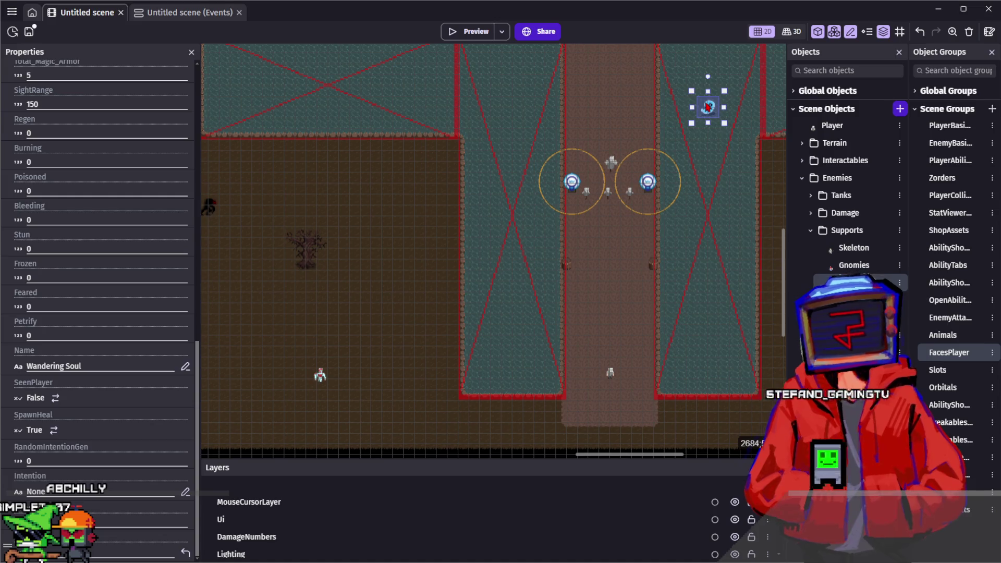
scroll(708, 107, "up", 3)
scroll(708, 107, "right", 1)
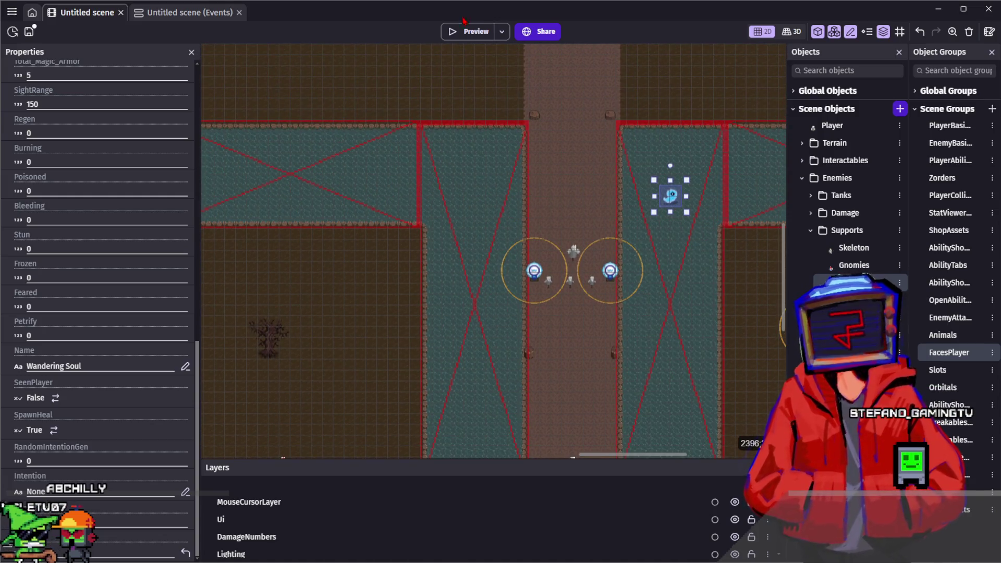
left_click(463, 32)
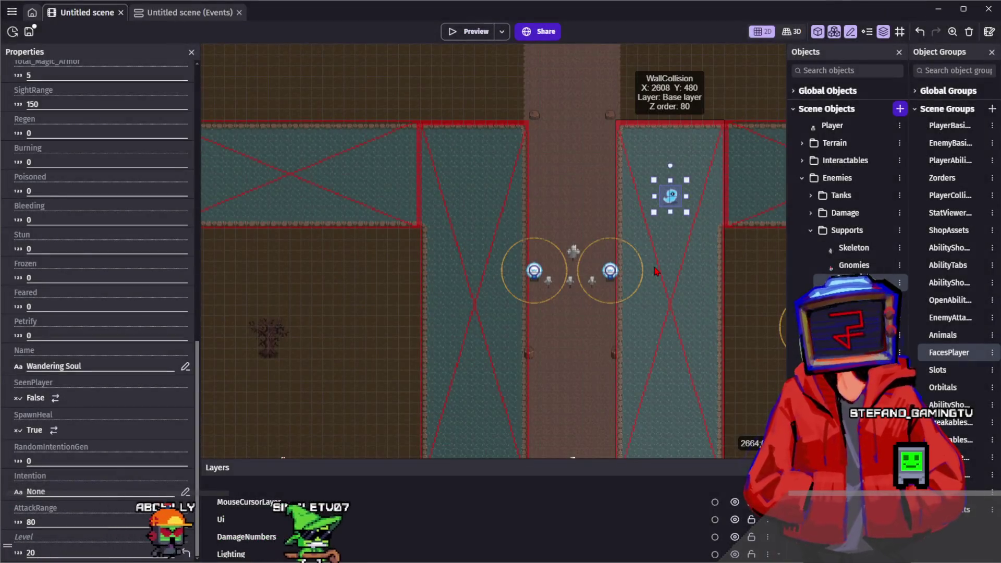
key("w")
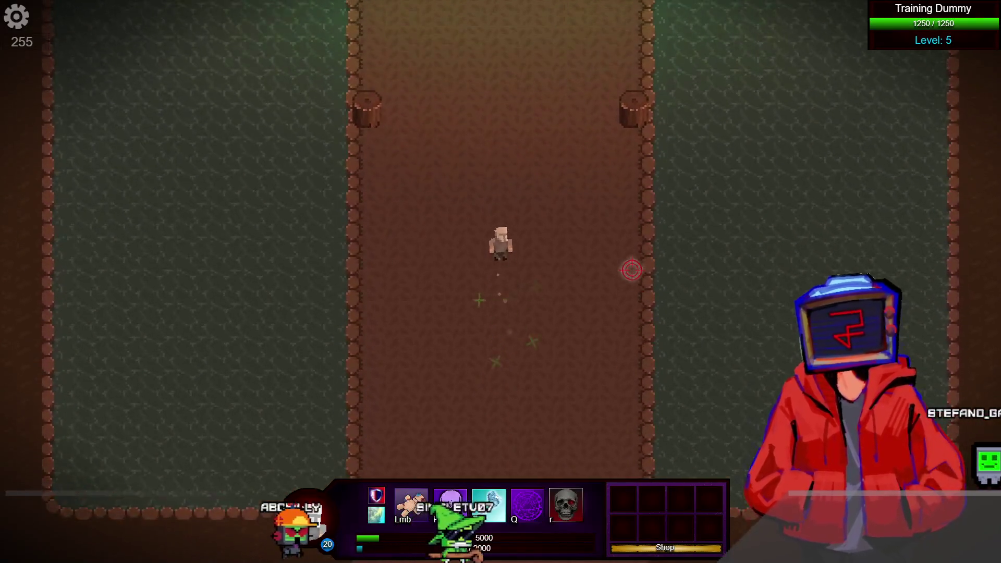
key("w")
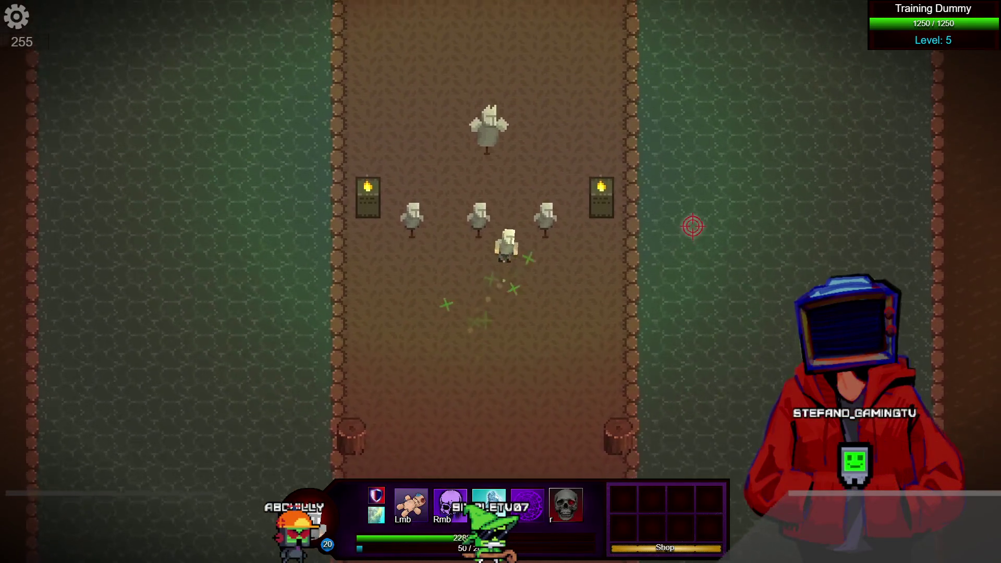
key("w")
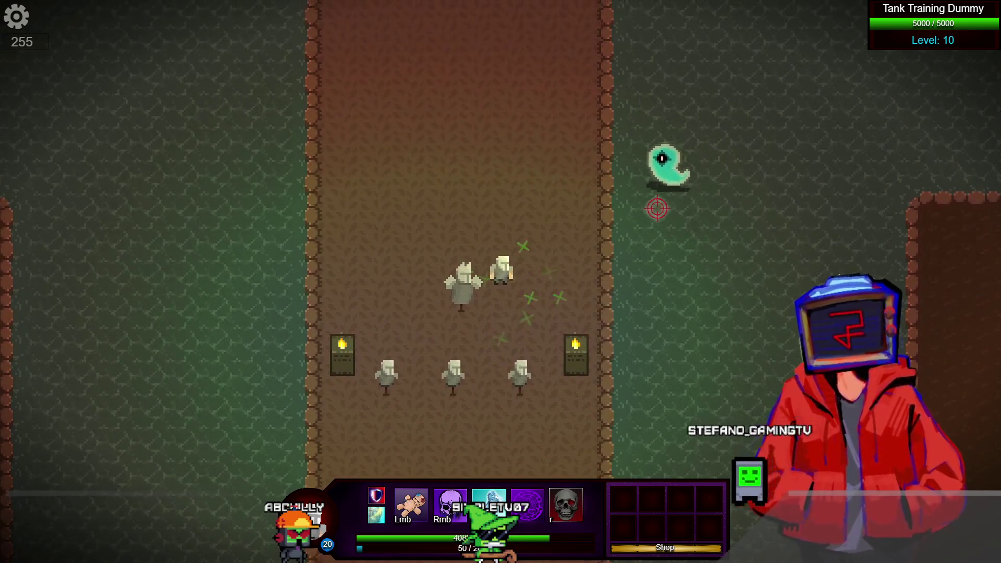
key("r")
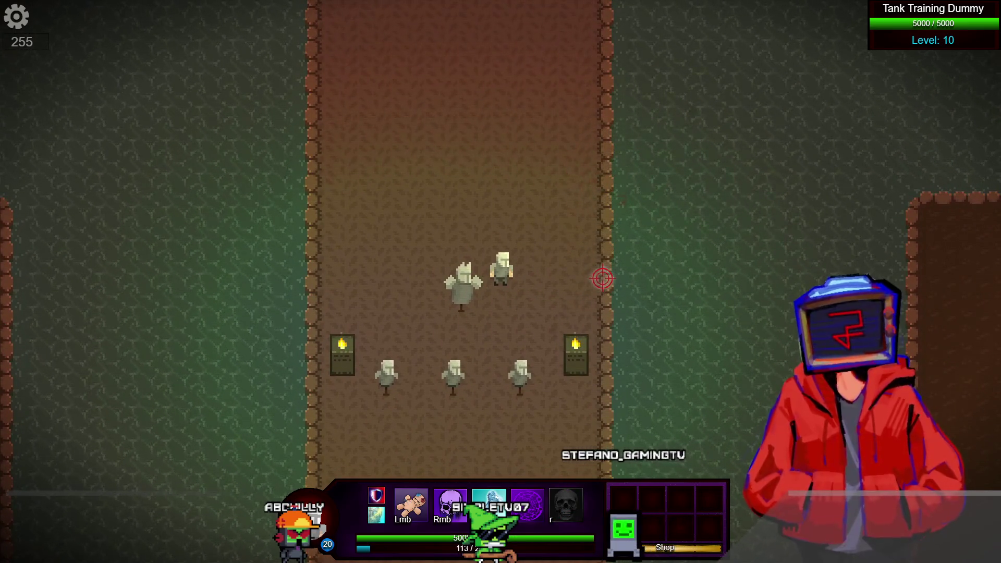
key("alt+Tab")
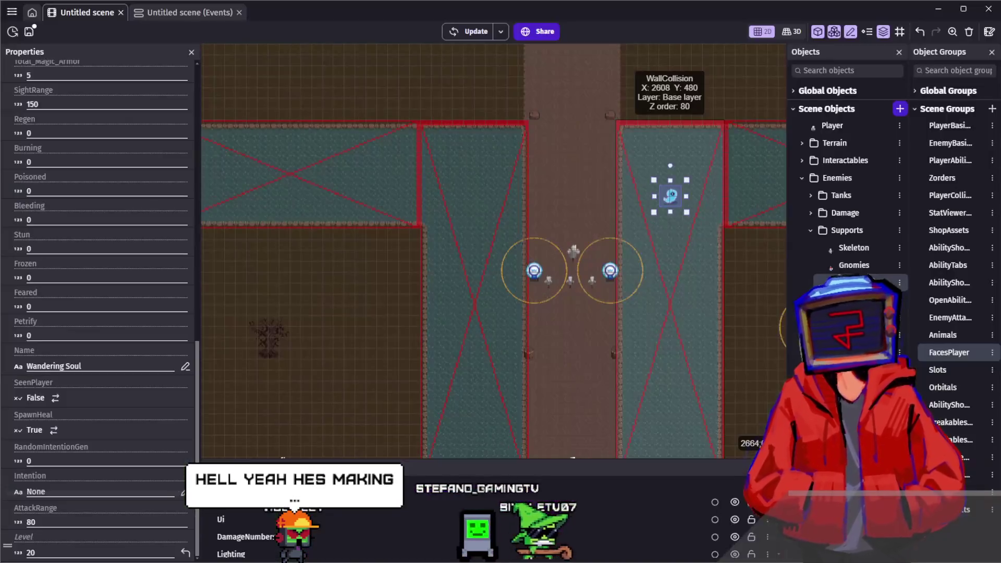
left_click(580, 342)
scroll(580, 342, "down", 2)
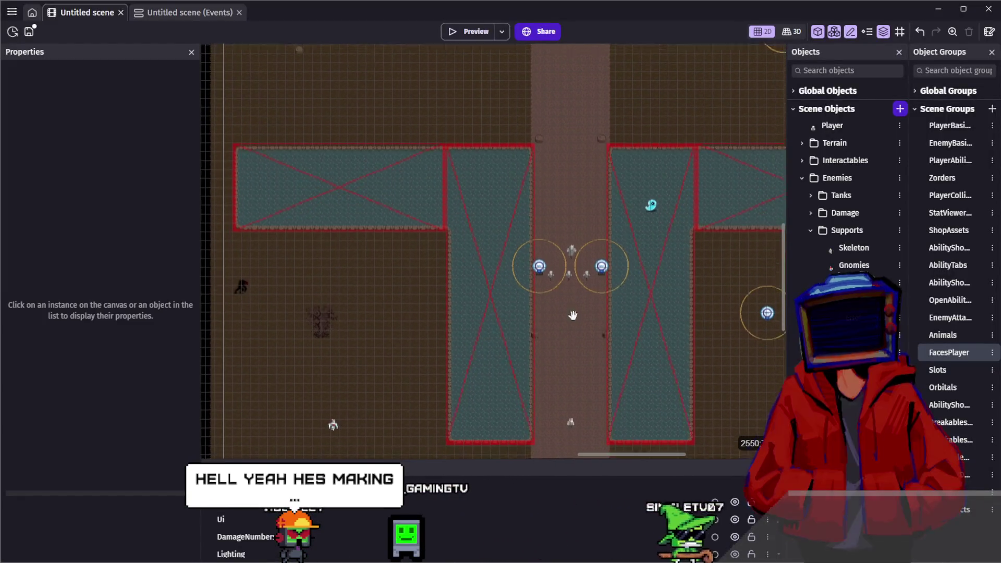
scroll(573, 308, "up", 3)
scroll(572, 309, "down", 3)
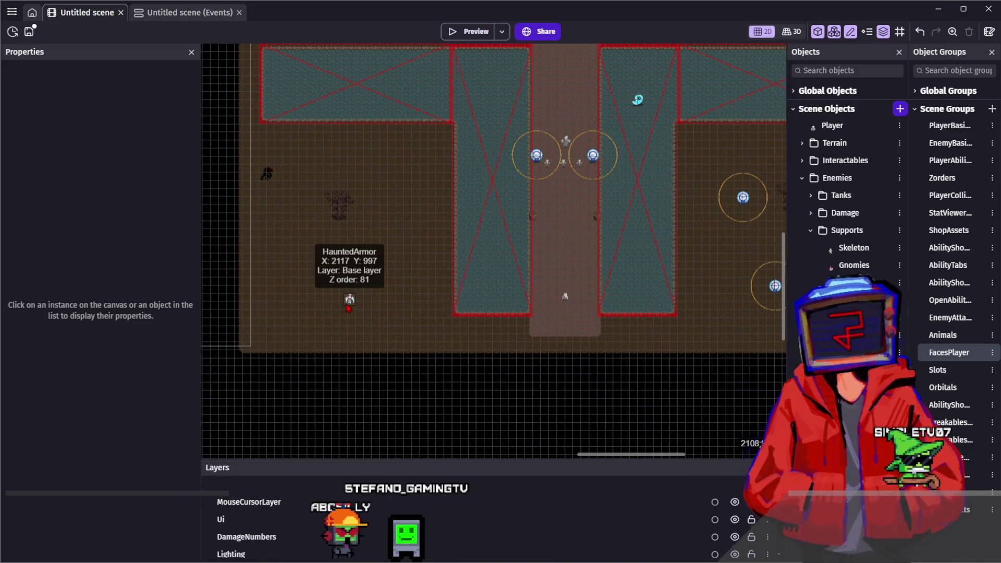
scroll(728, 248, "up", 1)
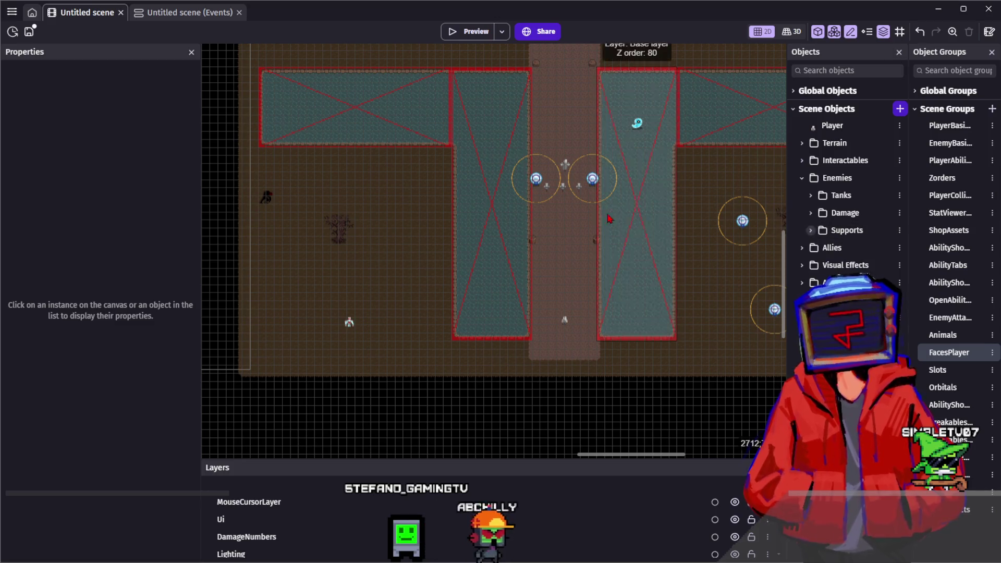
scroll(596, 194, "up", 2)
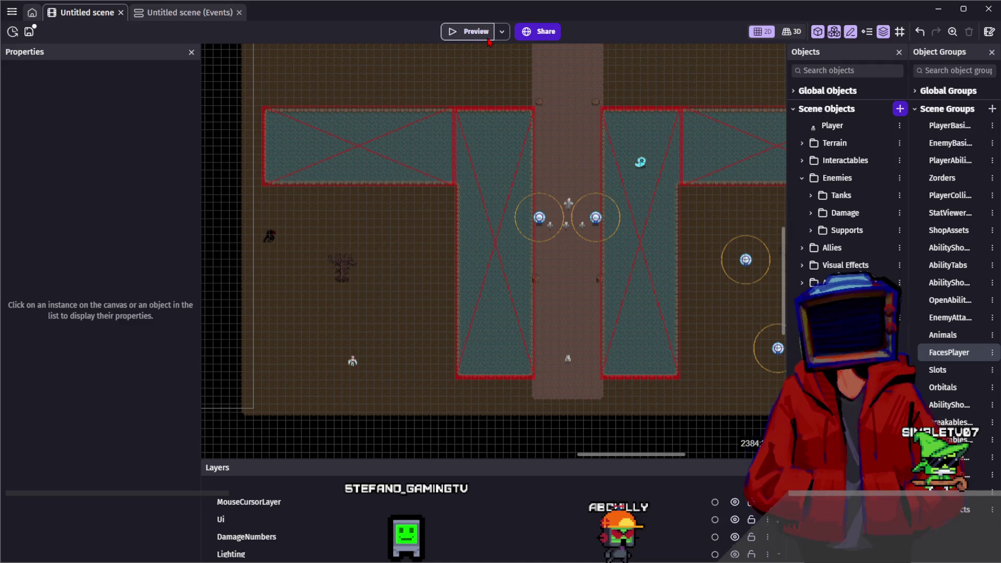
left_click_drag(407, 303, 439, 225)
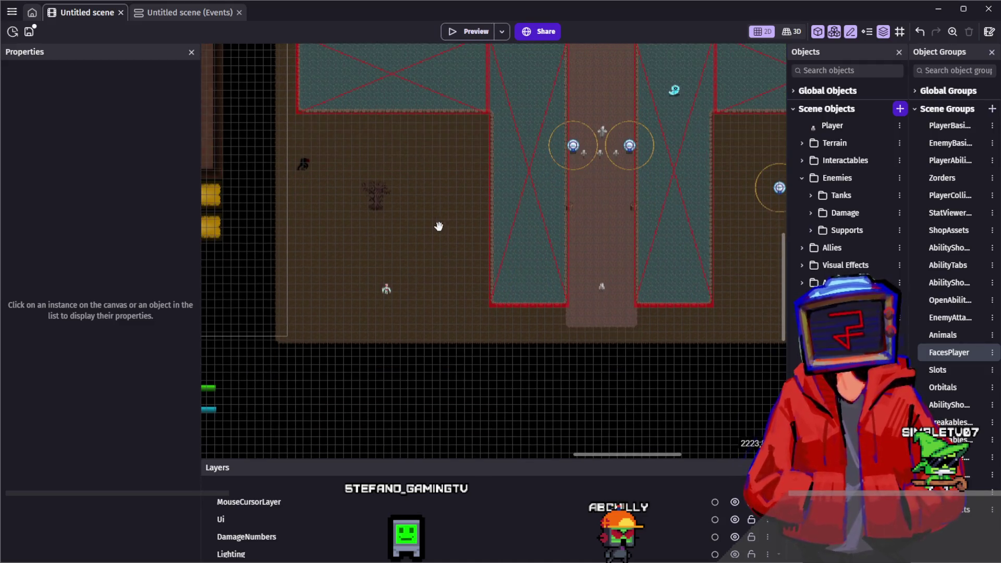
left_click(386, 290)
left_click(394, 292)
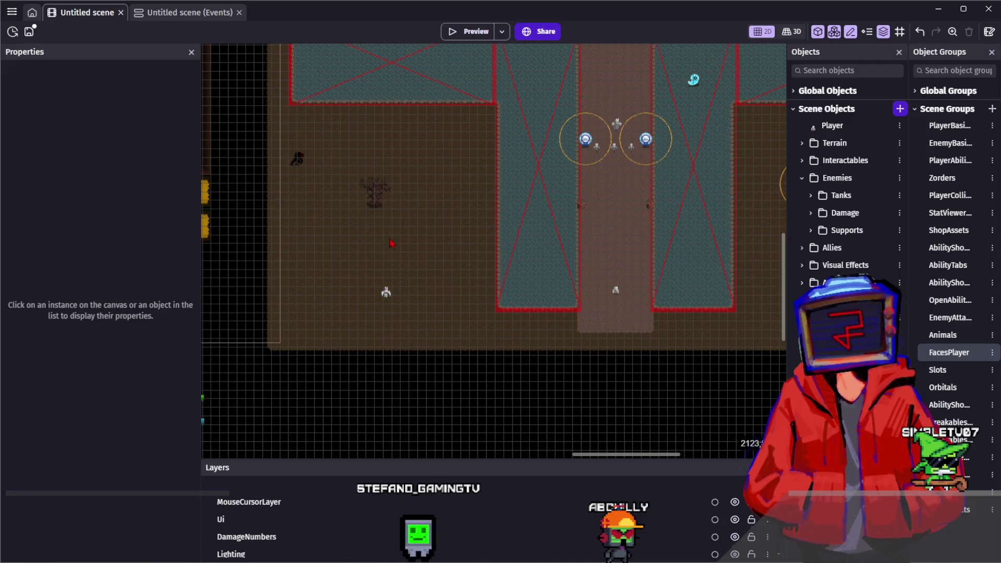
scroll(394, 288, "up", 2)
scroll(394, 288, "up", 1)
double_click(385, 312)
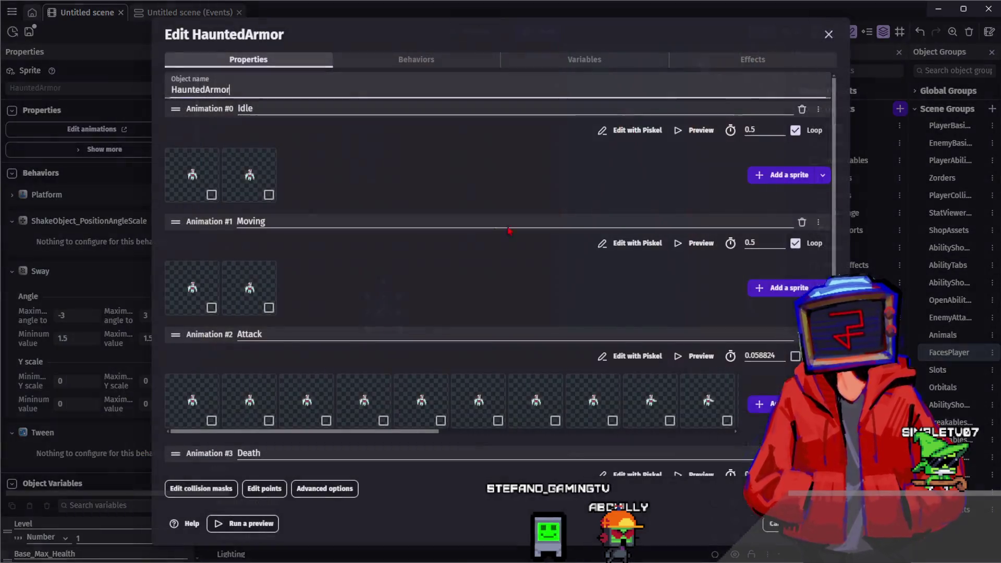
left_click(700, 137)
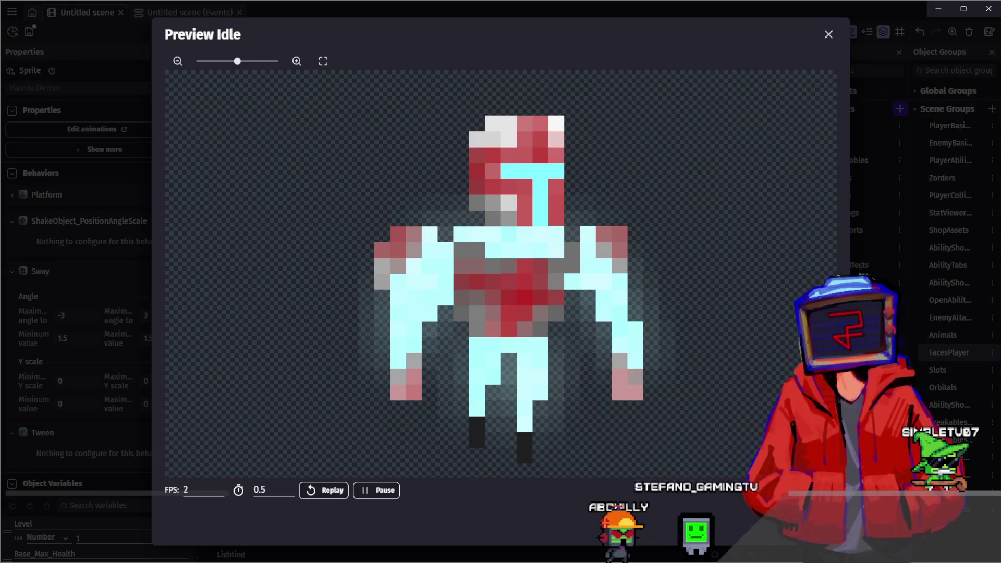
key("Escape")
key("Escape")
scroll(644, 193, "up", 3)
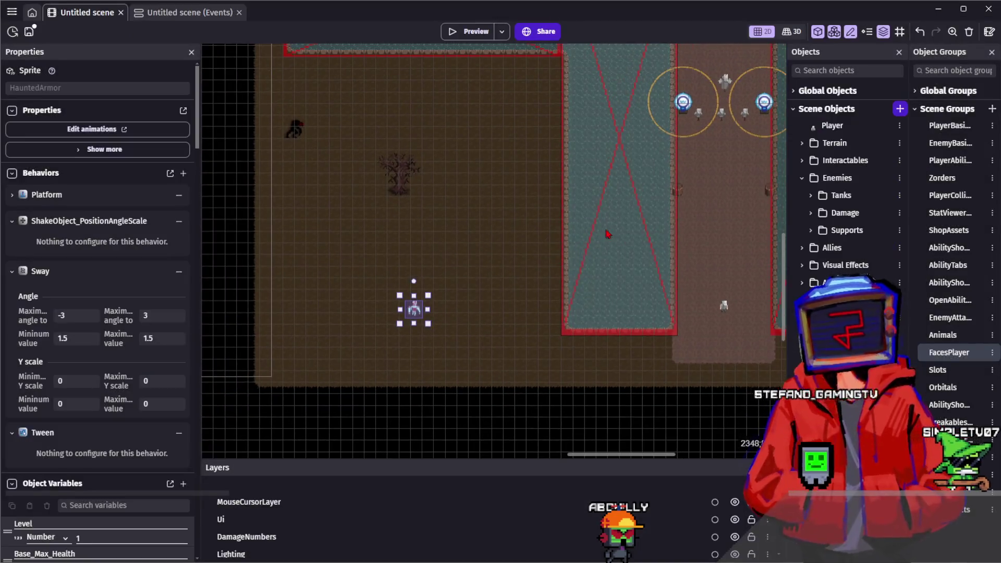
scroll(644, 192, "down", 2)
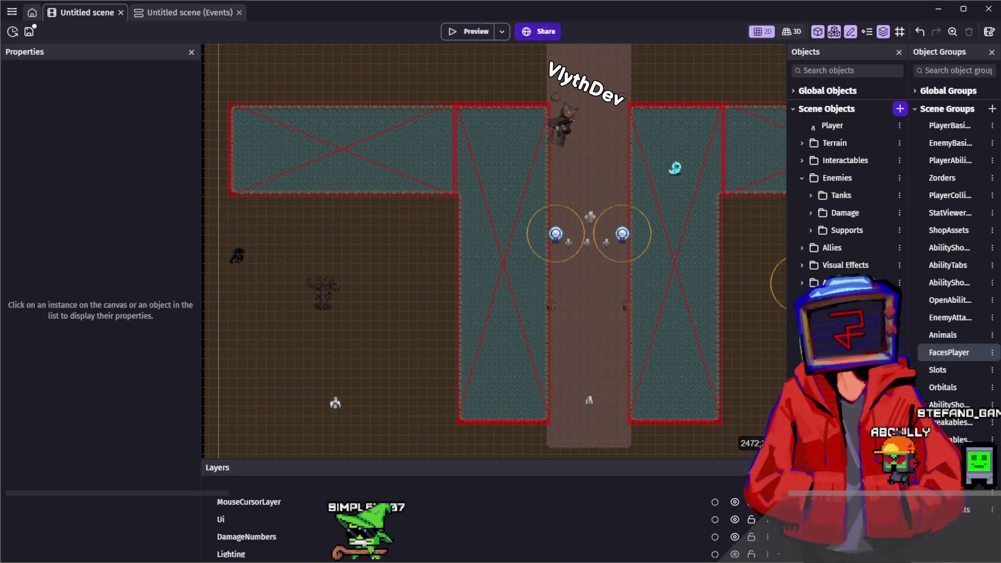
left_click(484, 37)
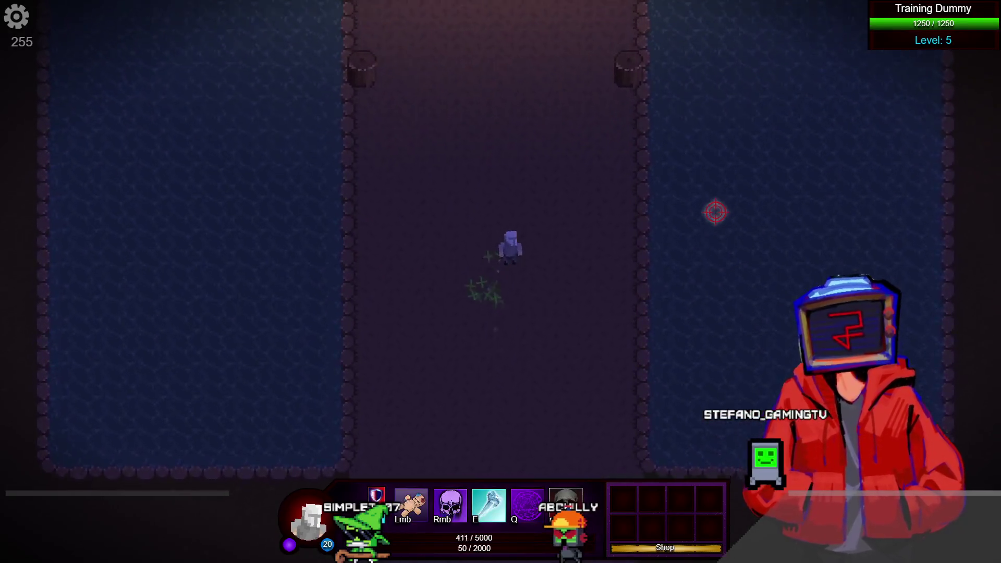
Step: View Athletic Superiority under Utility Skills in the ability shop, then close the shop
key("w")
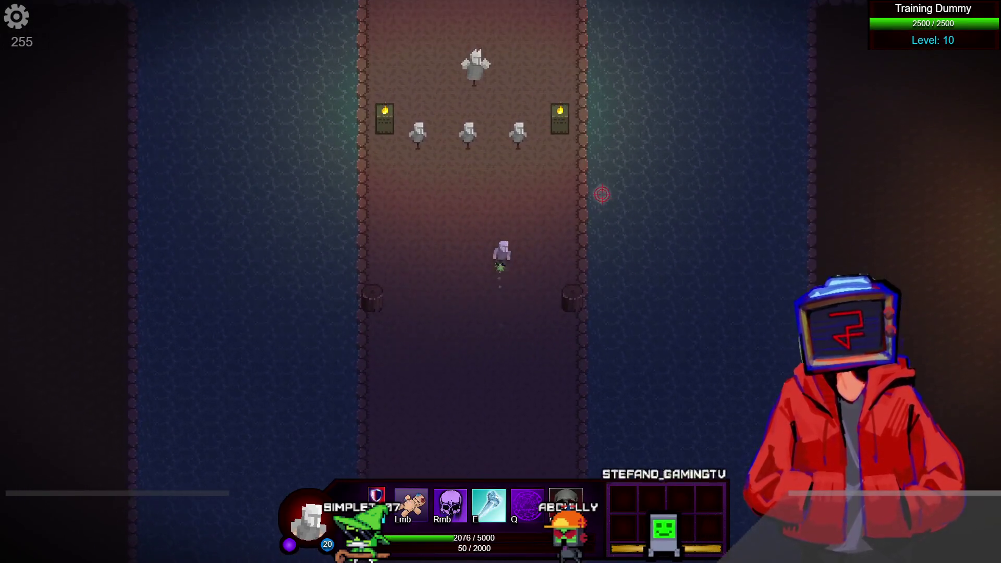
left_click(490, 490)
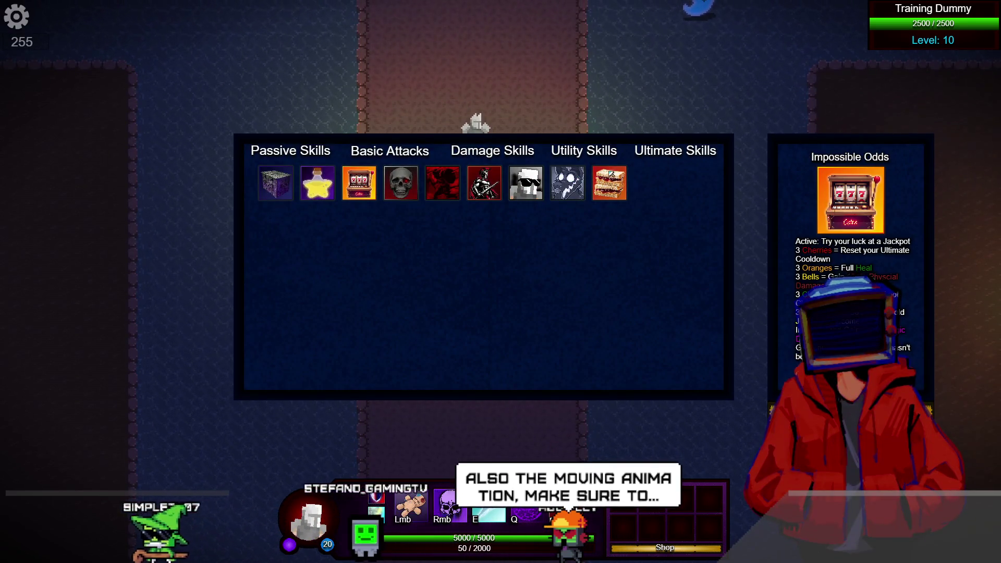
left_click(592, 152)
left_click(513, 154)
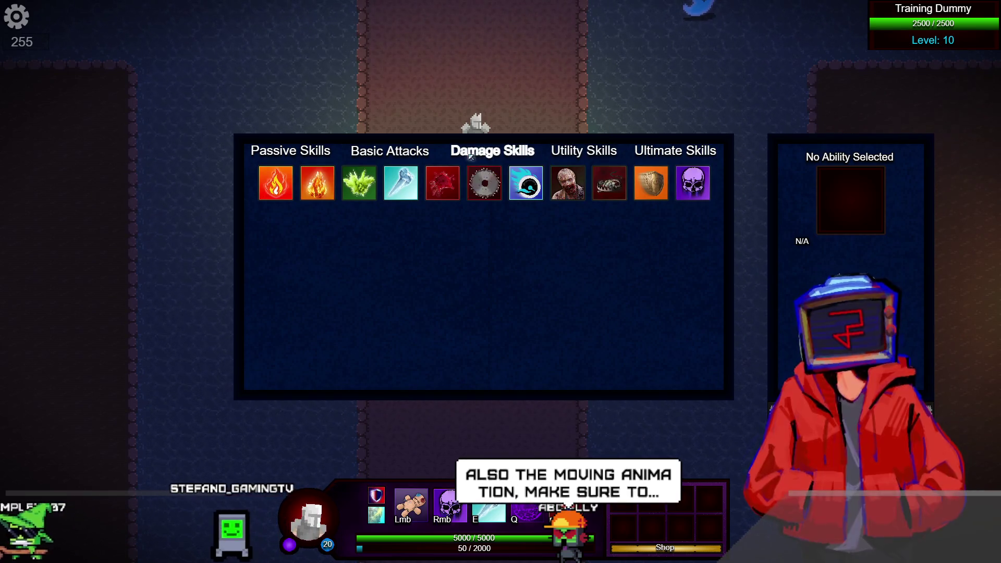
left_click(584, 151)
left_click(481, 148)
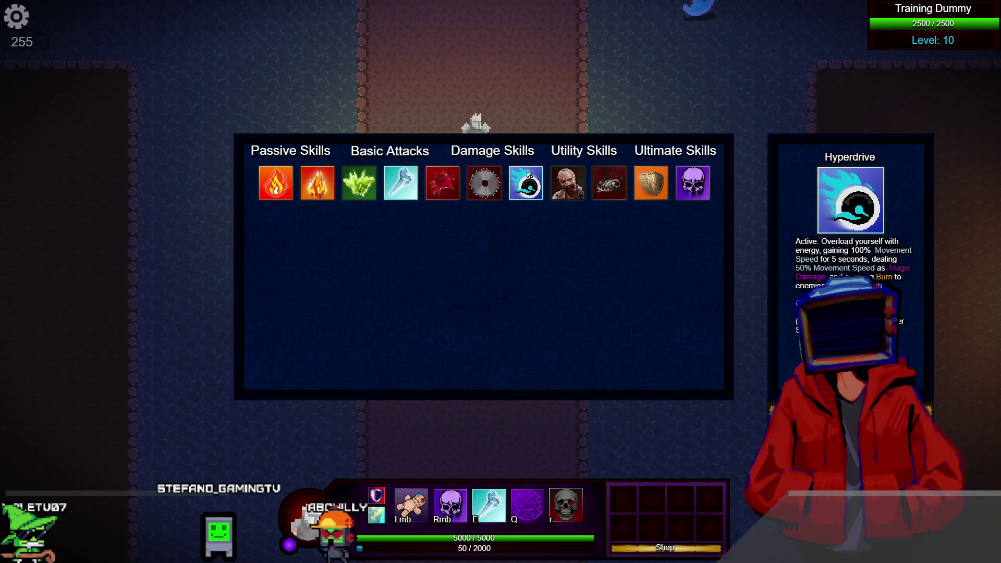
left_click(610, 151)
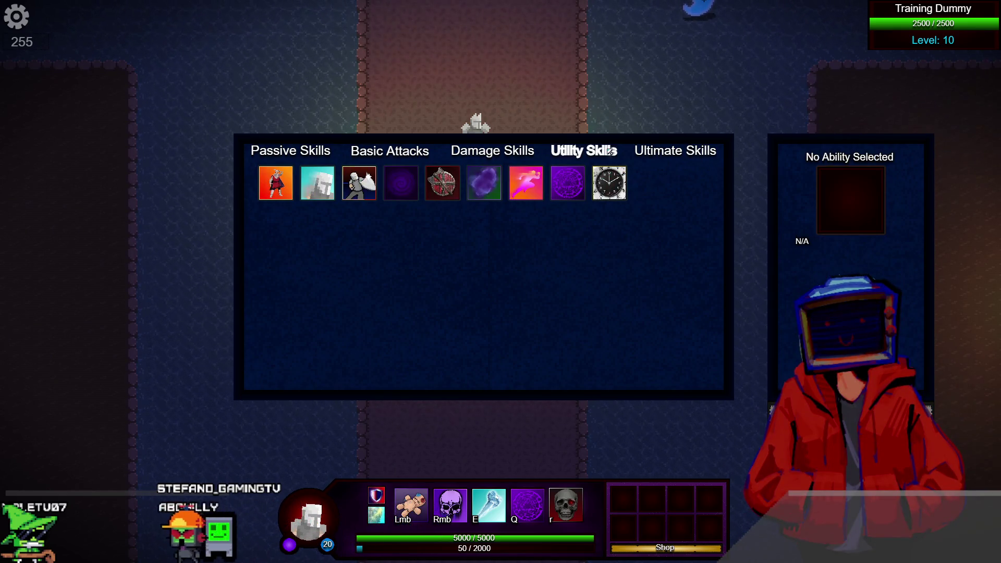
left_click(513, 193)
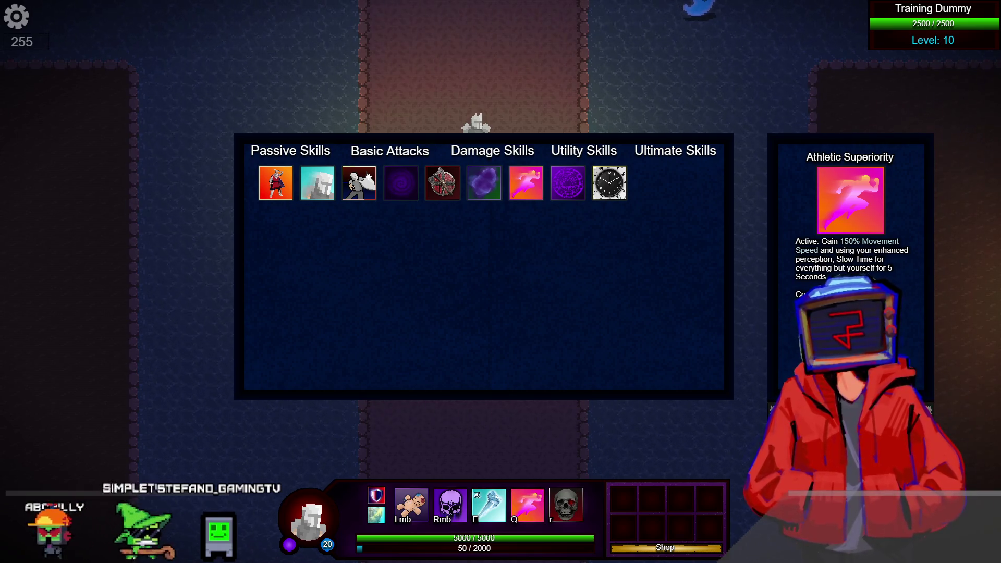
key("Escape")
Step: Walk north past the dummies and across the corridor toward the Wandering Soul
key("w")
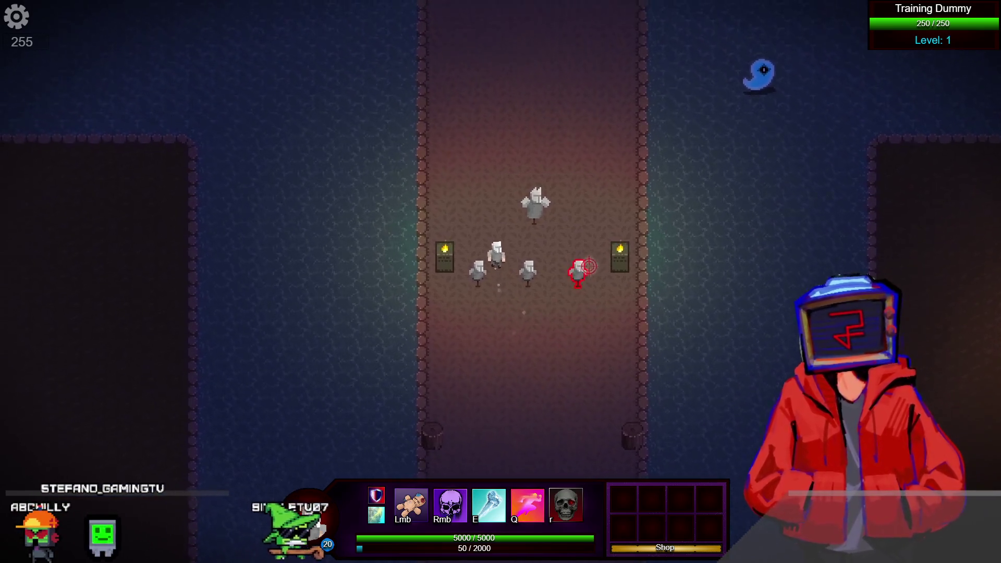
key("w")
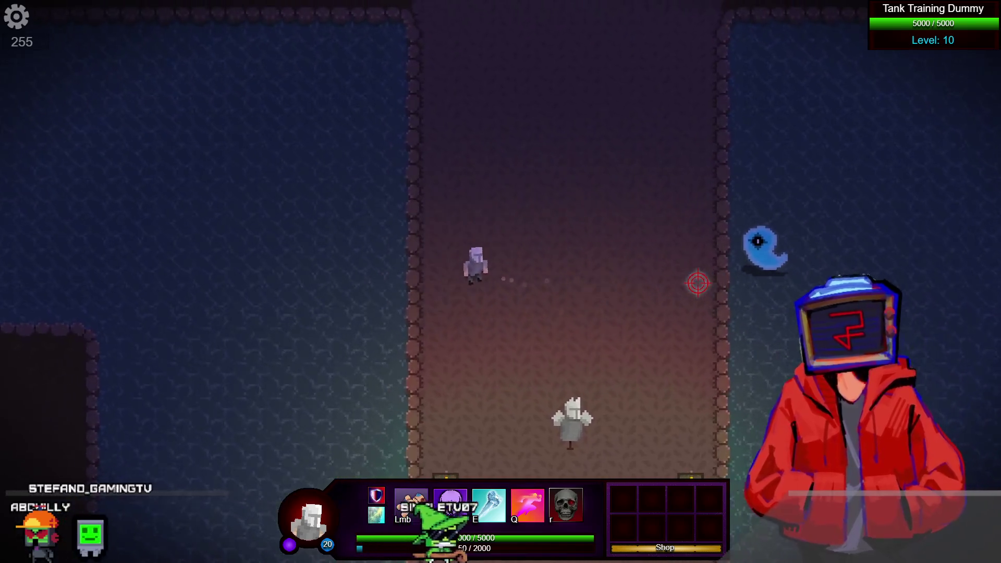
key("w")
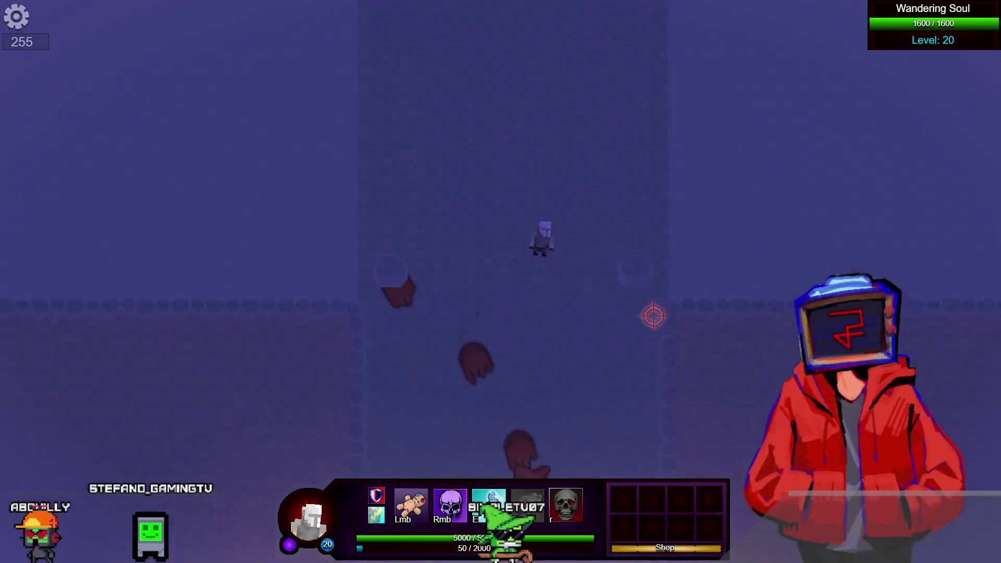
key("s")
key("a")
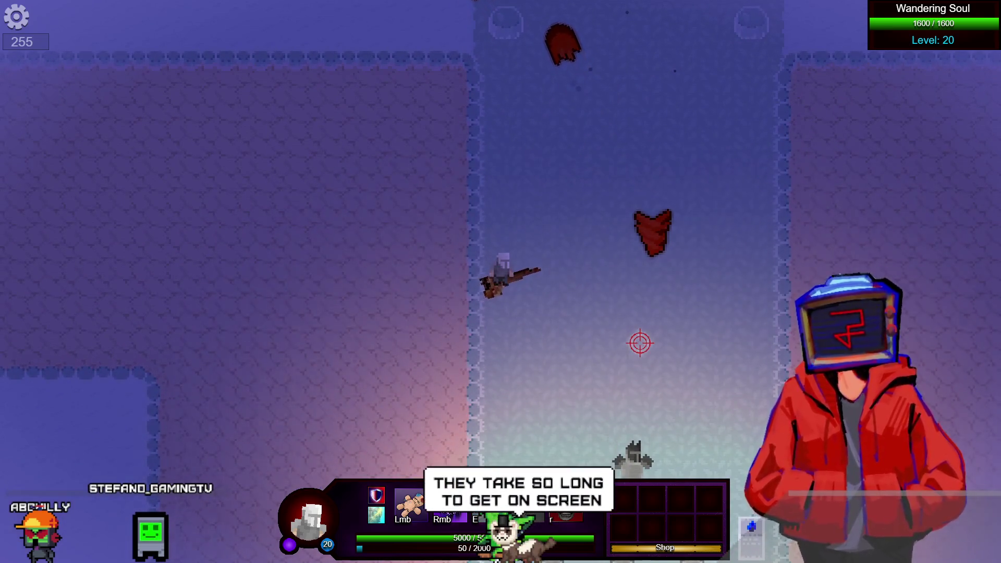
key("w")
key("d")
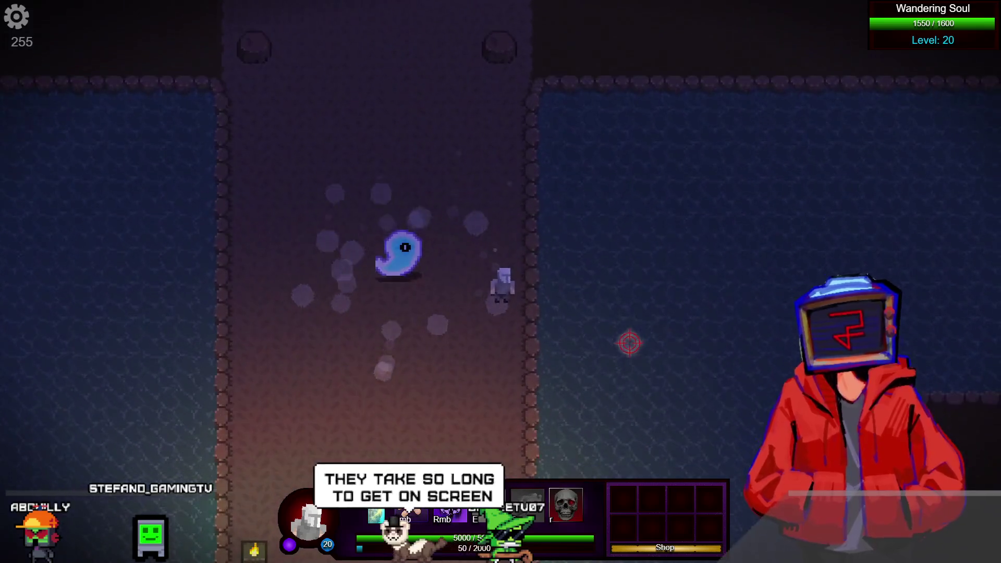
Step: Dodge around the arena and finish off the Wandering Soul with the right-click Rmb skill
key("s")
key("a")
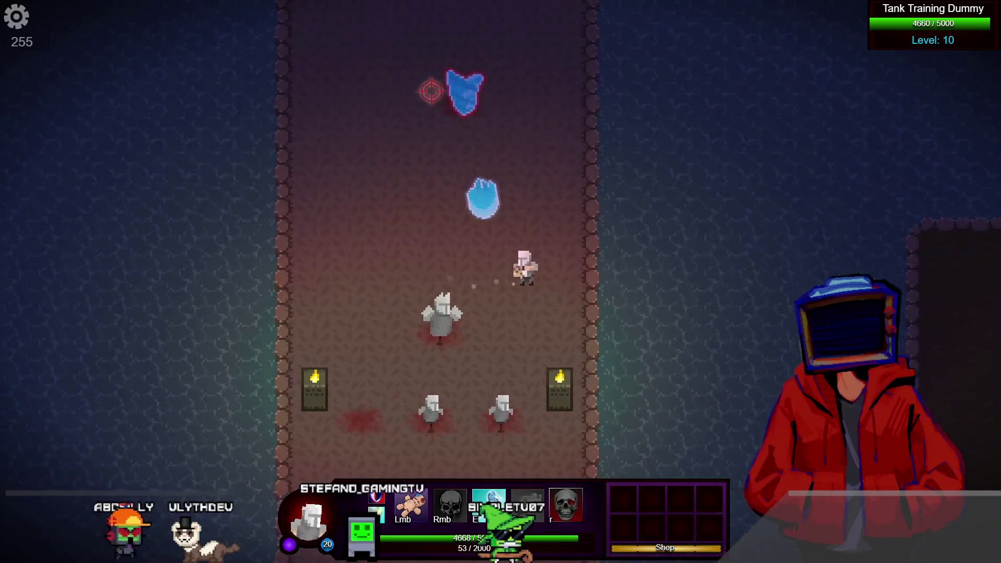
key("a")
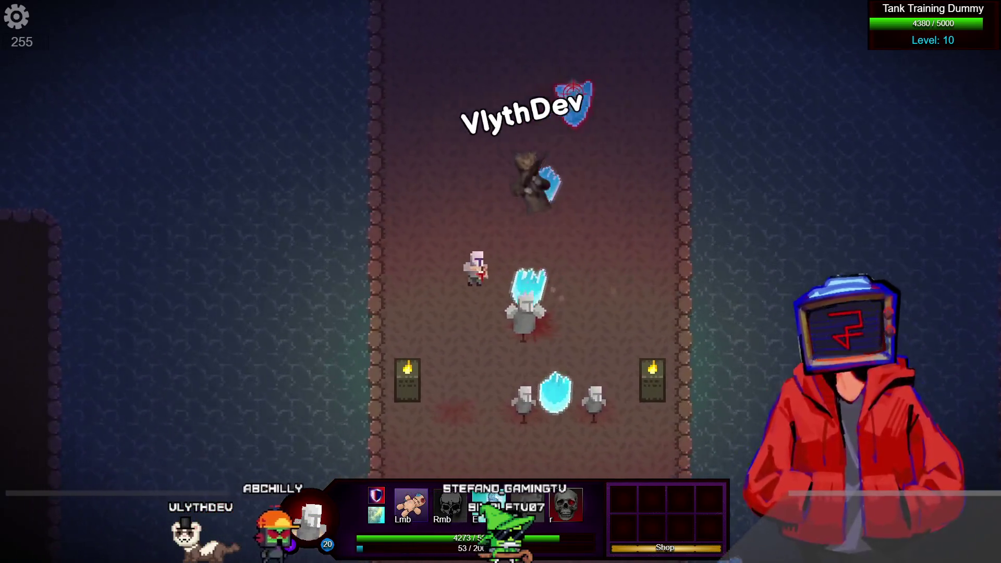
key("w")
key("d")
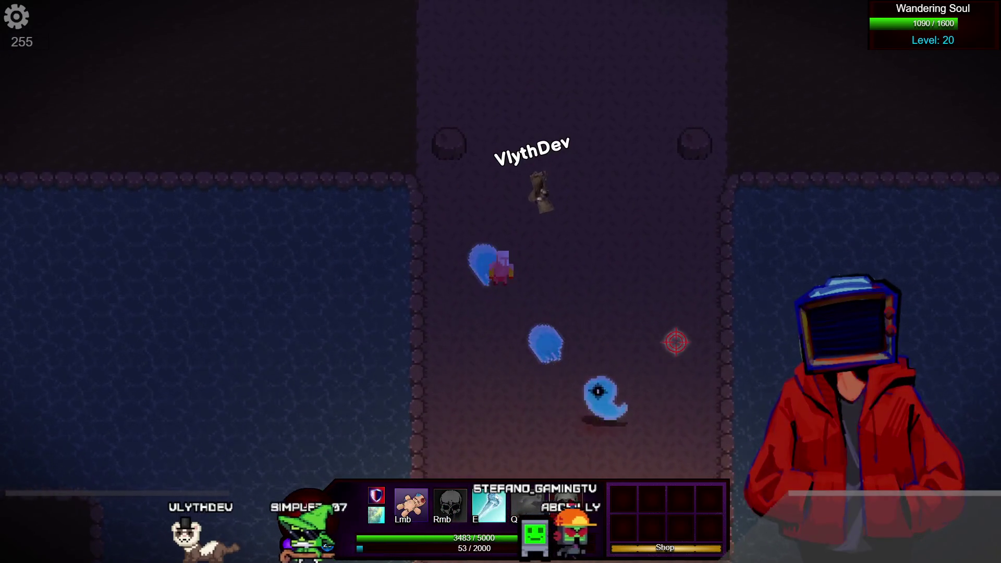
key("d")
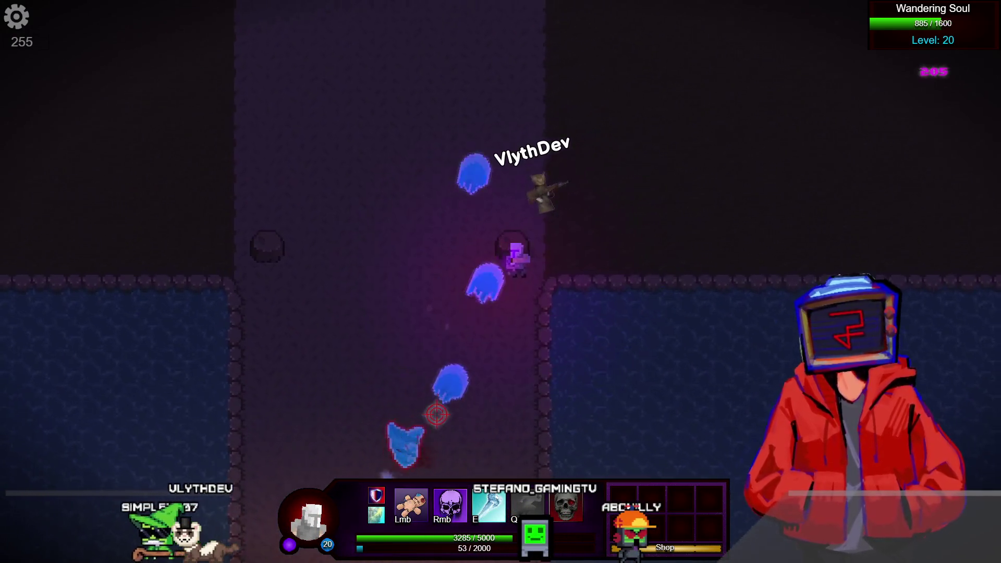
key("a")
key("s")
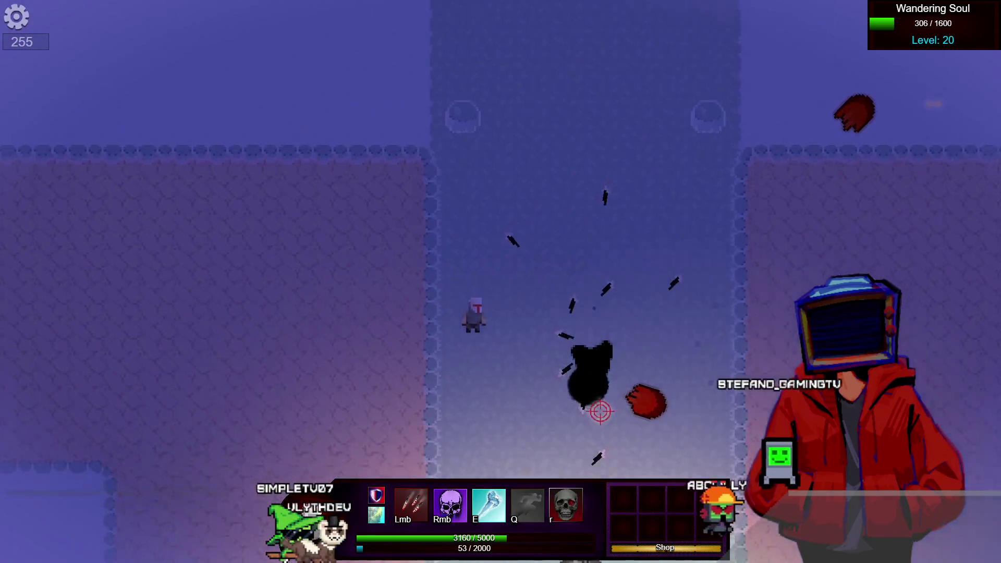
right_click(610, 313)
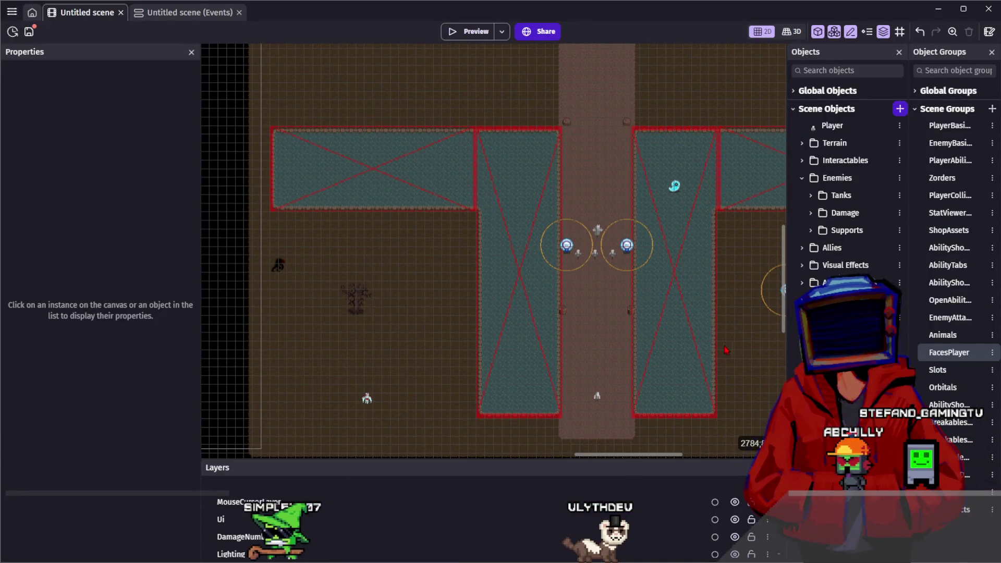
Step: Zoom and pan the scene view onto the training-dummy corridor between the water areas
scroll(715, 347, "up", 2)
left_click_drag(712, 342, 703, 326)
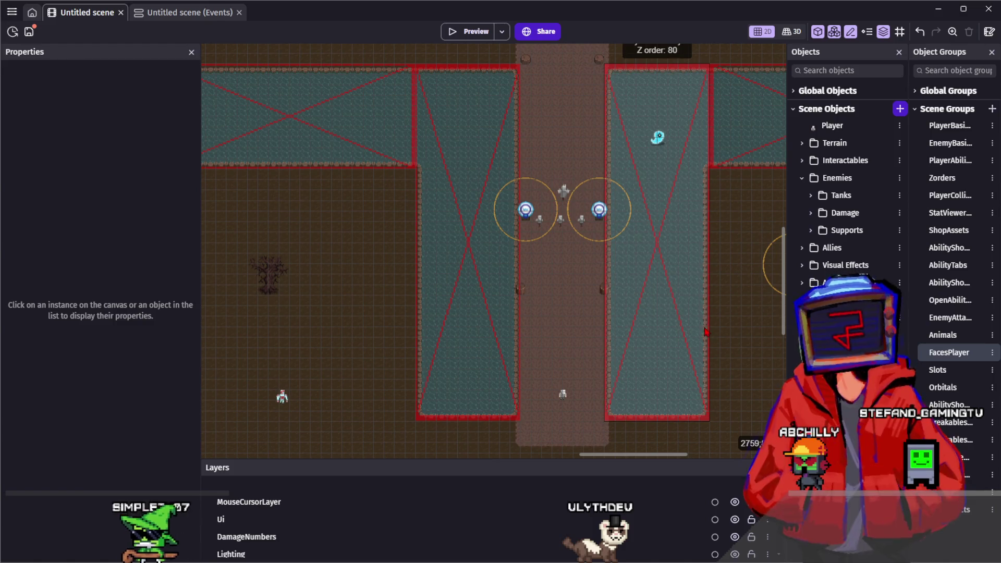
scroll(744, 327, "up", 4)
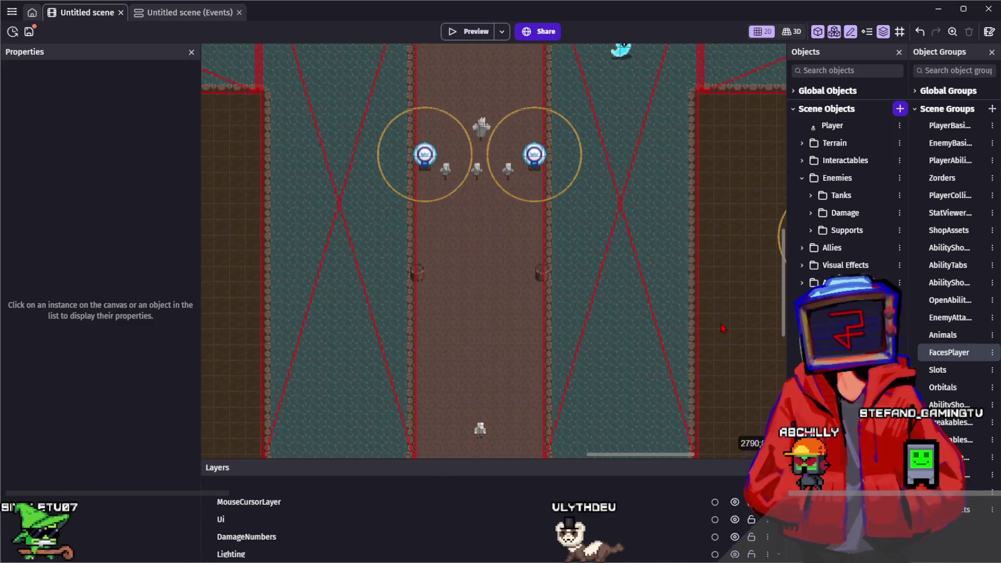
scroll(553, 298, "left", 2)
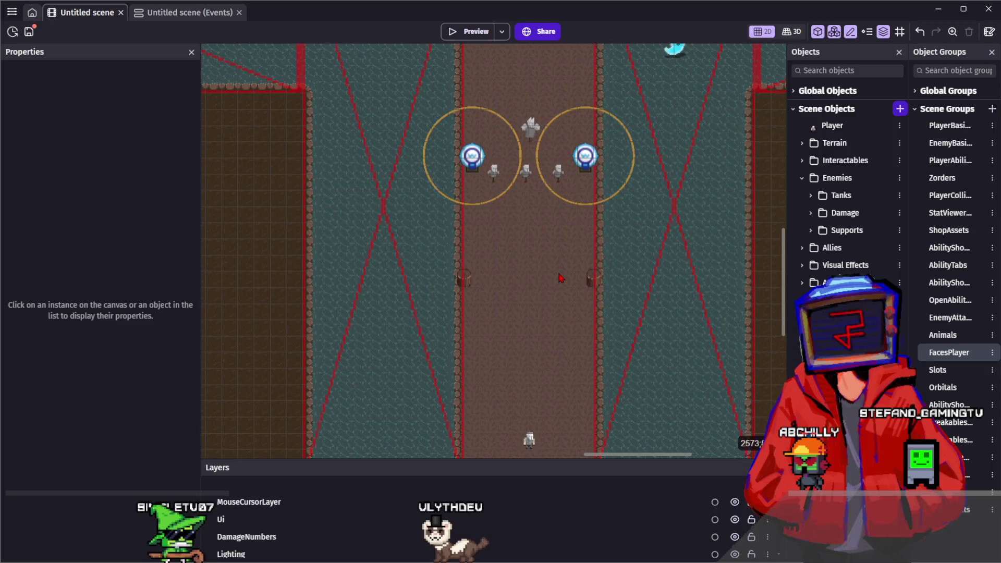
scroll(553, 273, "up", 1)
scroll(552, 273, "up", 3)
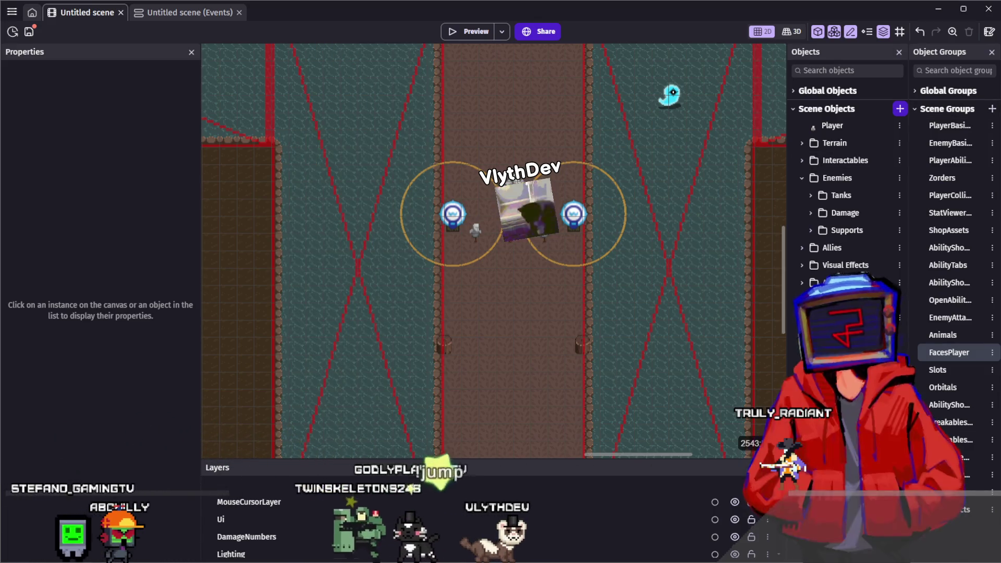
Step: Collapse the Enemies folder in the object list and save the project
mouse_move(524, 334)
left_mouse_down()
mouse_move(592, 250)
mouse_move(554, 317)
mouse_move(569, 266)
left_mouse_up()
mouse_move(472, 239)
left_mouse_down()
mouse_move(510, 214)
mouse_move(650, 274)
mouse_move(458, 256)
left_mouse_up()
scroll(526, 282, "down", 2)
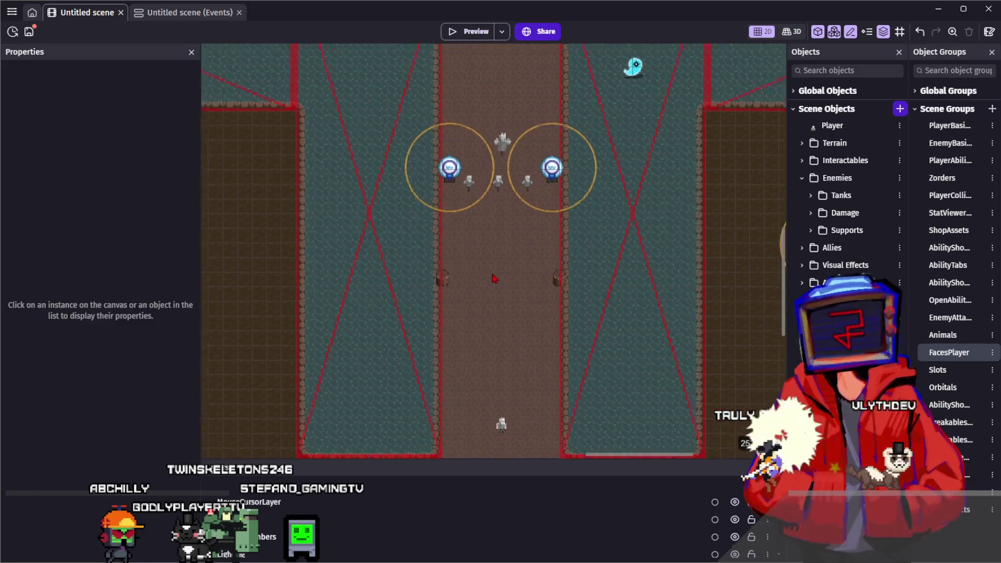
scroll(502, 270, "up", 1)
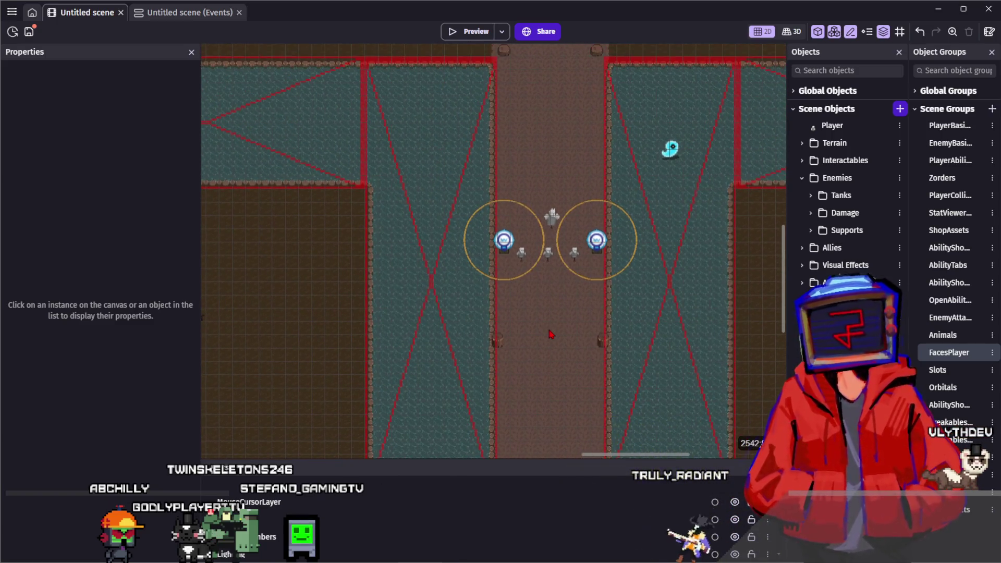
scroll(549, 268, "up", 1)
scroll(353, 245, "up", 2)
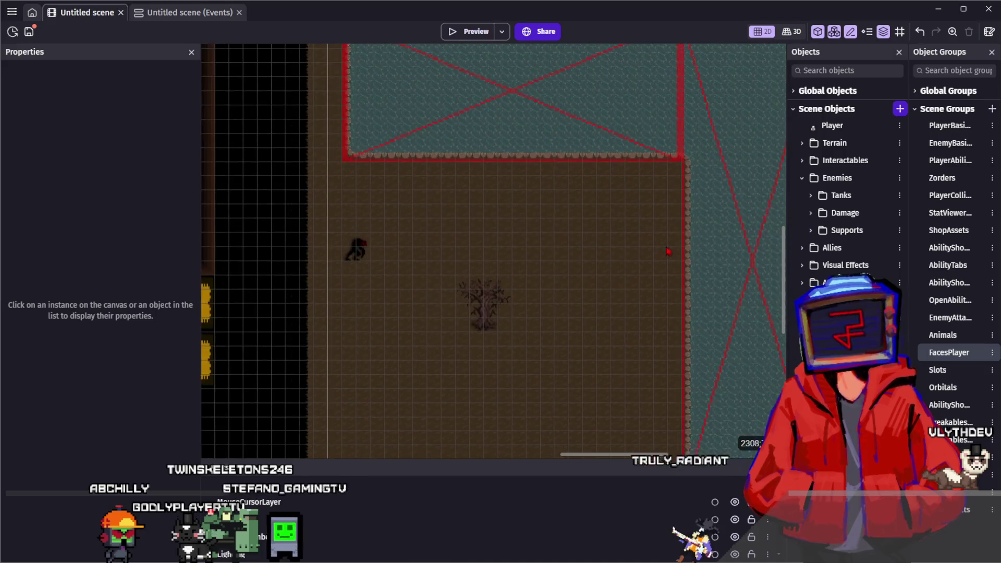
scroll(358, 223, "down", 2)
scroll(624, 268, "up", 1)
scroll(624, 268, "up", 1)
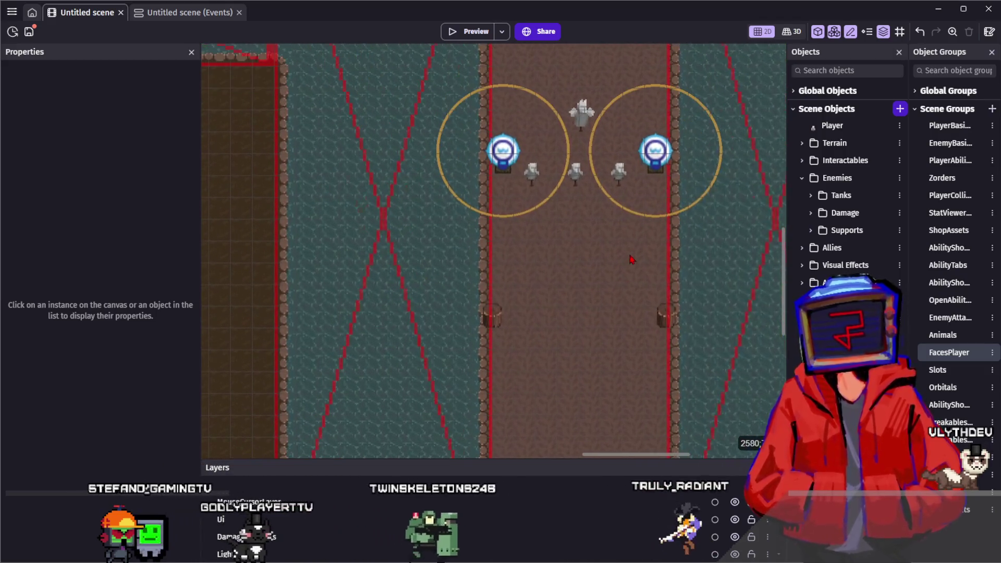
left_click(834, 178)
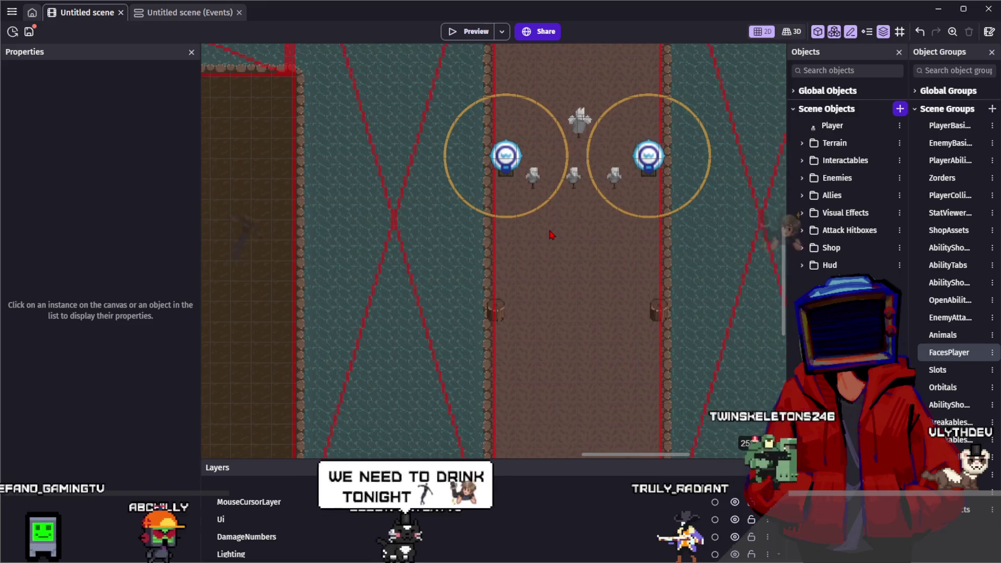
scroll(545, 245, "down", 1)
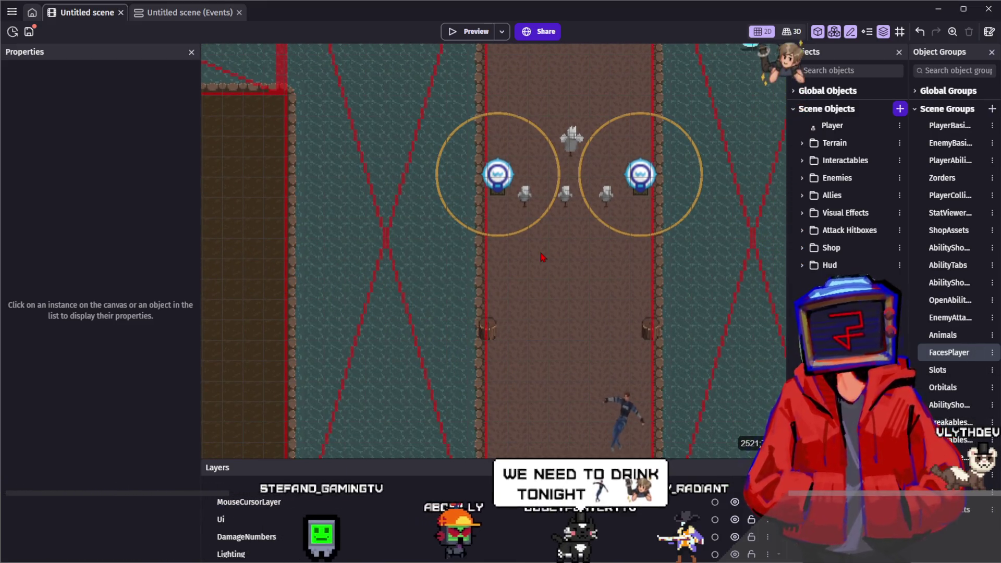
scroll(542, 257, "up", 2)
scroll(542, 256, "up", 1)
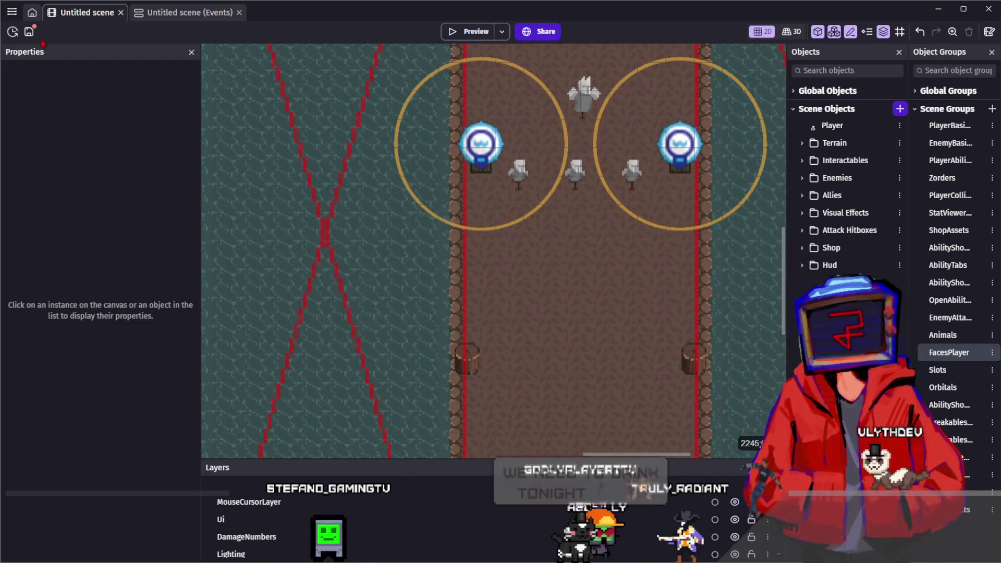
left_click(29, 32)
Step: Drag the Wandering Soul up and left, next to the training turrets
scroll(590, 277, "down", 5)
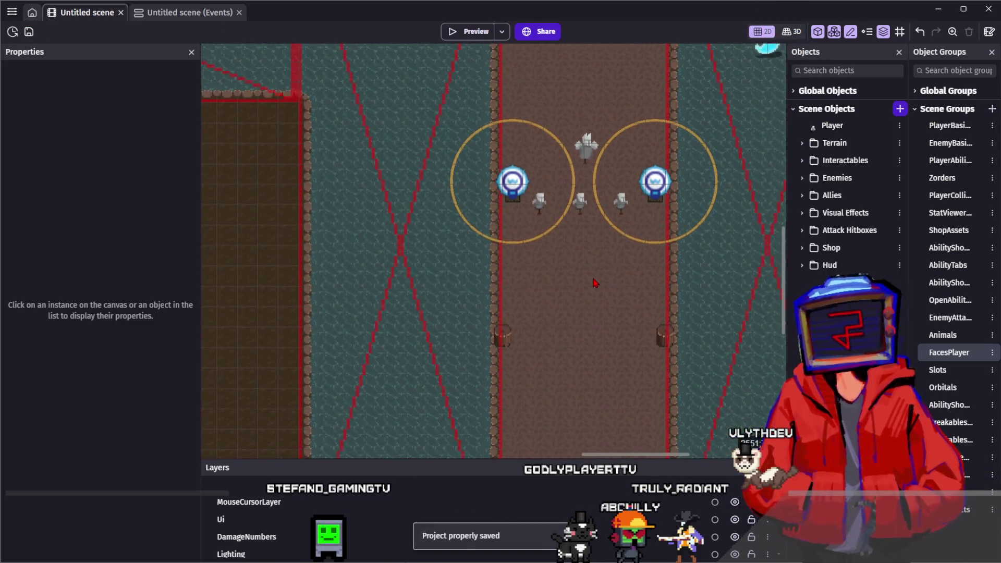
scroll(589, 277, "down", 2)
left_click_drag(706, 127, 499, 191)
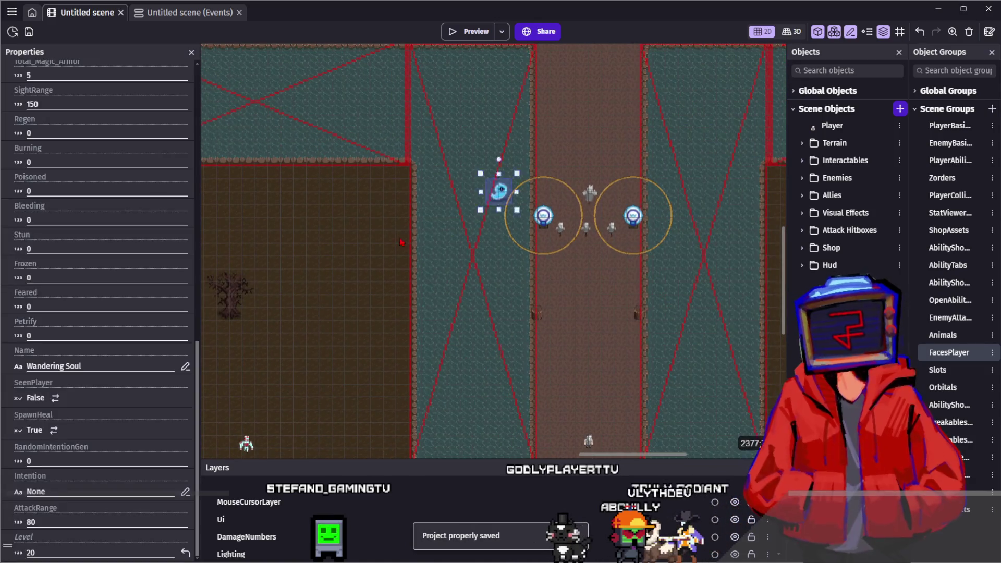
scroll(365, 234, "down", 2)
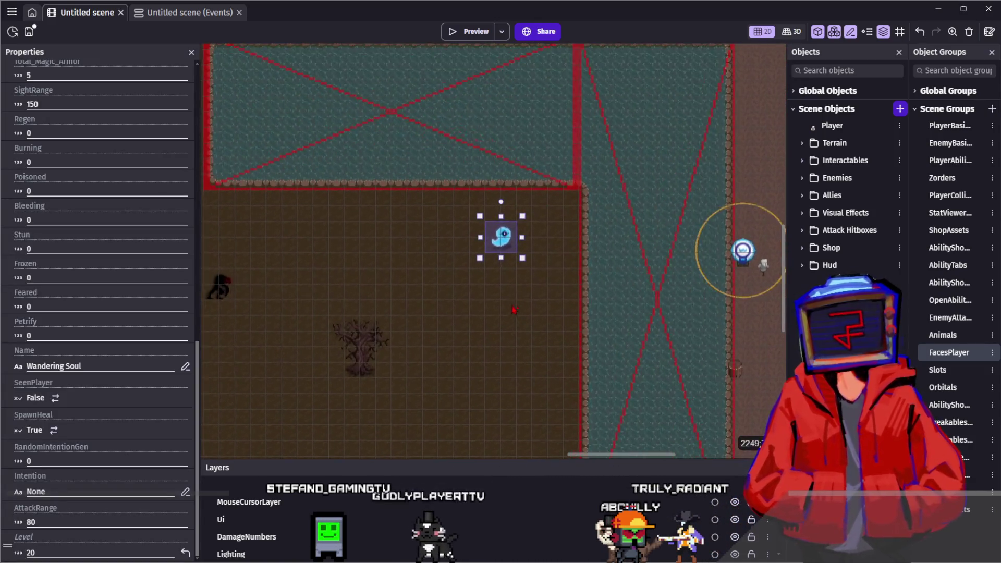
scroll(452, 285, "up", 2)
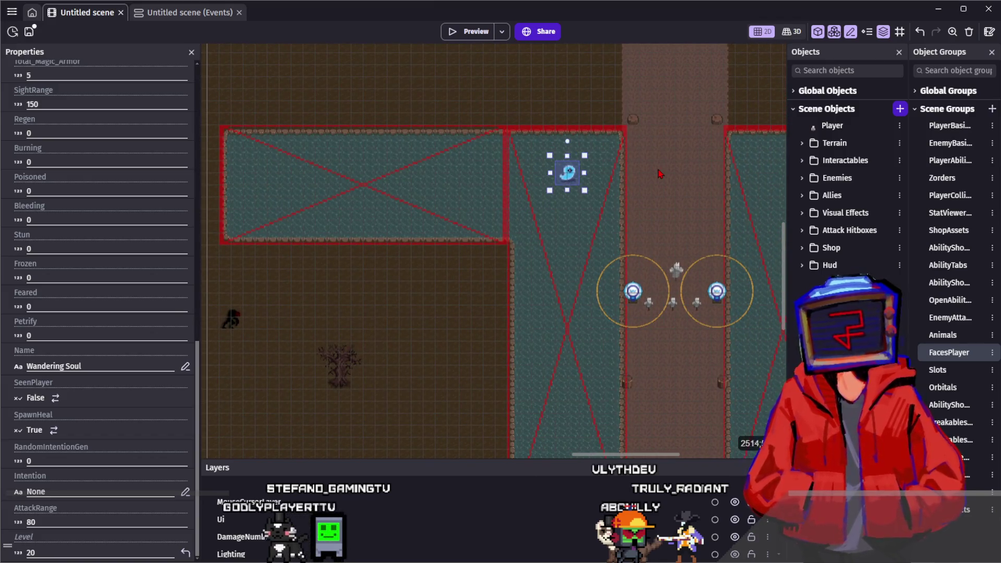
left_click(659, 174)
Step: Paste a copy of the Wandering Soul above the turrets and launch a game preview
mouse_move(668, 183)
left_mouse_down()
mouse_move(612, 146)
mouse_move(539, 139)
left_mouse_up()
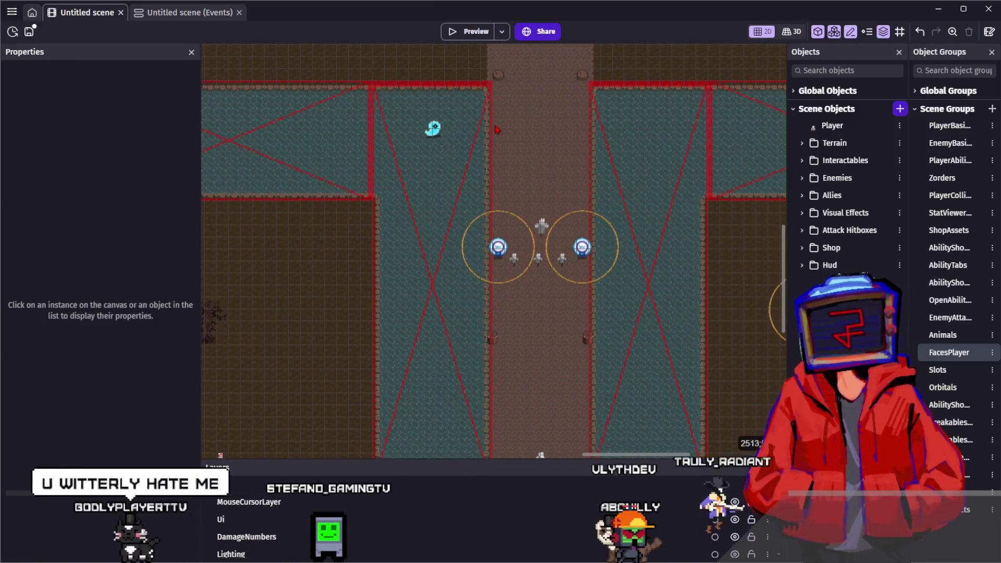
left_click(432, 128)
key("ctrl+v")
key("ctrl+v")
key("ctrl+v")
left_click(464, 33)
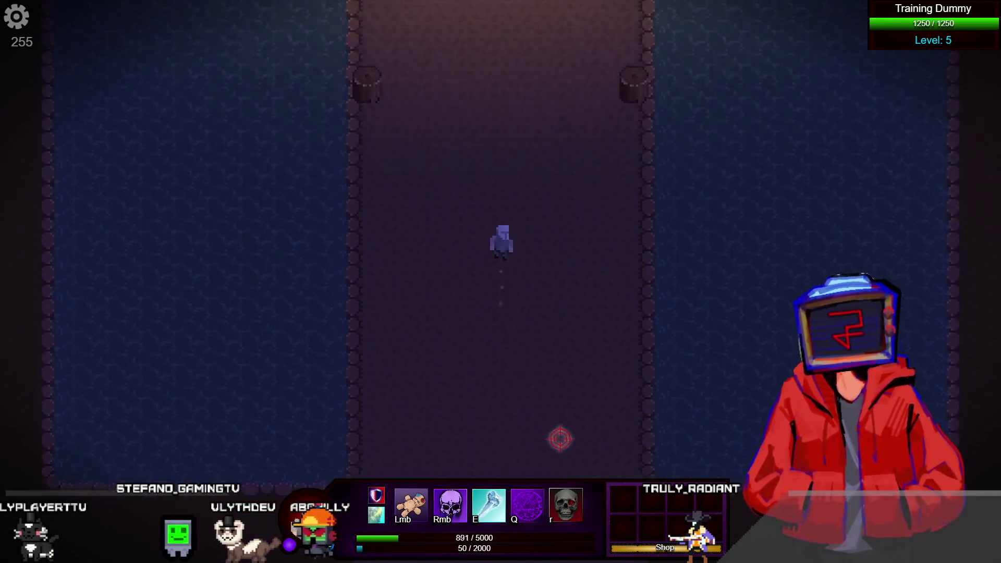
Step: Walk north toward the Wandering Souls and equip The Ultimate Weapon as the ultimate ability
key("w")
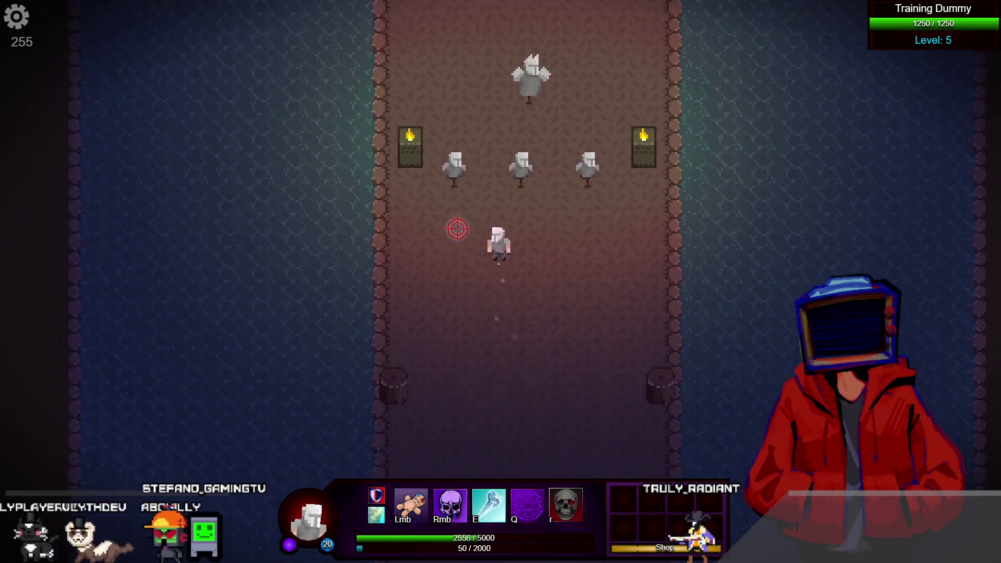
key("w")
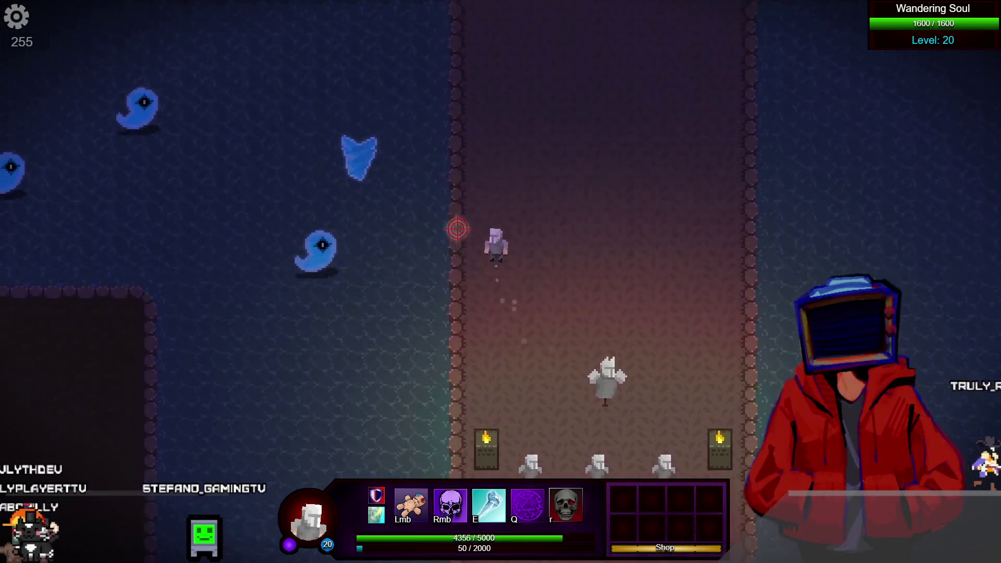
key("Tab")
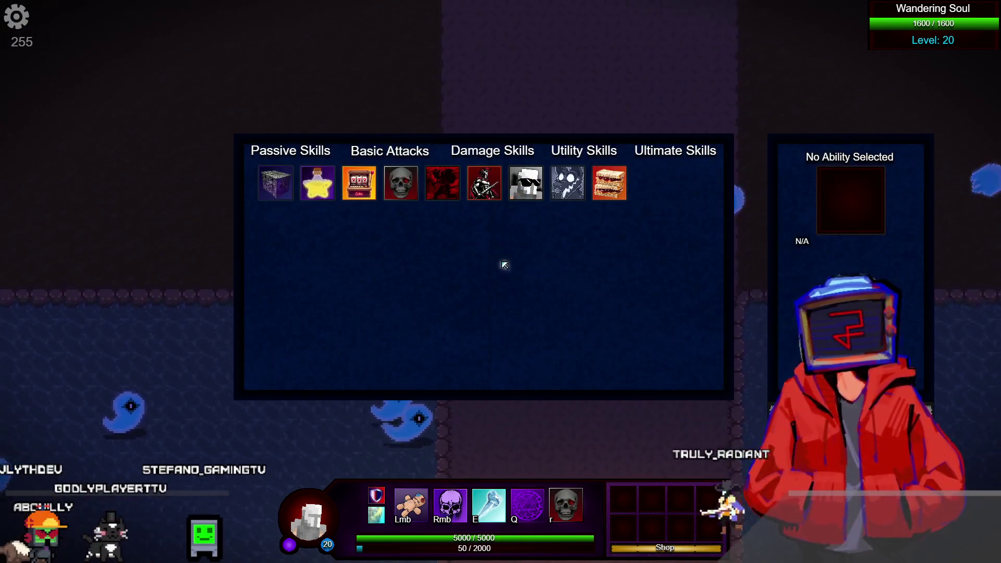
left_click(526, 183)
key("r")
key("Tab")
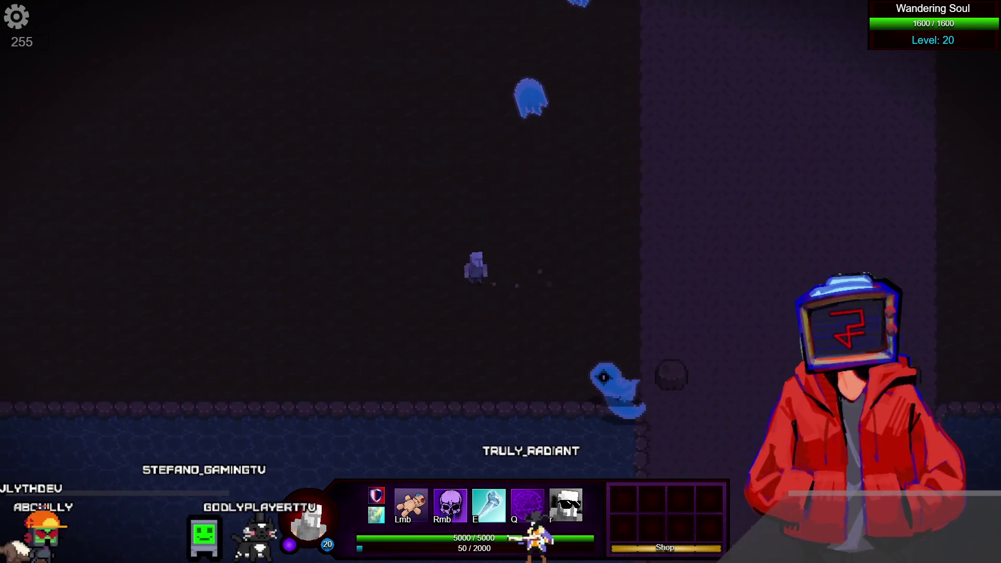
Step: Maneuver the character among the Wandering Souls to dodge their SoulFlame volleys
key("a")
key("s")
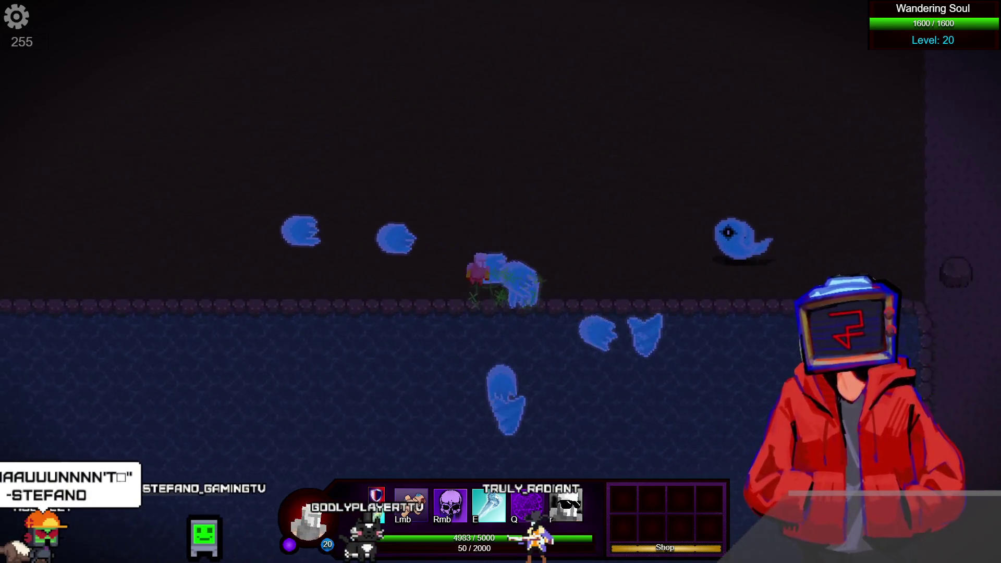
key("w")
key("a")
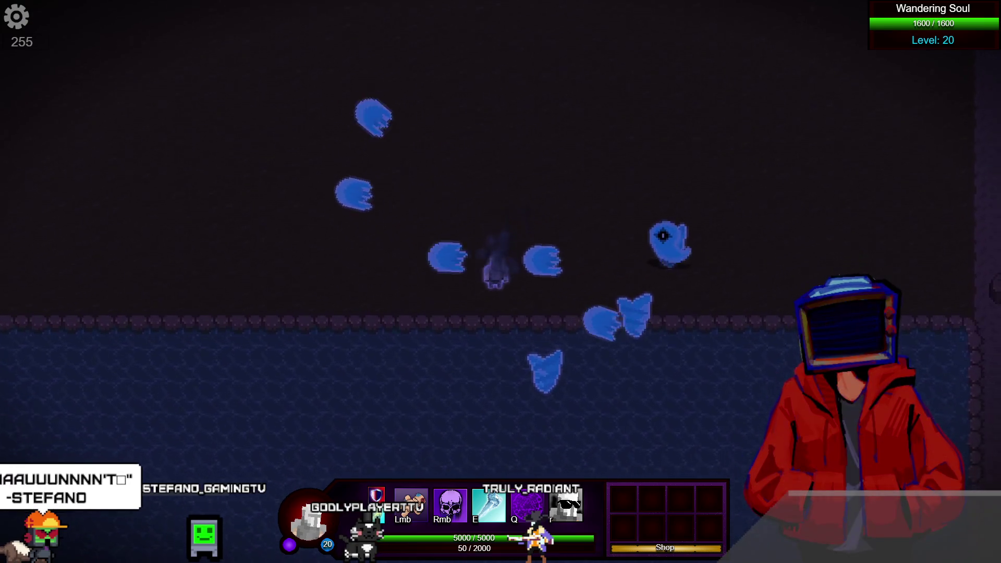
key("a")
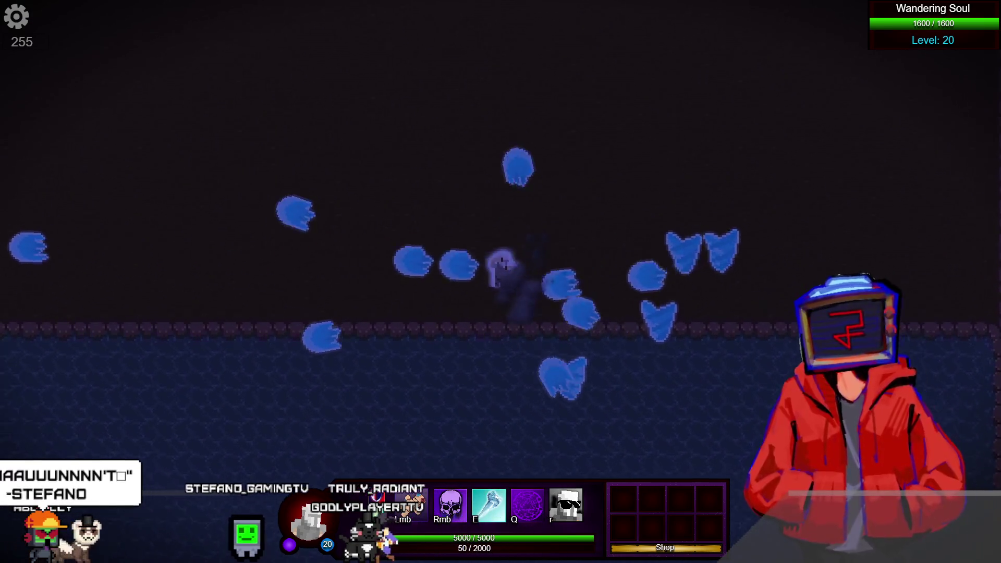
key("w")
key("d")
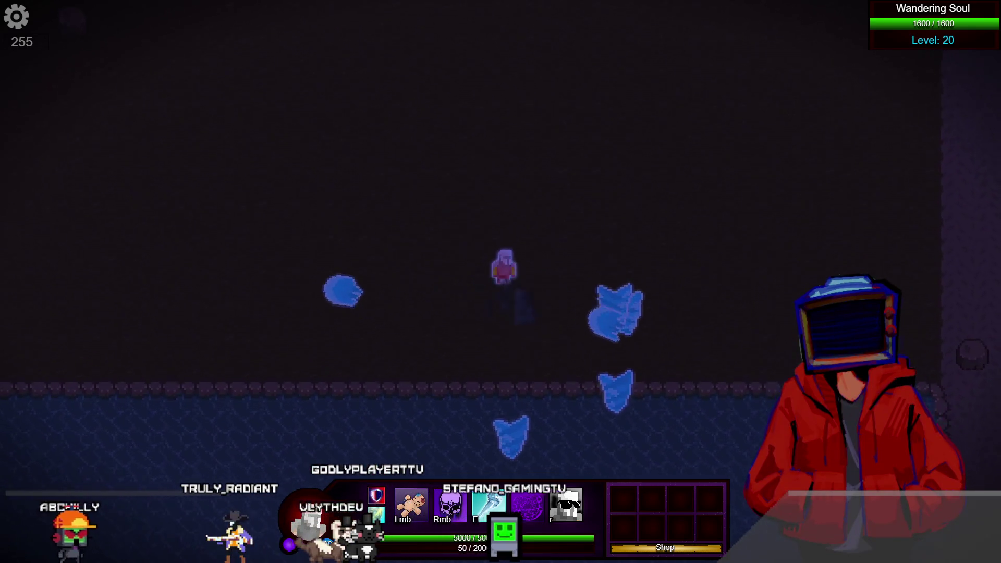
key("w")
key("a")
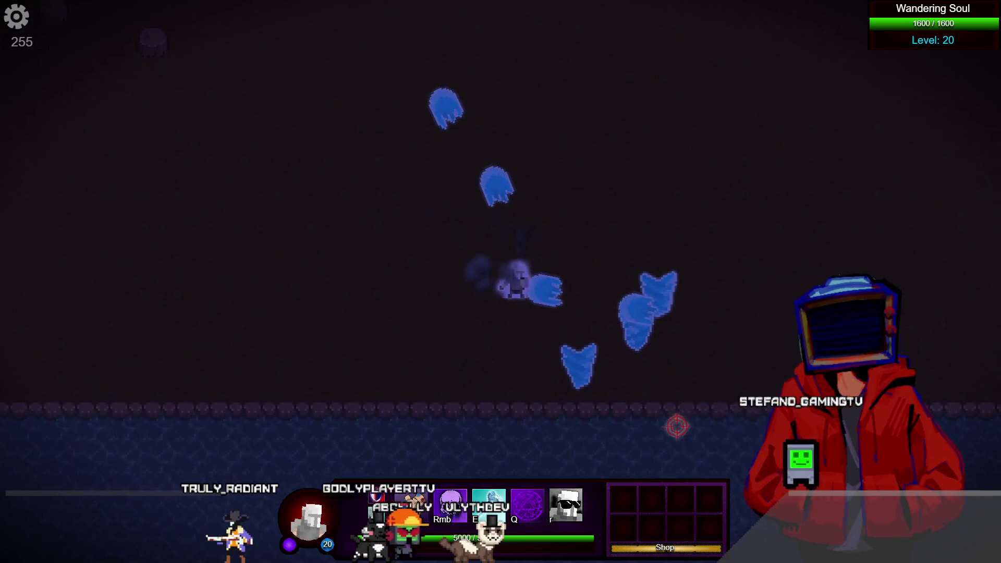
key("s")
key("d")
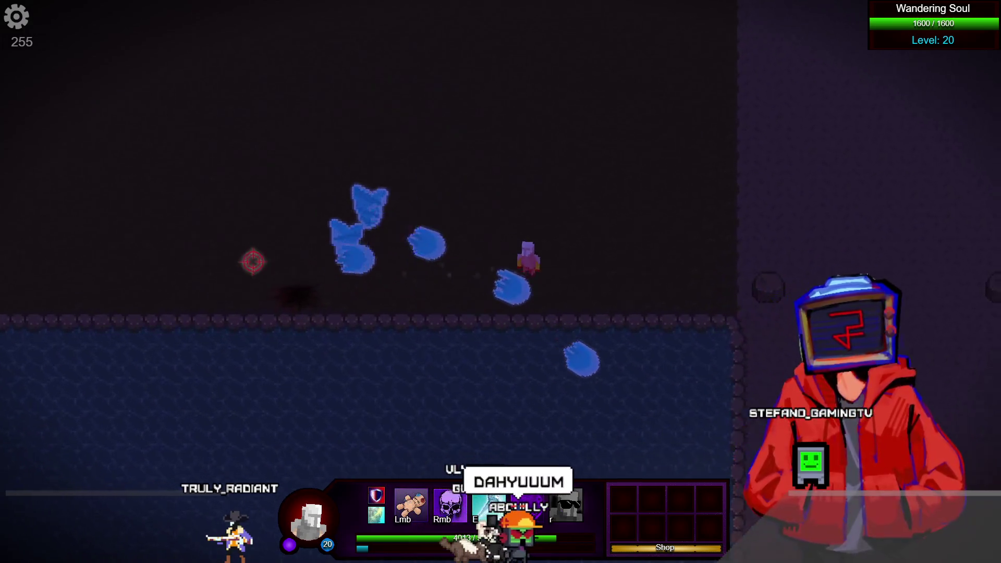
Step: Attack the Wandering Soul with basic attacks, the purple magic circle and the damage ability
key("w")
key("d")
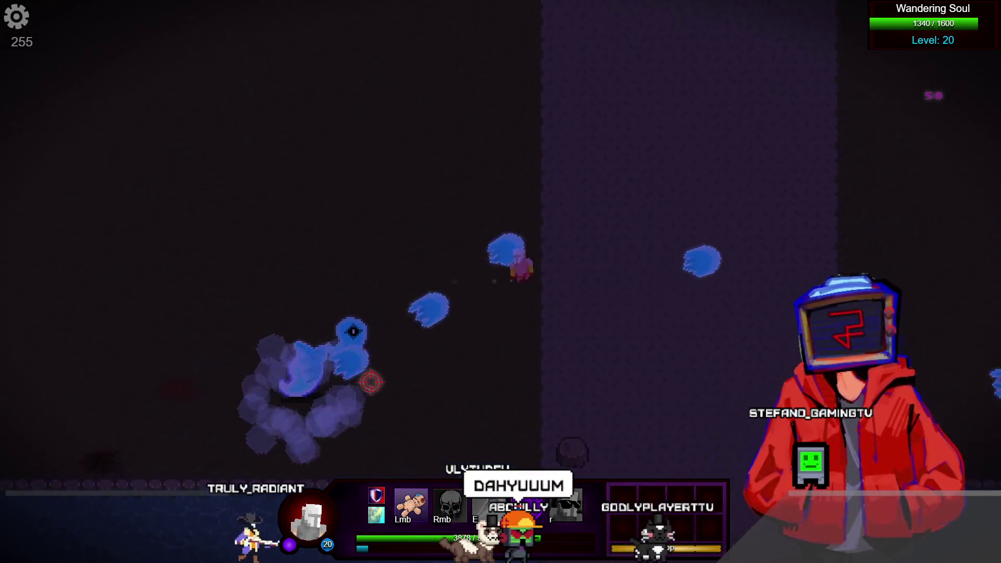
key("d")
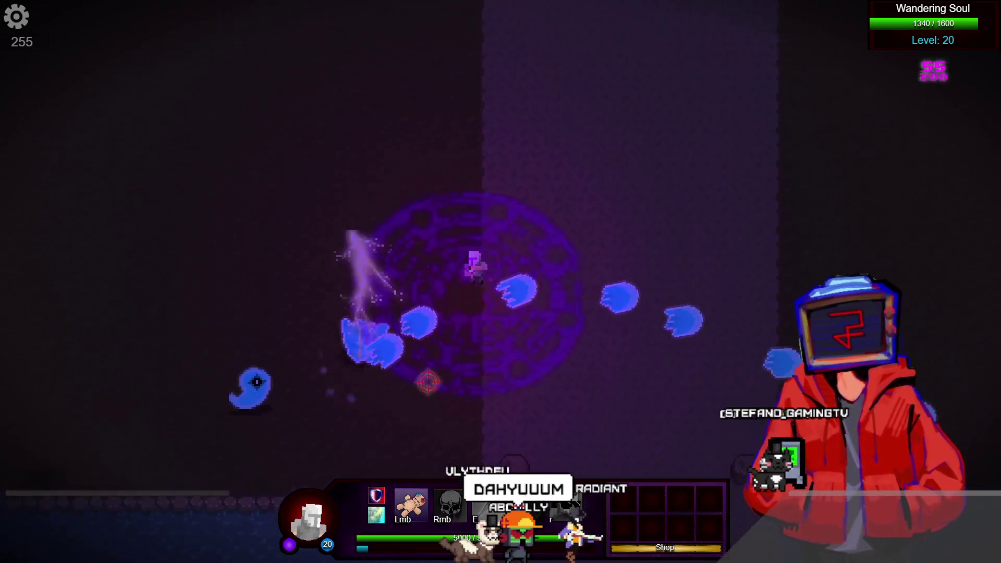
key("a")
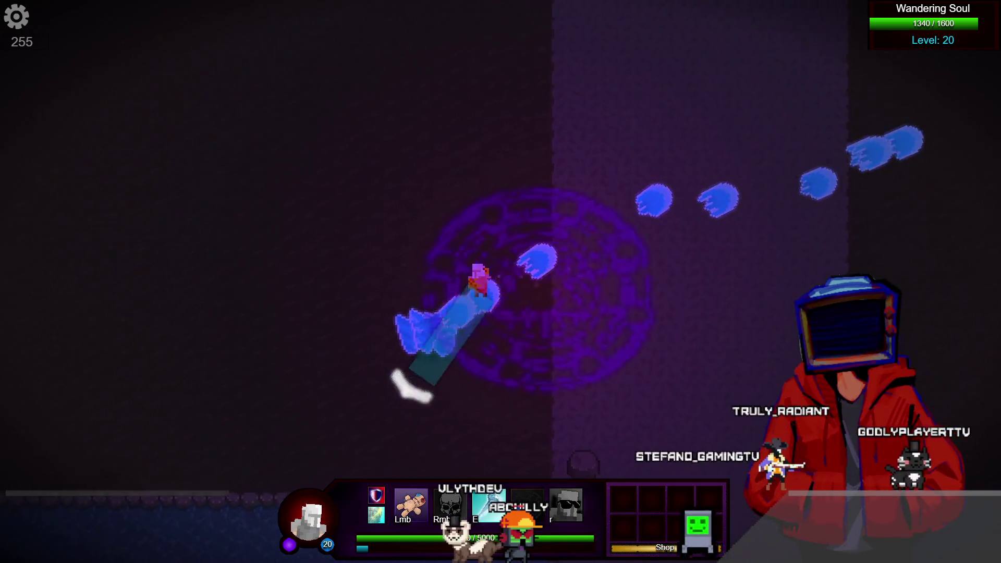
key("d")
key("a")
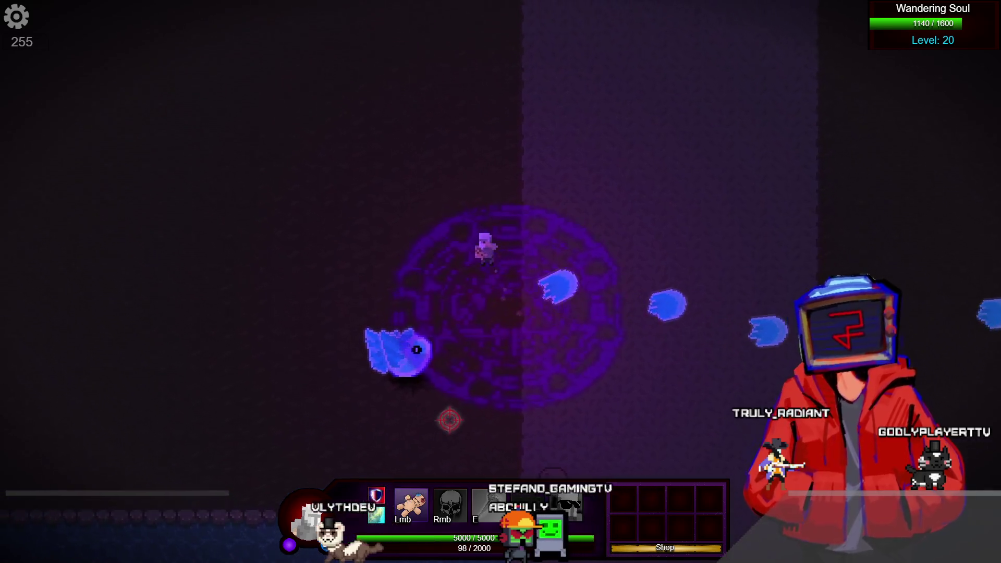
key("a")
key("d")
key("s")
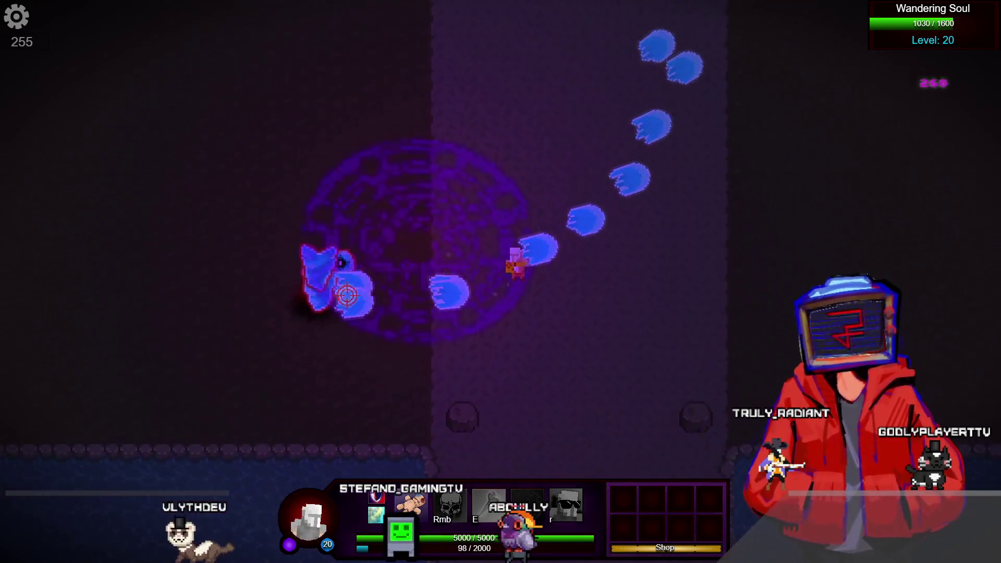
key("w")
key("a")
key("d")
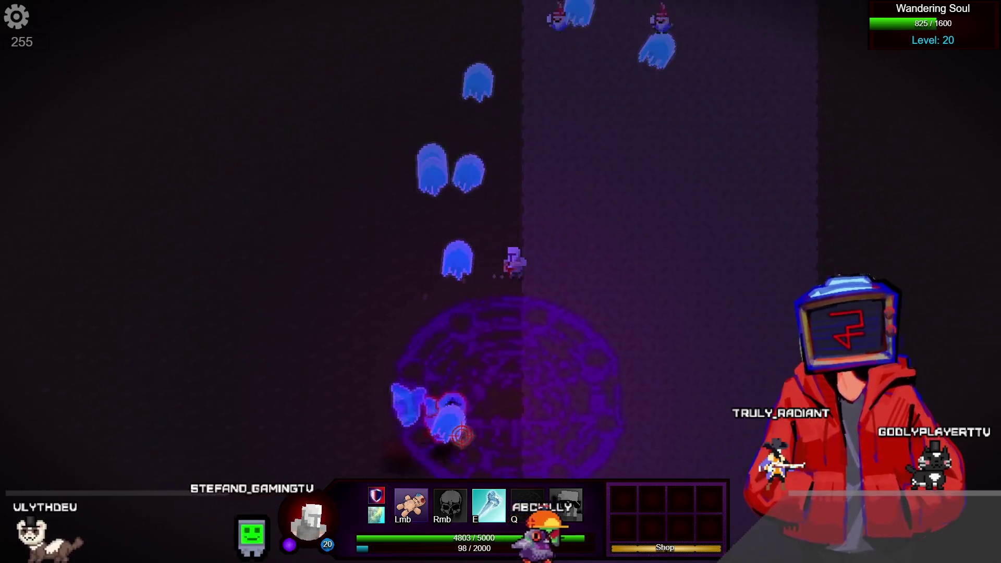
key("e")
key("d")
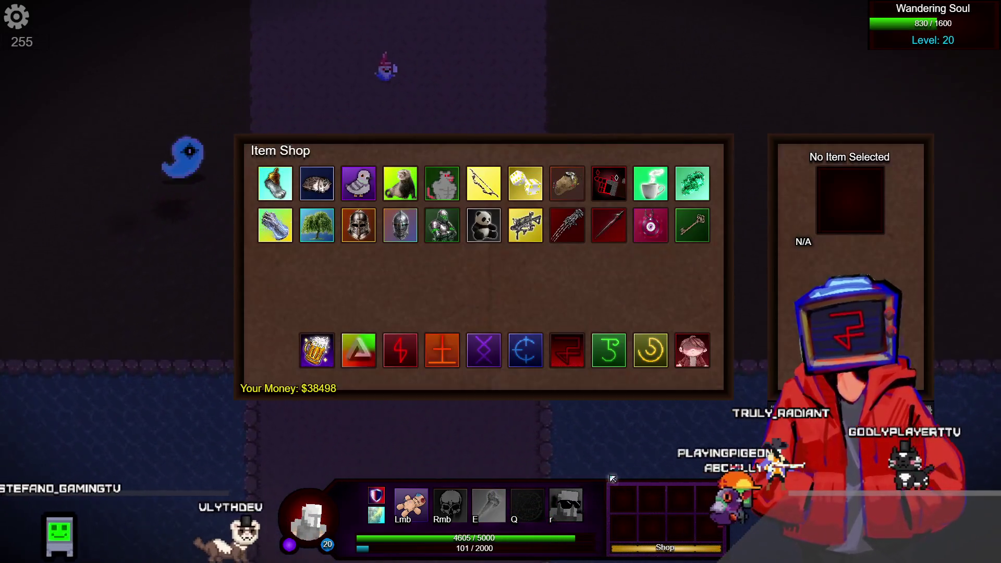
Step: Replace the basic attack slot with Acid Vial in the skills panel
key("Escape")
left_click(412, 505)
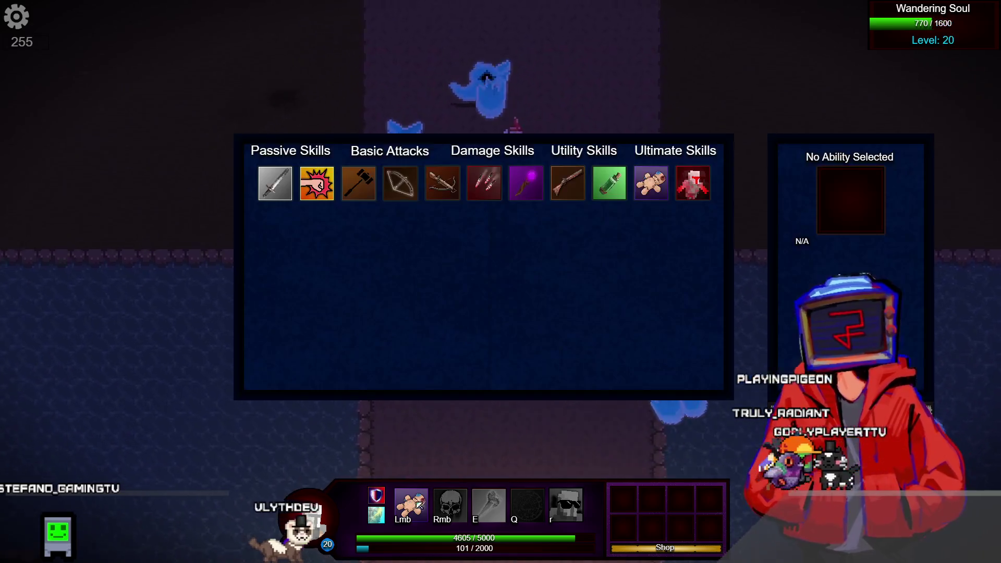
key("w")
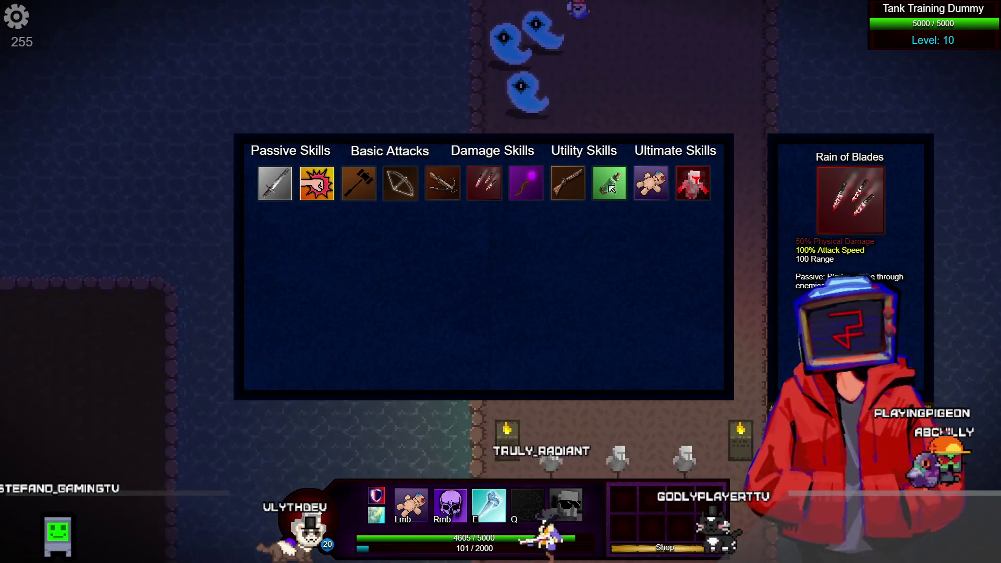
left_click(609, 182)
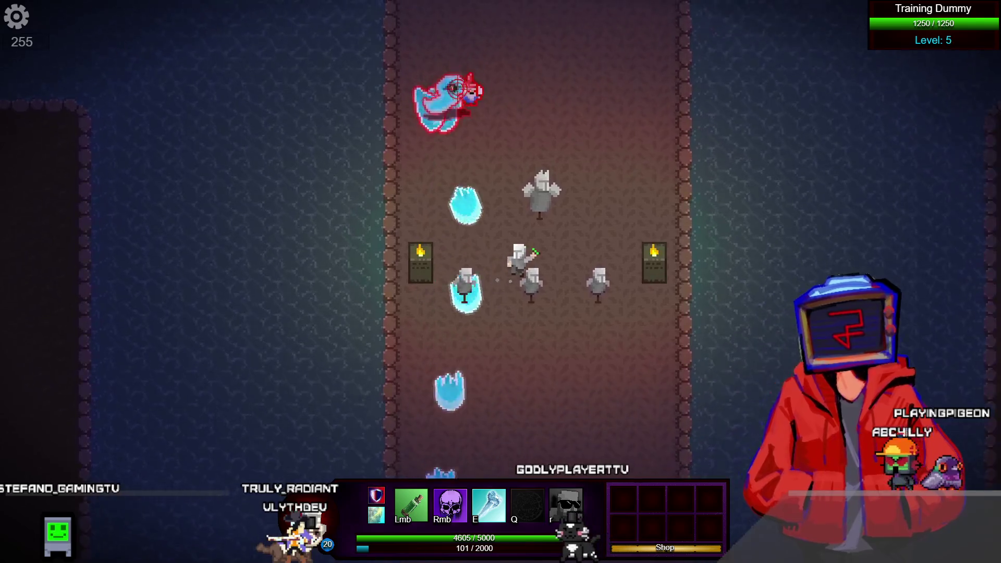
Step: Fight the Wandering Souls with Acid Vial and abilities, then close the preview
left_click(445, 90)
key("e")
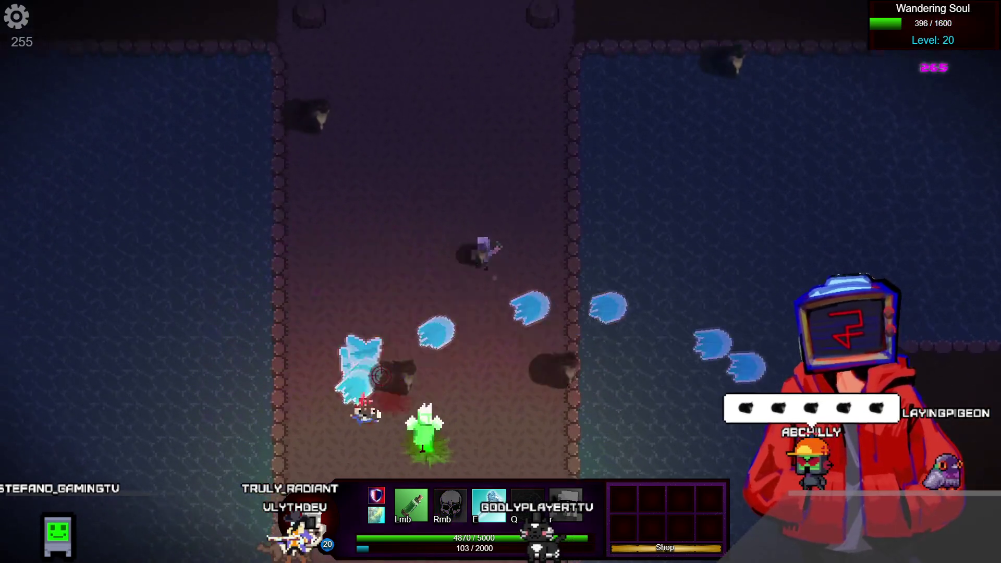
right_click(431, 444)
key("a")
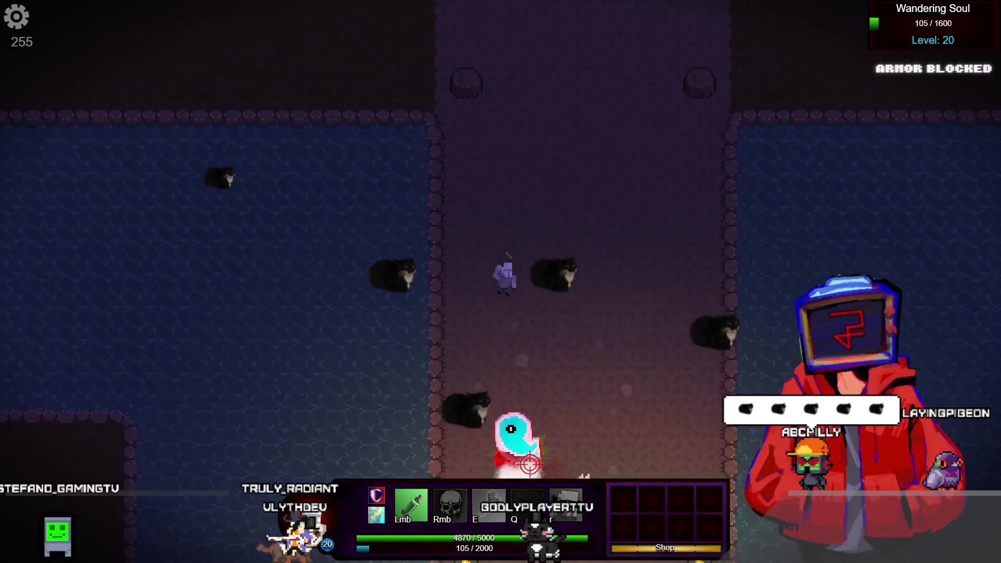
key("d")
key("s")
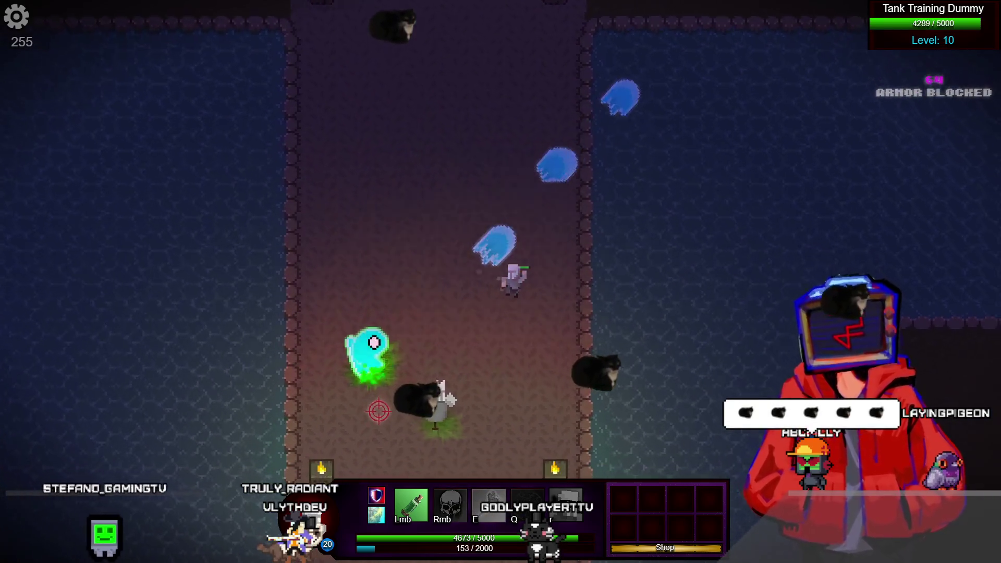
key("w")
key("a")
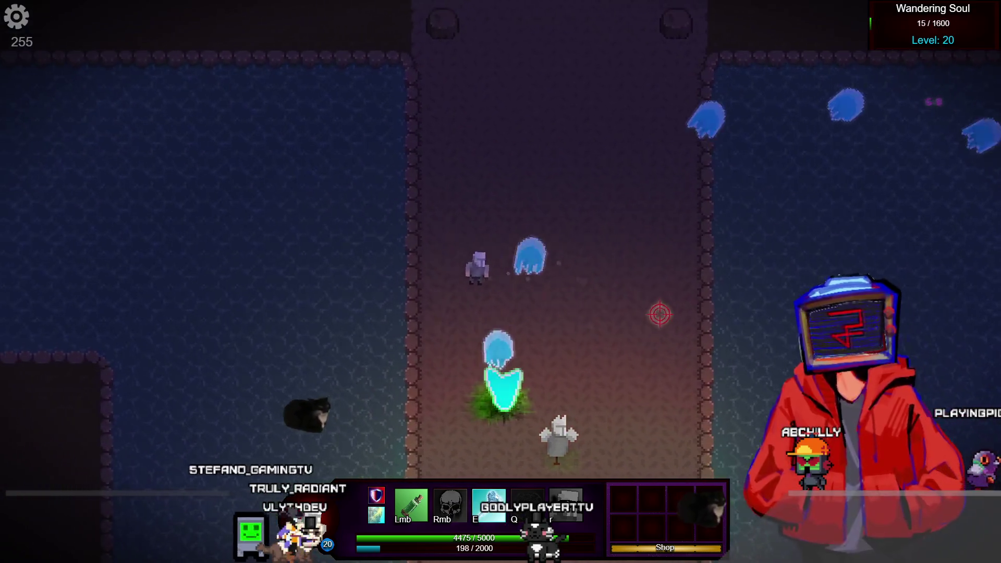
key("s")
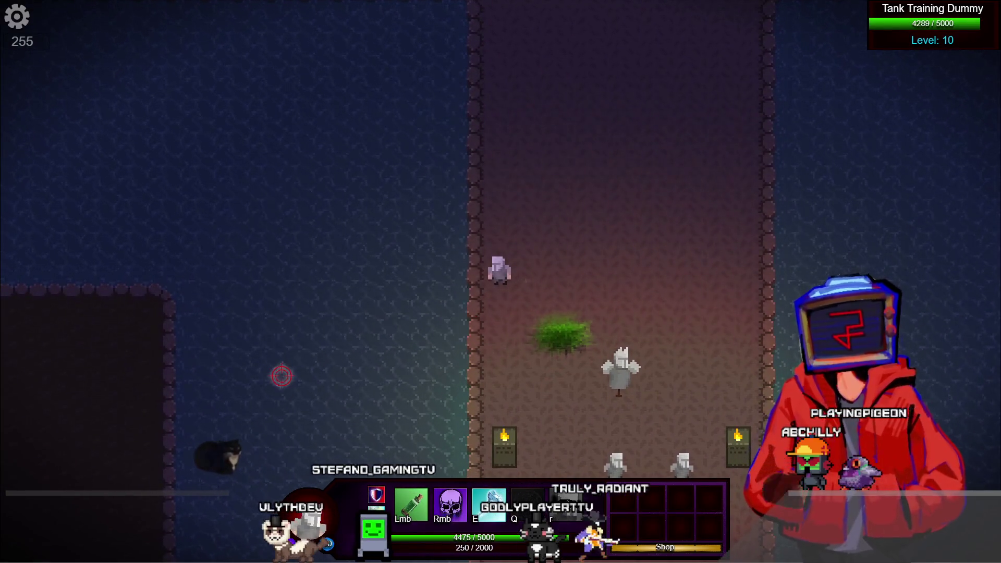
key("alt+F4")
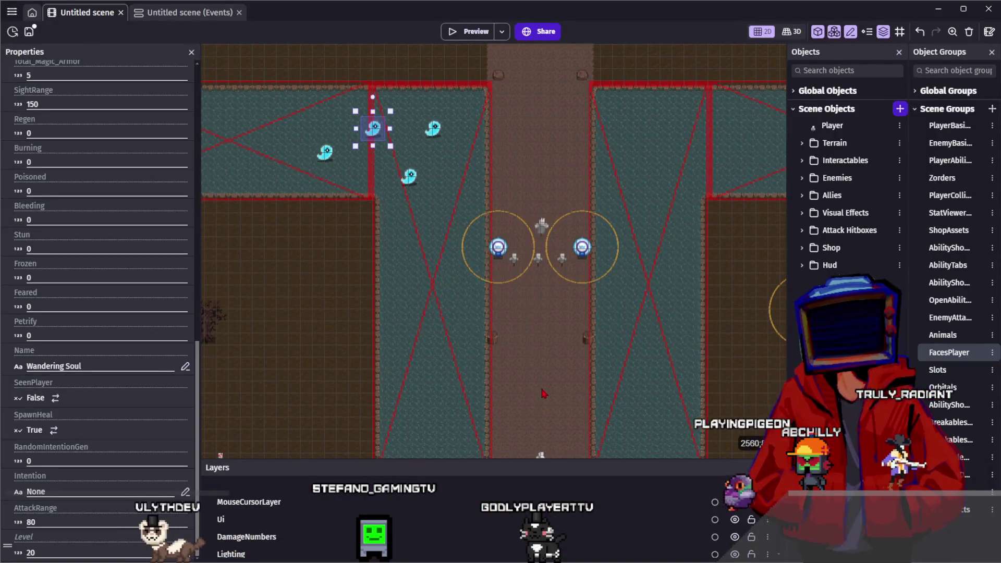
Step: Clear the ghost selection, then zoom out and pan to the upper corridor's two turret circles
left_click(469, 386)
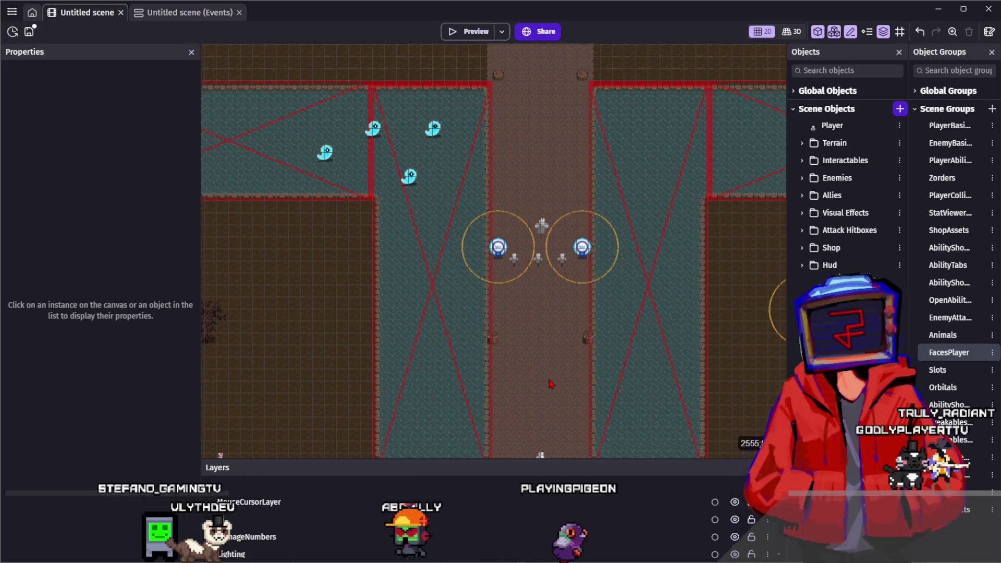
mouse_move(373, 128)
left_mouse_down()
mouse_move(330, 154)
mouse_move(413, 145)
mouse_move(406, 117)
mouse_move(419, 124)
left_mouse_up()
left_click(420, 124)
scroll(469, 157, "up", 2)
left_click(498, 172)
left_click(630, 197)
scroll(532, 193, "up", 5)
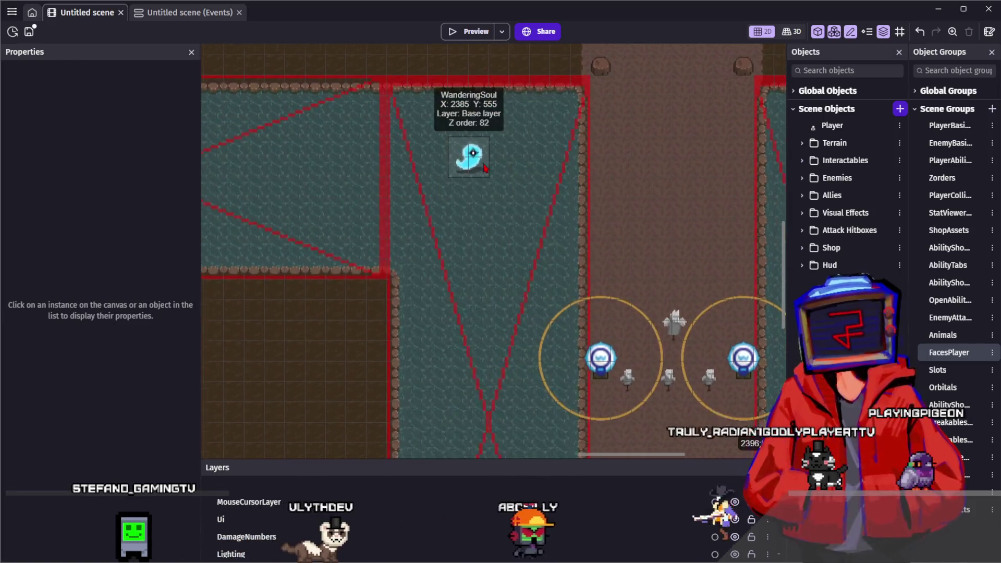
scroll(480, 167, "down", 3)
scroll(603, 246, "down", 3)
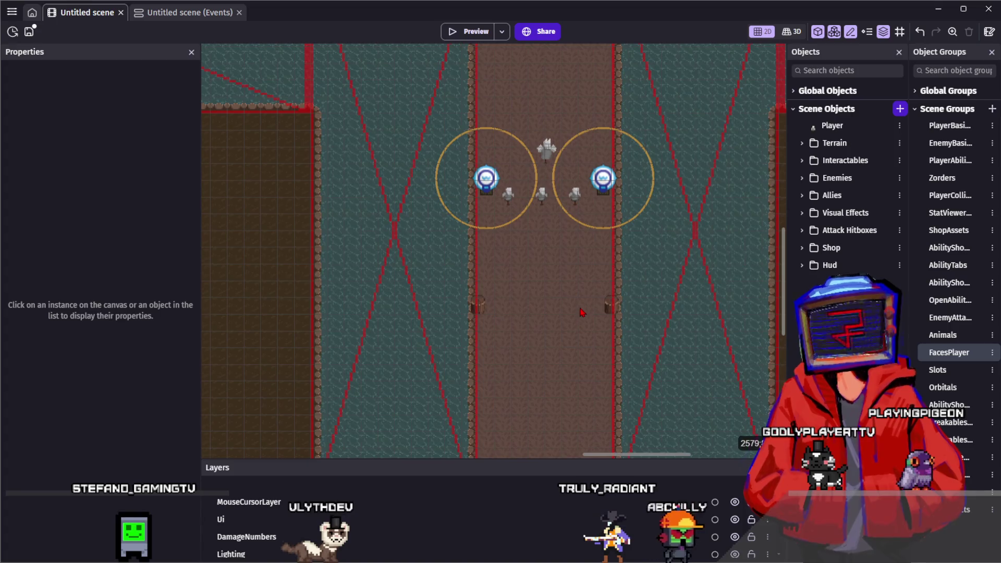
scroll(583, 312, "down", 2)
mouse_move(253, 221)
left_mouse_down()
mouse_move(392, 230)
mouse_move(401, 248)
left_mouse_up()
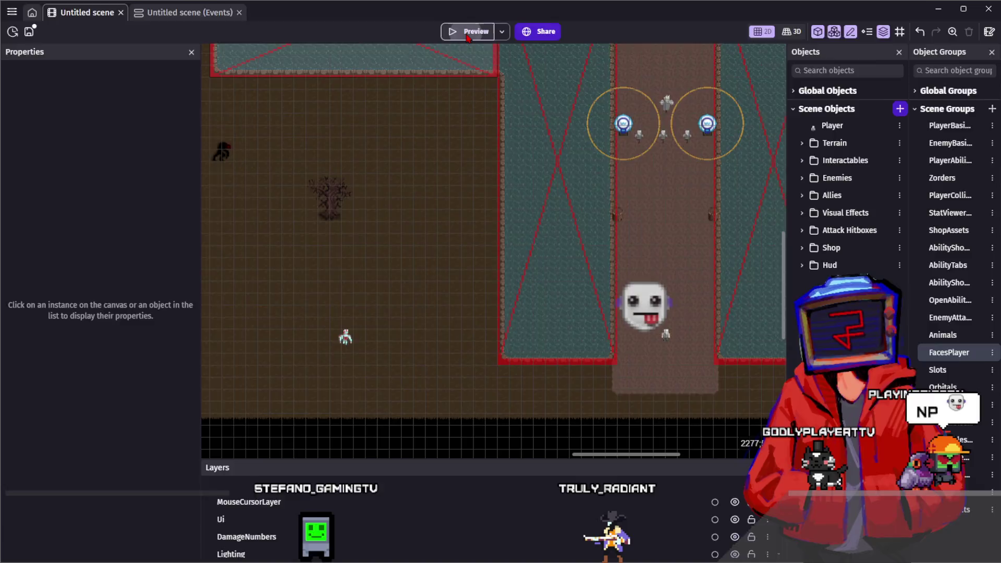
Step: Preview the game, equip The Ultimate Weapon, circle the Haunted Armor and open the Item Shop
left_click(468, 37)
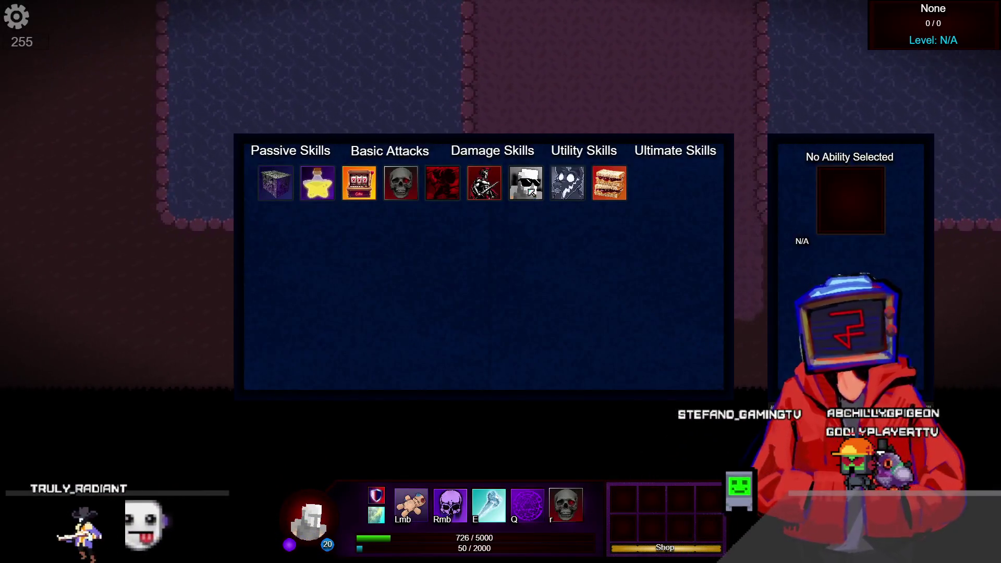
left_click(527, 183)
key("a")
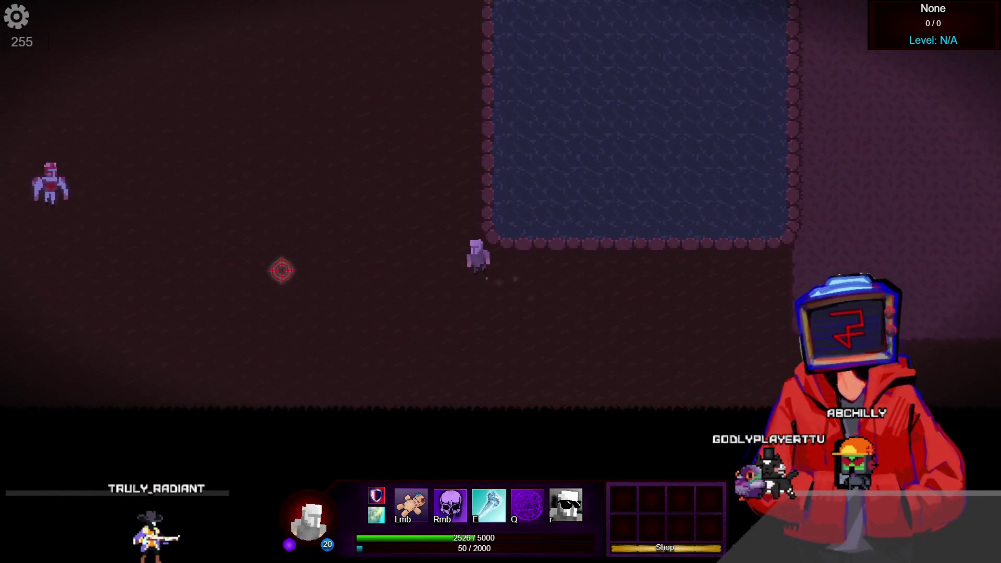
key("w")
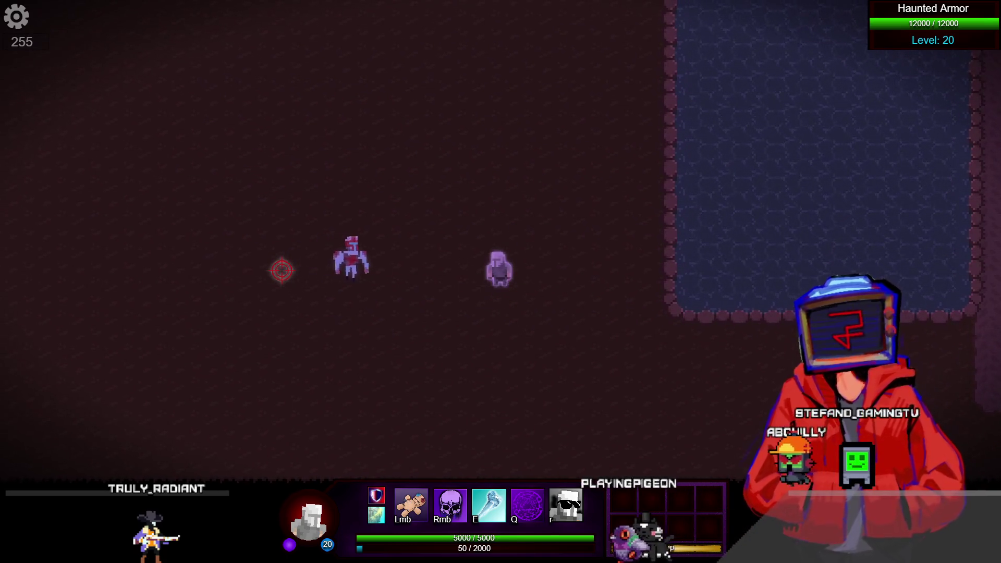
key("a")
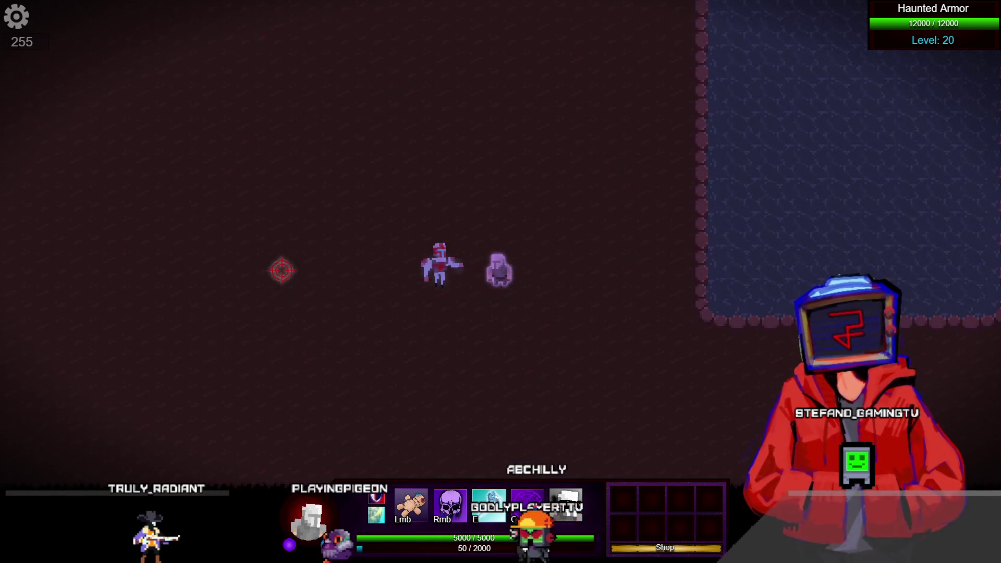
key("s")
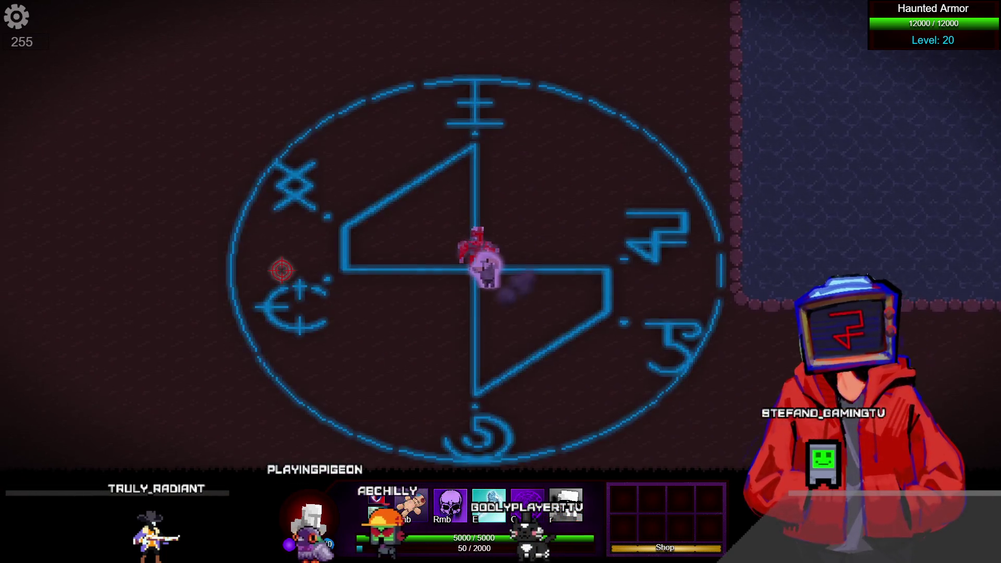
key("s")
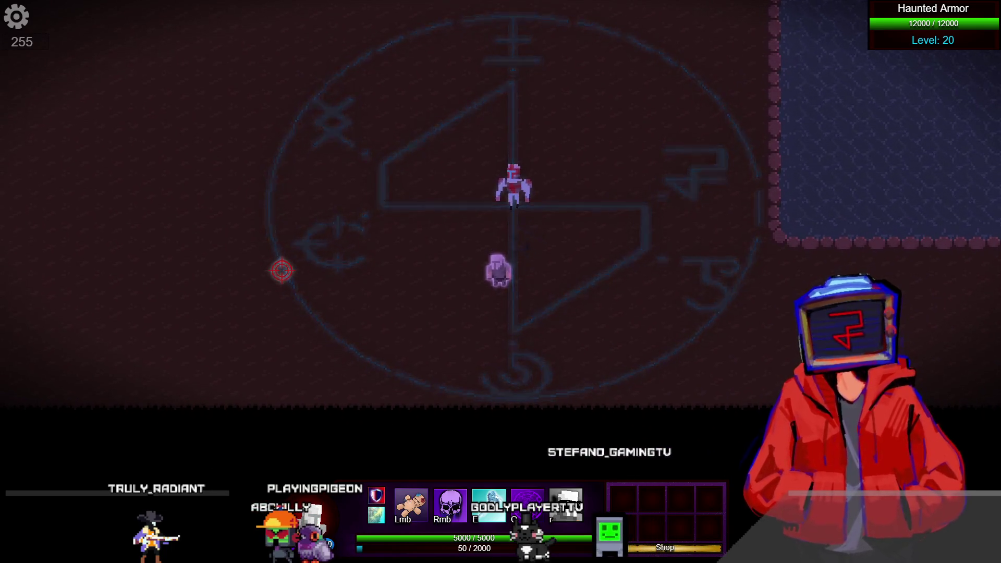
key("s")
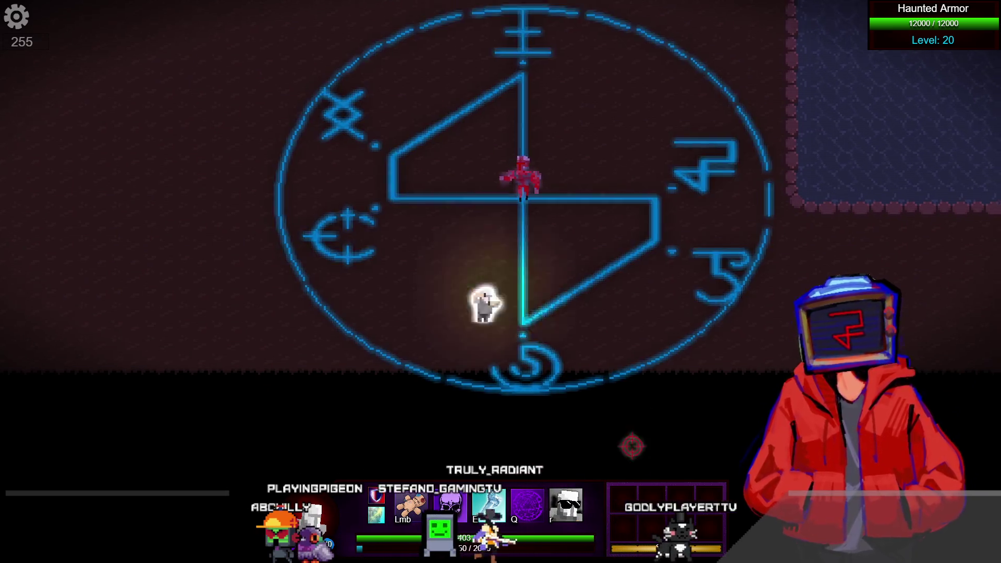
key("b")
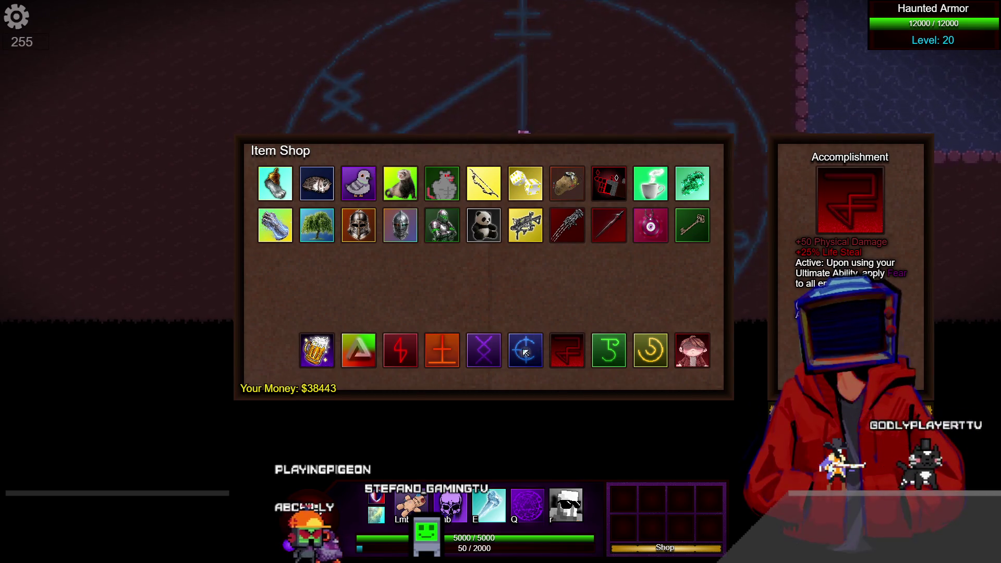
Step: Browse item stats such as No Mercy, Harvest Blade and Luck, then buy Accomplishment
left_click(692, 349)
left_click(609, 233)
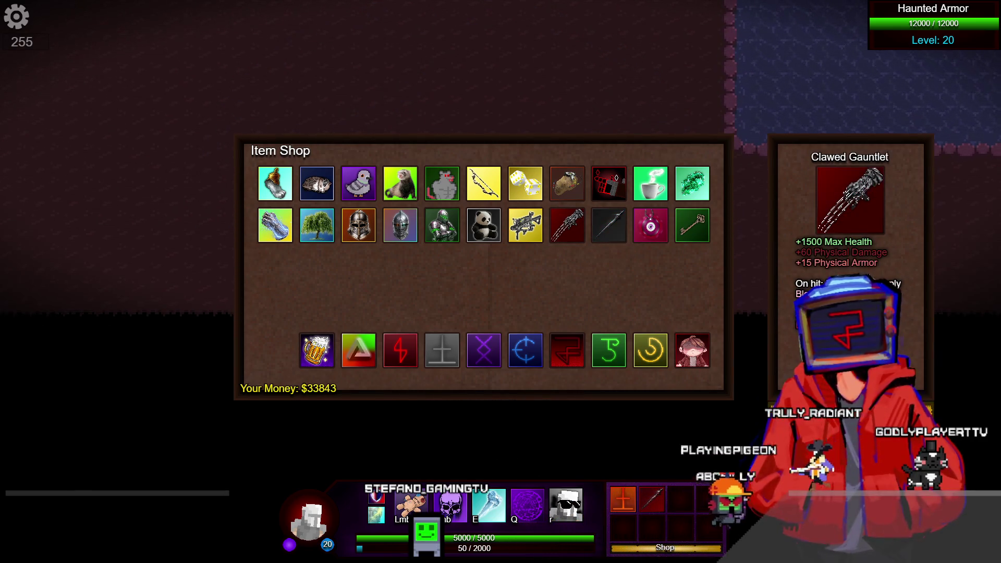
left_click(609, 183)
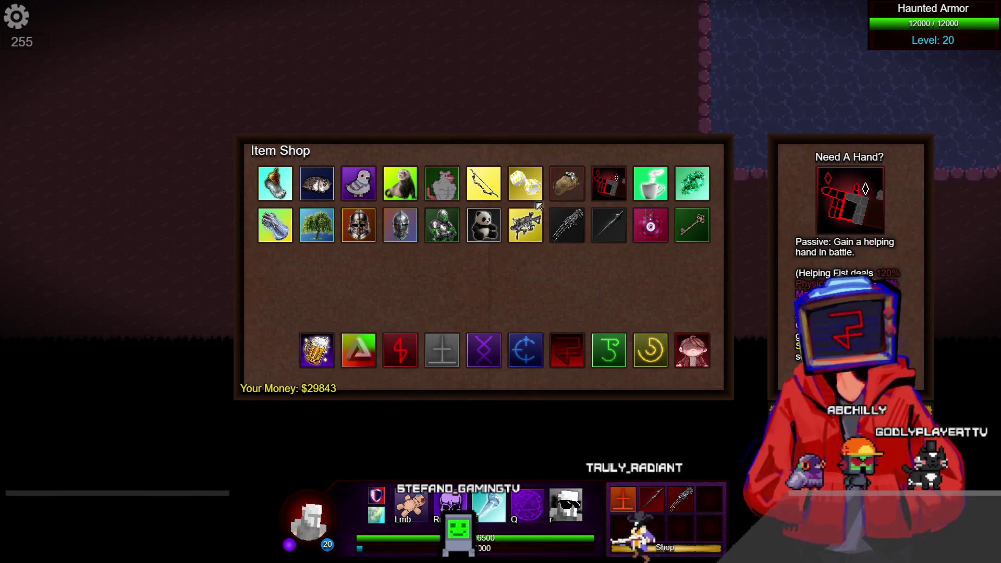
left_click(483, 225)
left_click(450, 227)
left_click(401, 225)
left_click(359, 225)
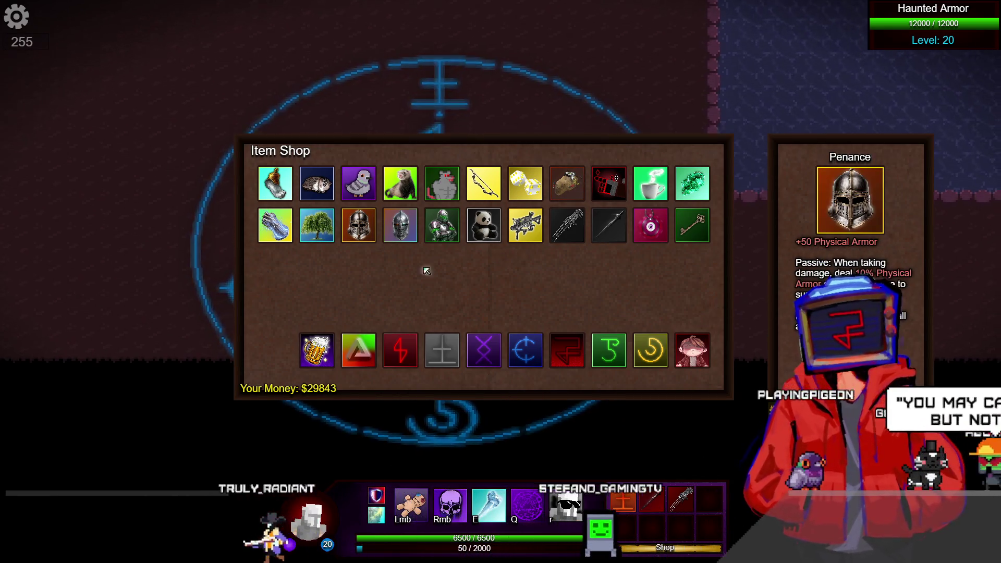
left_click(693, 350)
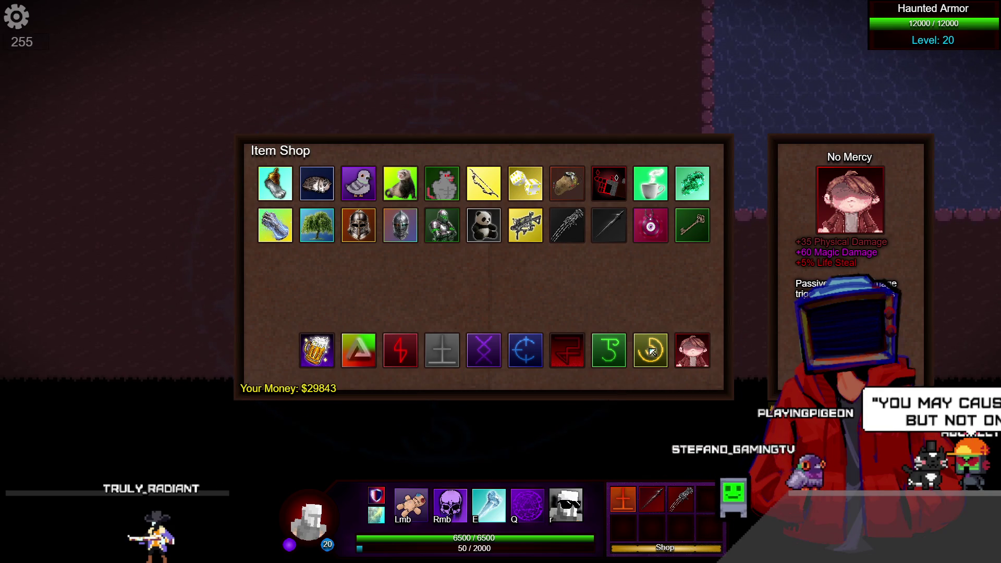
left_click(608, 350)
left_click(562, 349)
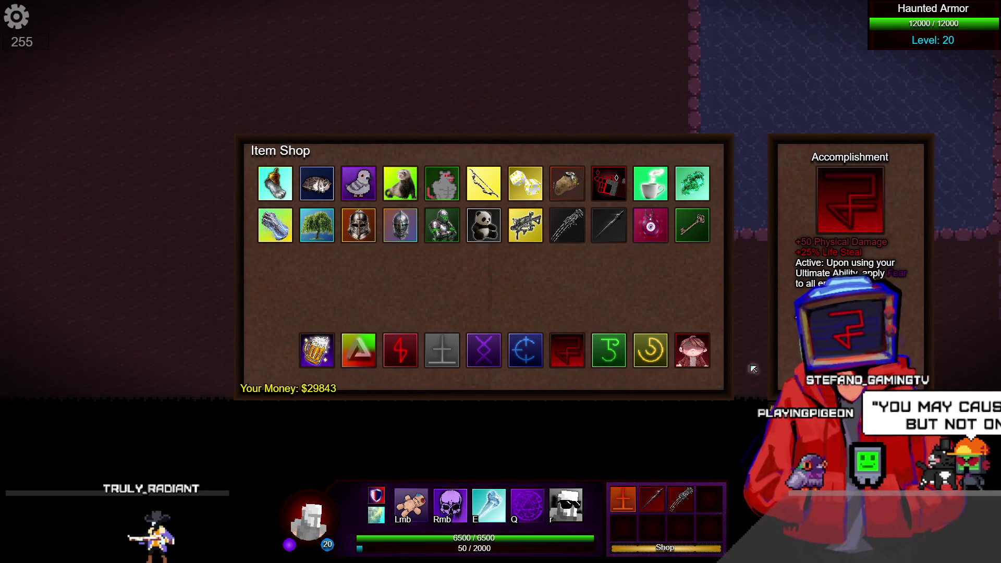
left_click(551, 352)
Step: Compare Relief, Love and Unity, then buy the Unity item
left_click(494, 354)
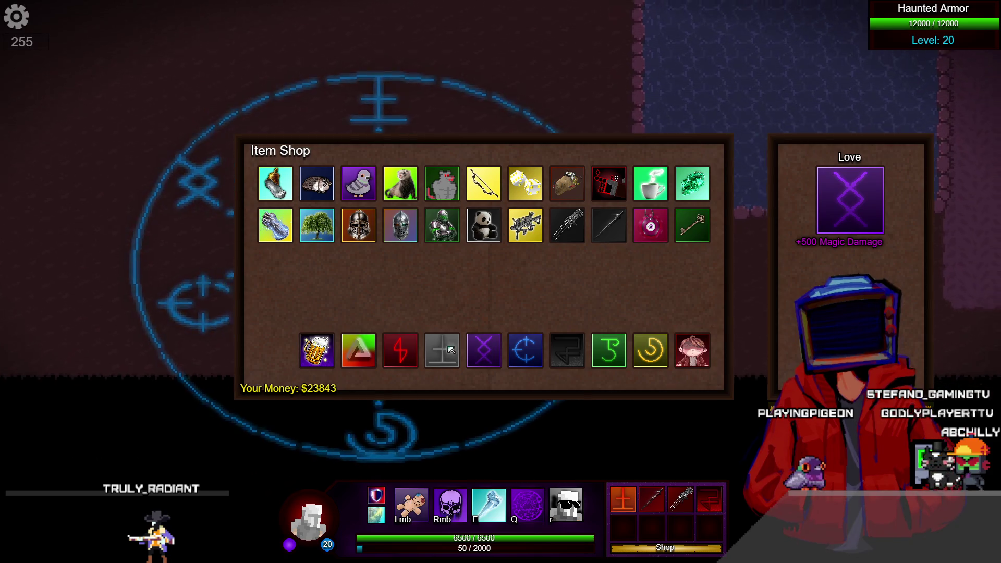
left_click(401, 349)
left_click(359, 350)
left_click(401, 350)
left_click(400, 350)
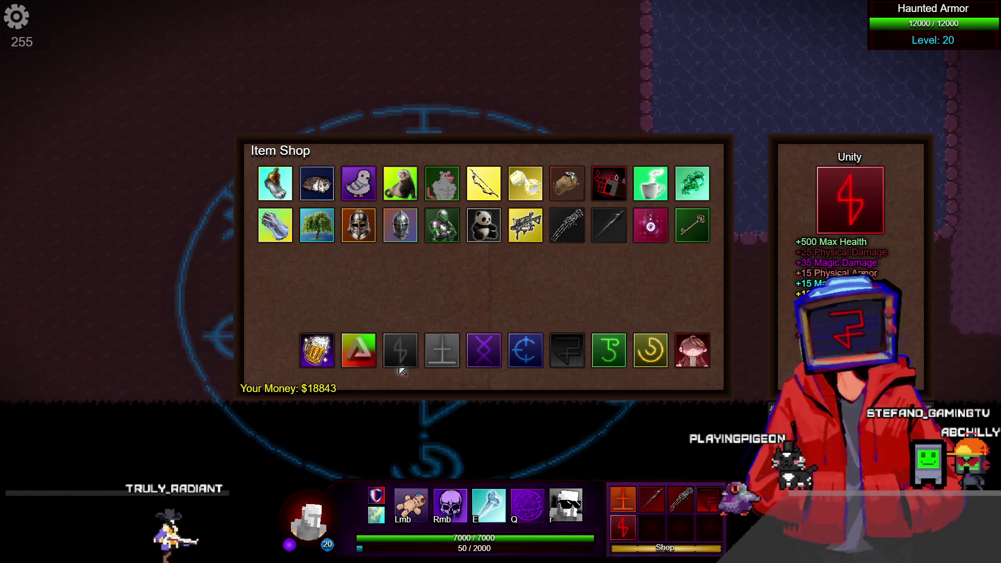
Step: Check RF Bowinator, Penance, Willow of Sorrow and Potato Bomb, then buy Sweetness Dice
left_click(317, 350)
left_click(358, 350)
left_click(520, 229)
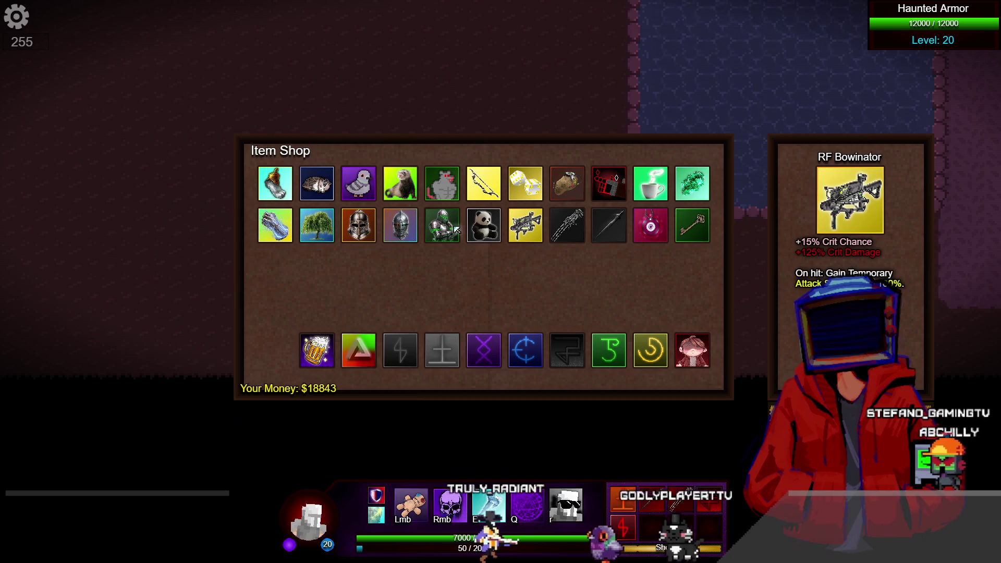
left_click(442, 225)
left_click(400, 225)
left_click(346, 222)
left_click(317, 225)
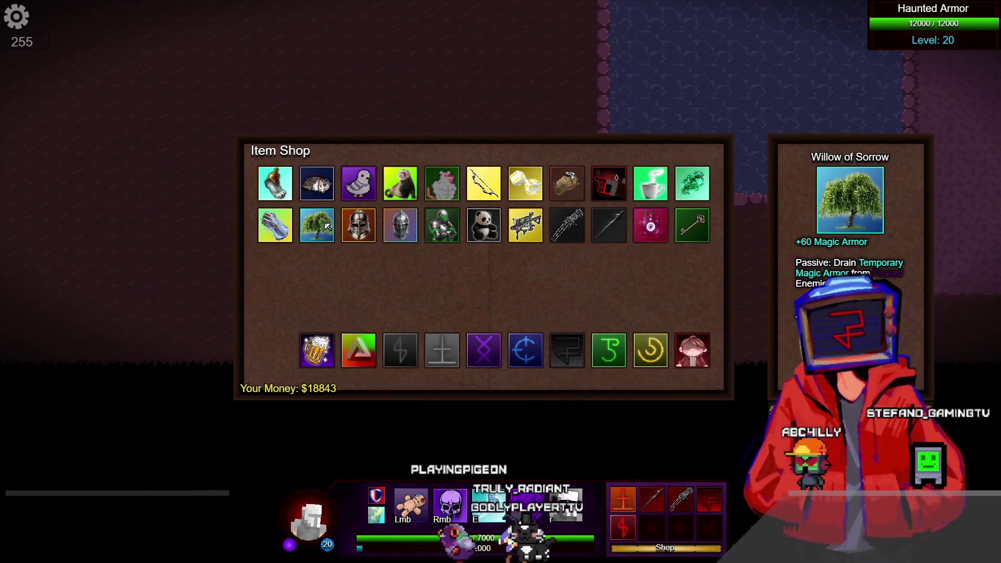
left_click(538, 190)
left_click(567, 183)
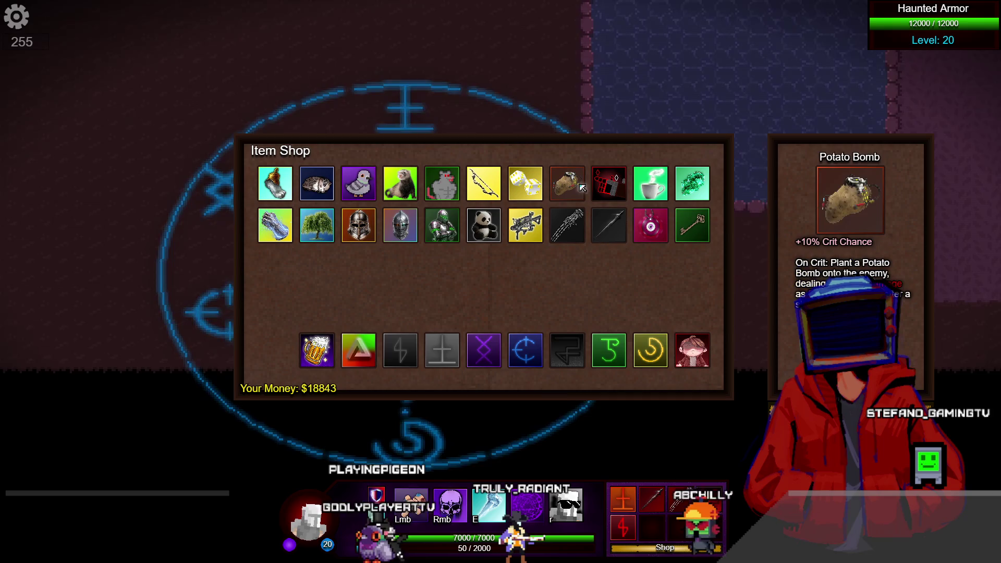
left_click(525, 183)
left_click(525, 183)
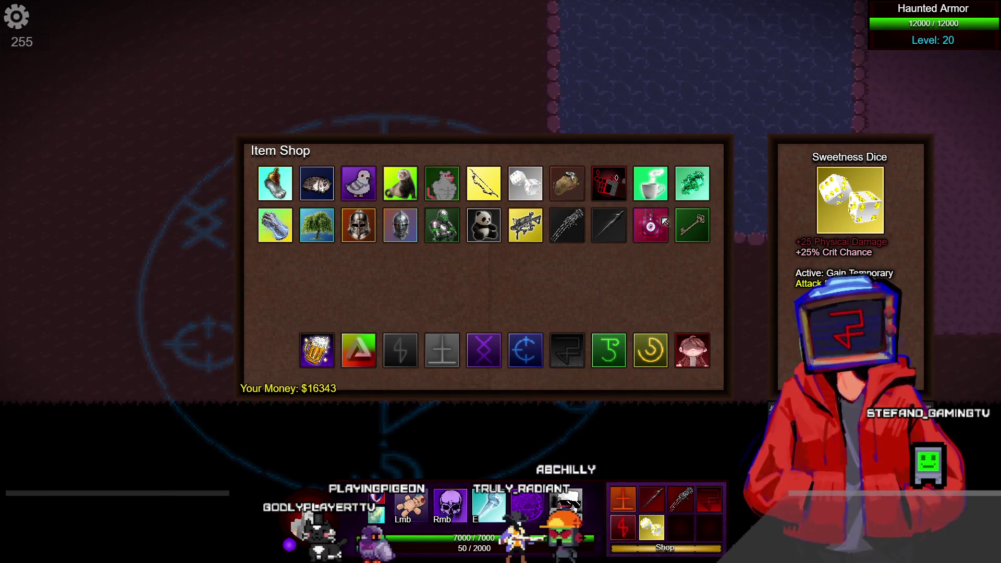
Step: Review Key of Corrosion, Shock Gauntlet and Recovery, then switch to the ability shop
left_click(693, 225)
left_click(275, 229)
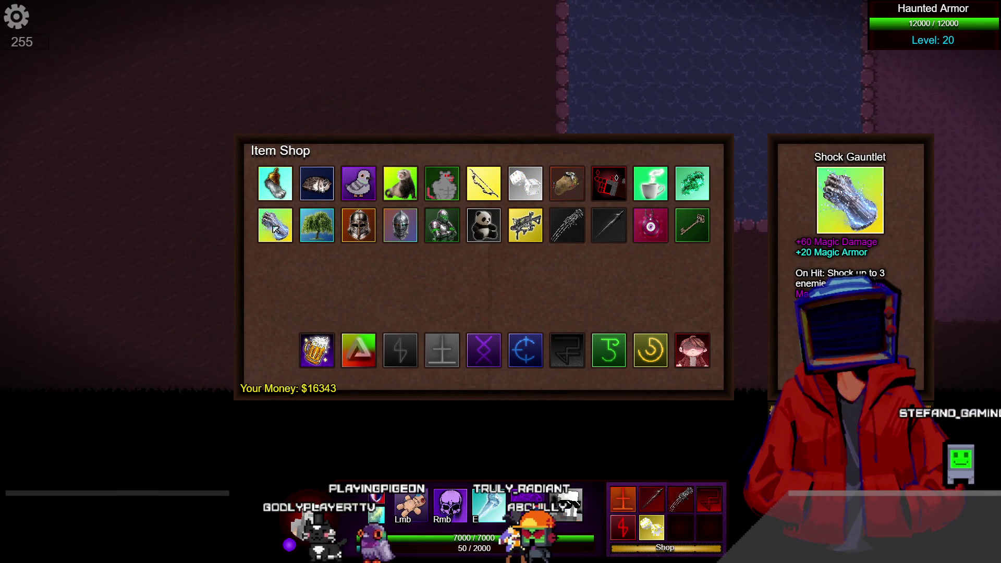
left_click(276, 230)
left_click(390, 232)
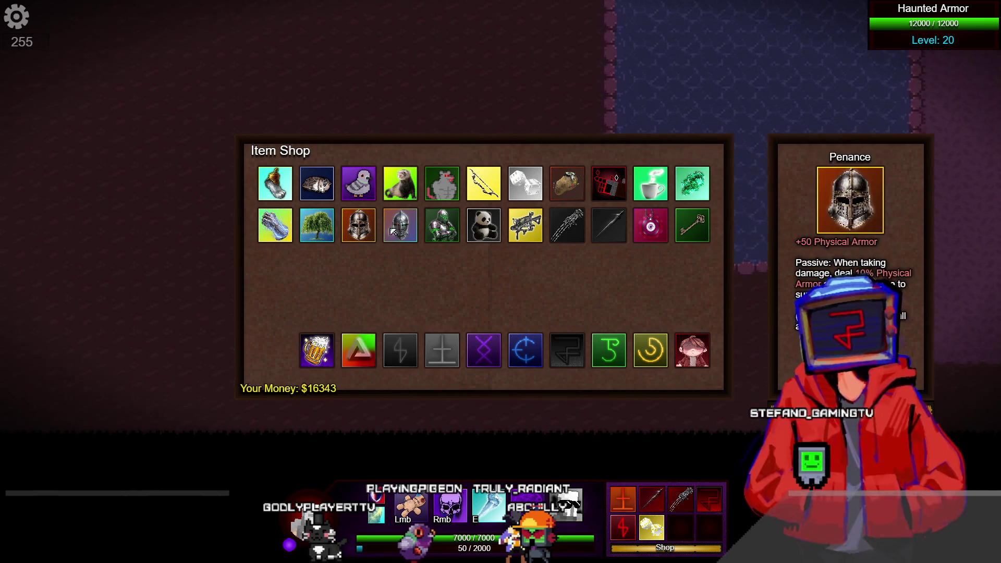
left_click(484, 183)
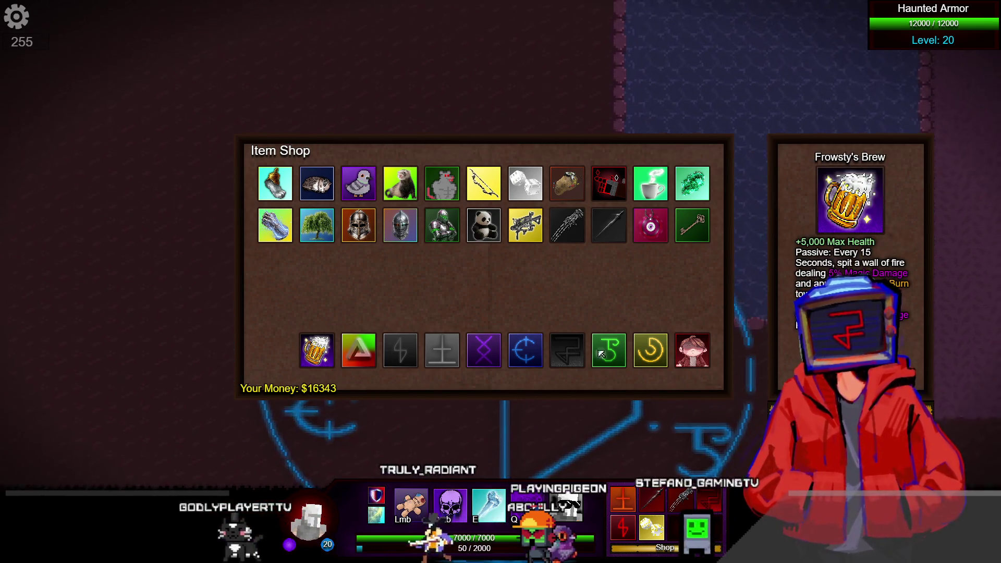
left_click(646, 356)
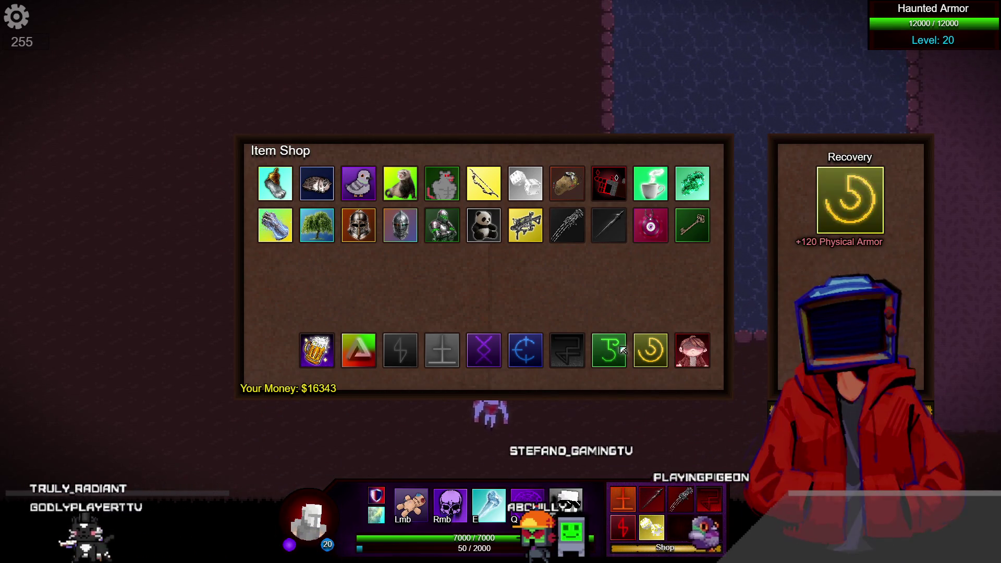
mouse_move(623, 350)
key("Tab")
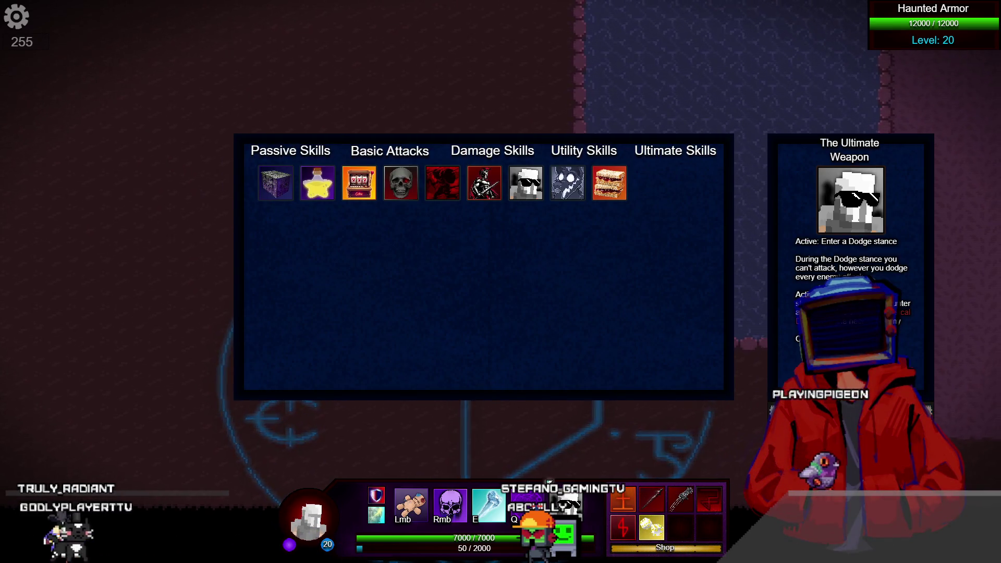
Step: Toggle the ability shop and the character stats panel during the preview
key("Escape")
key("Tab")
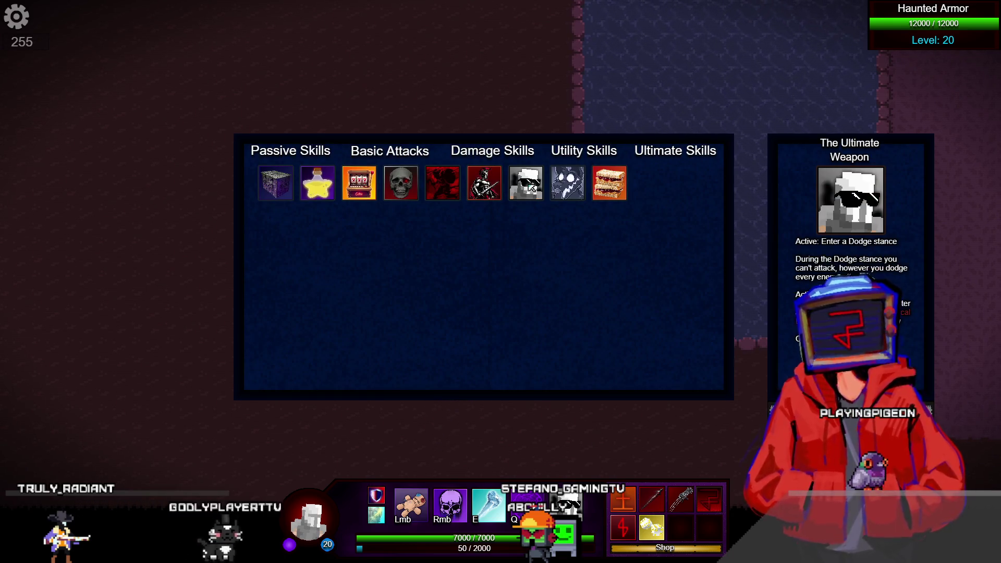
key("Tab")
key("c")
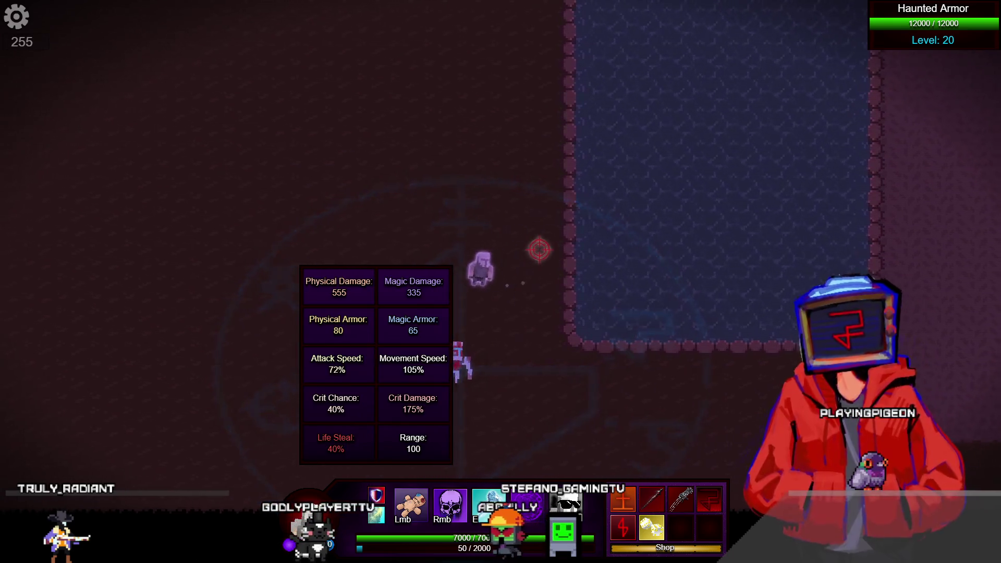
key("c")
key("q")
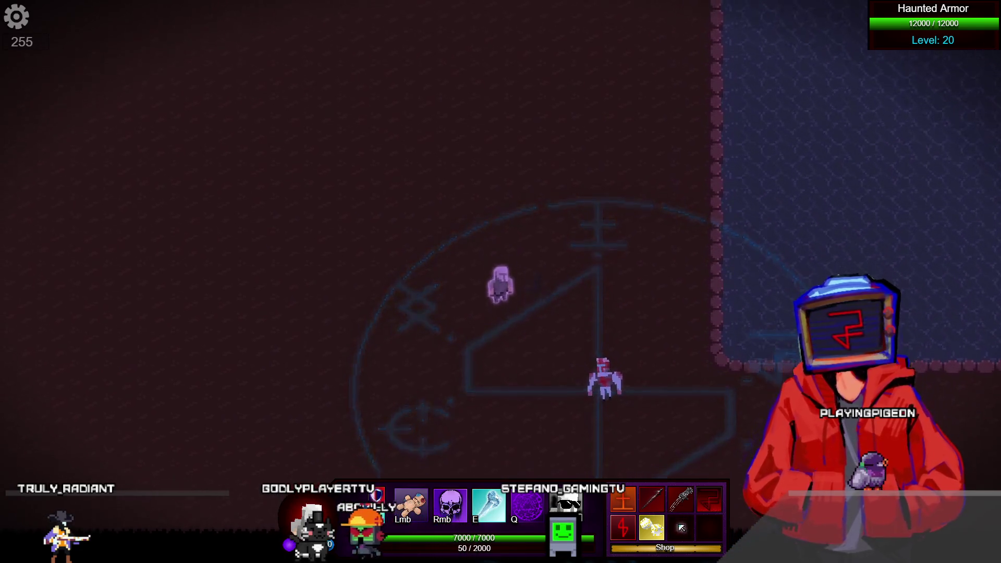
Step: Reopen the shop, go to the skills page, and assign War Cry to Q
key("b")
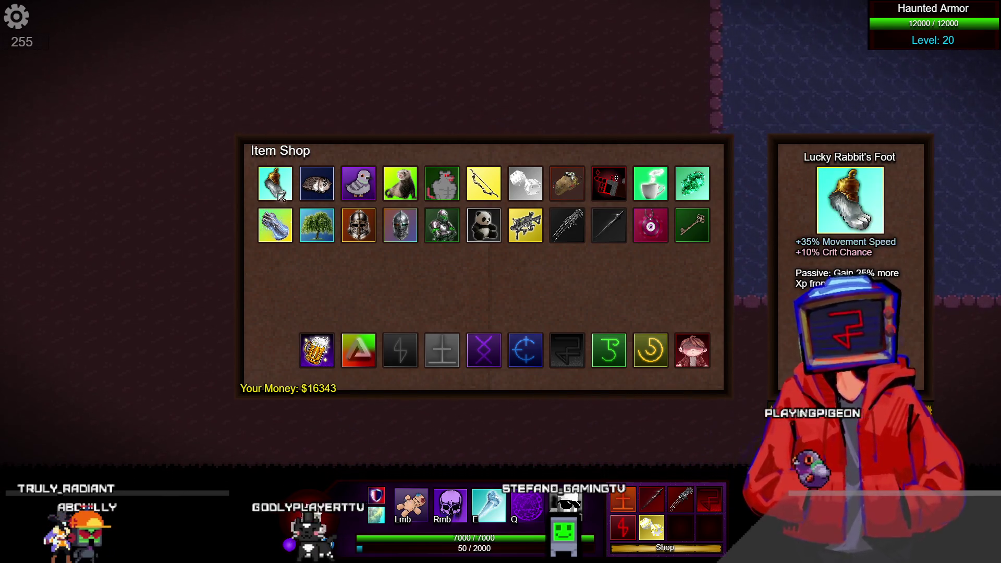
key("k")
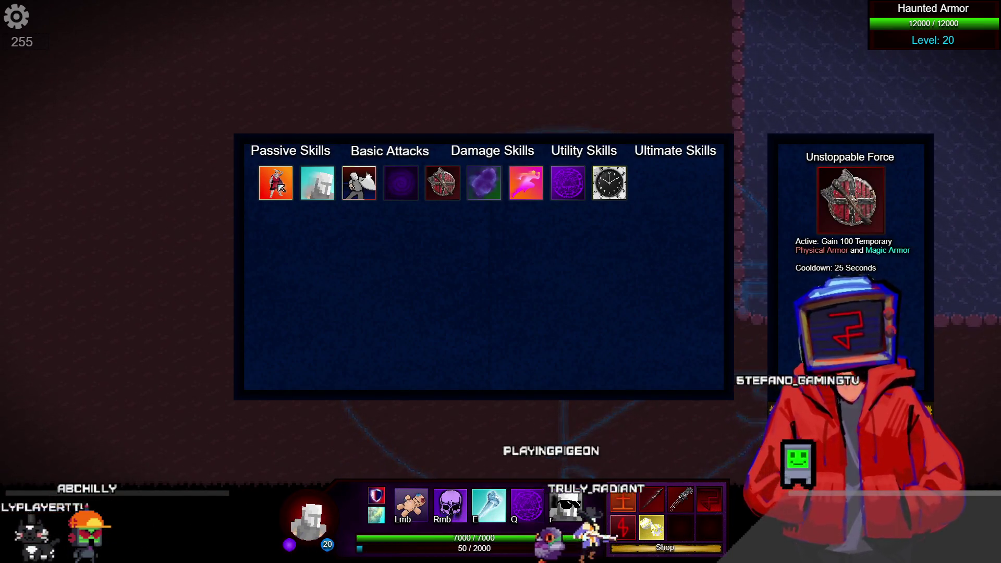
key("q")
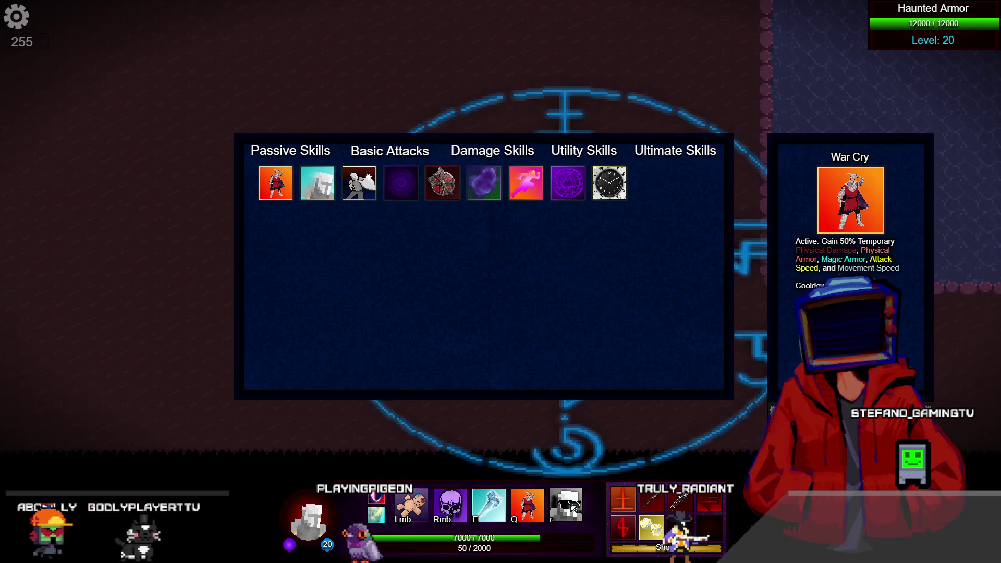
key("Escape")
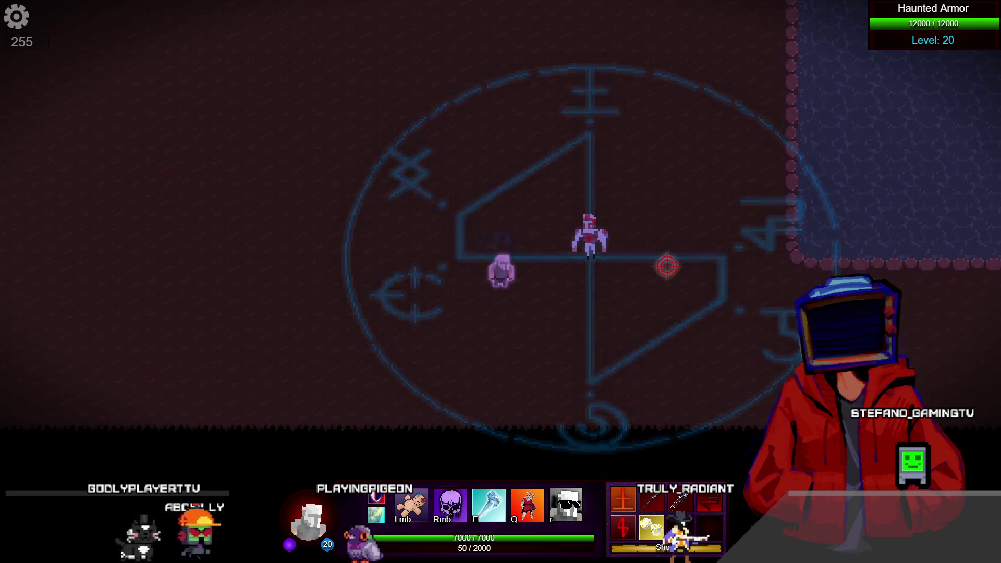
Step: Cast War Cry to drop the Haunted Armor to 0/12000, then leave the preview
key("q")
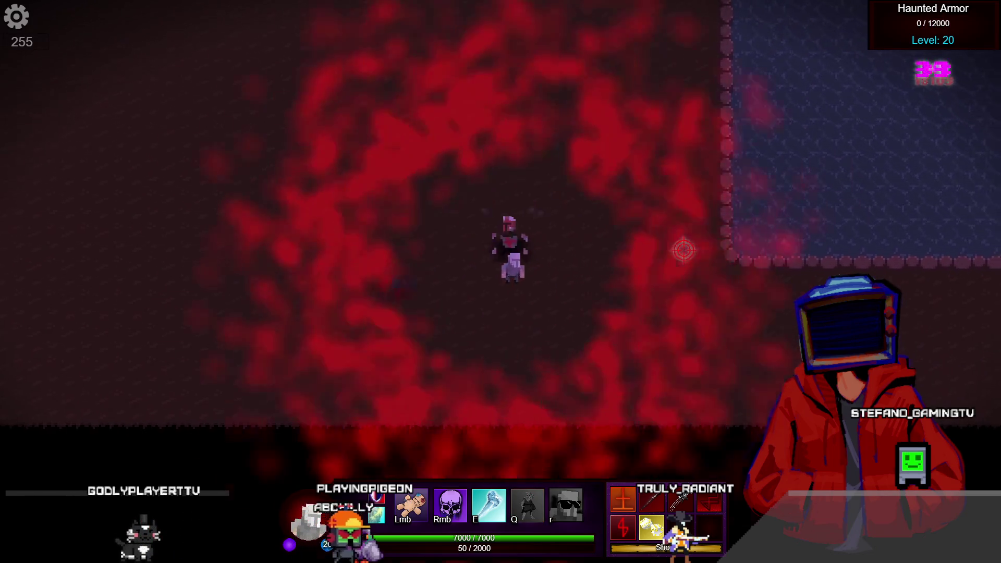
key("d")
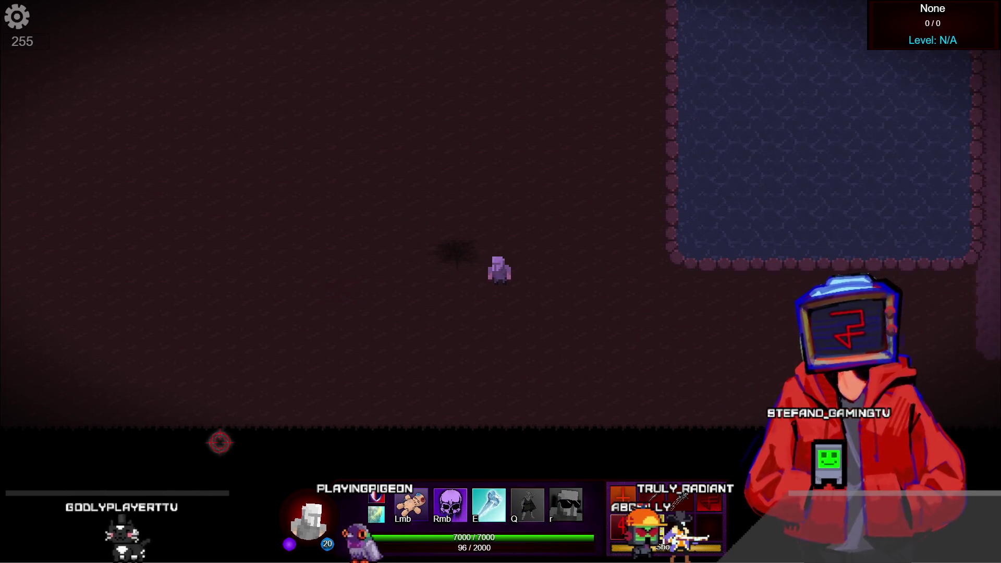
key("alt+Tab")
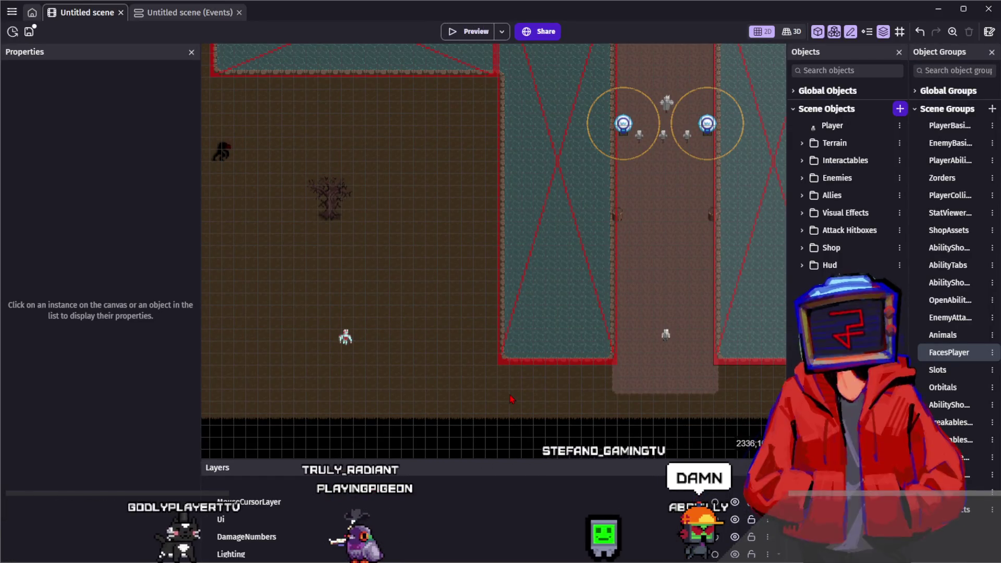
Step: Save the project with the Save icon in the top-left toolbar
scroll(511, 398, "down", 1)
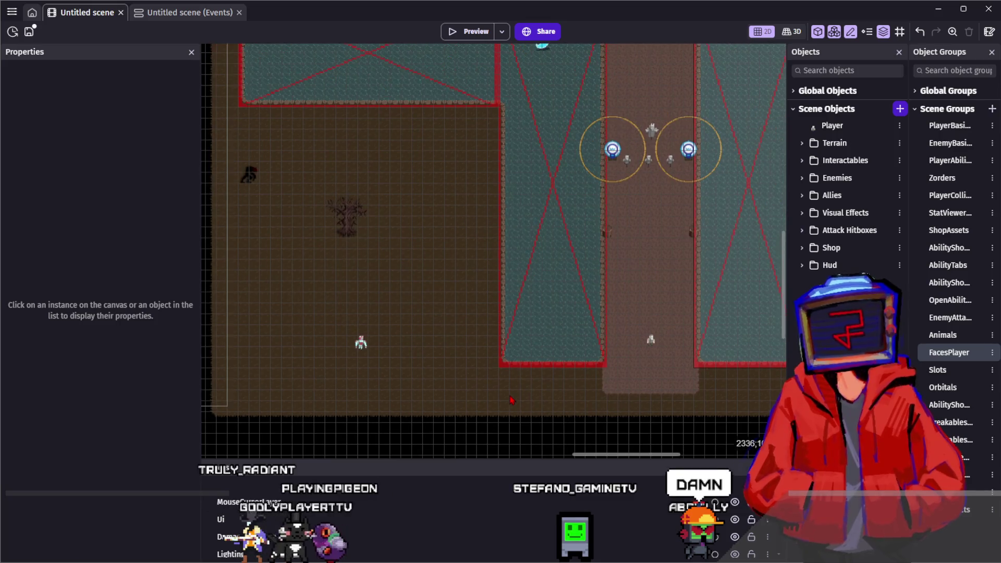
left_click(30, 32)
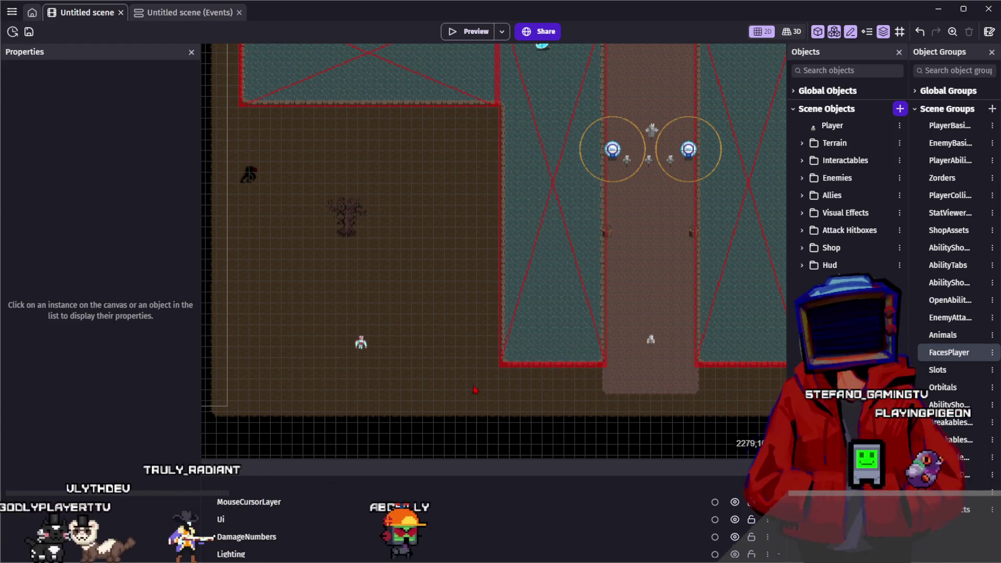
Step: Scroll to the ability shop layout and inspect a passive ability icon's properties
scroll(590, 309, "down", 1)
scroll(589, 309, "left", 3)
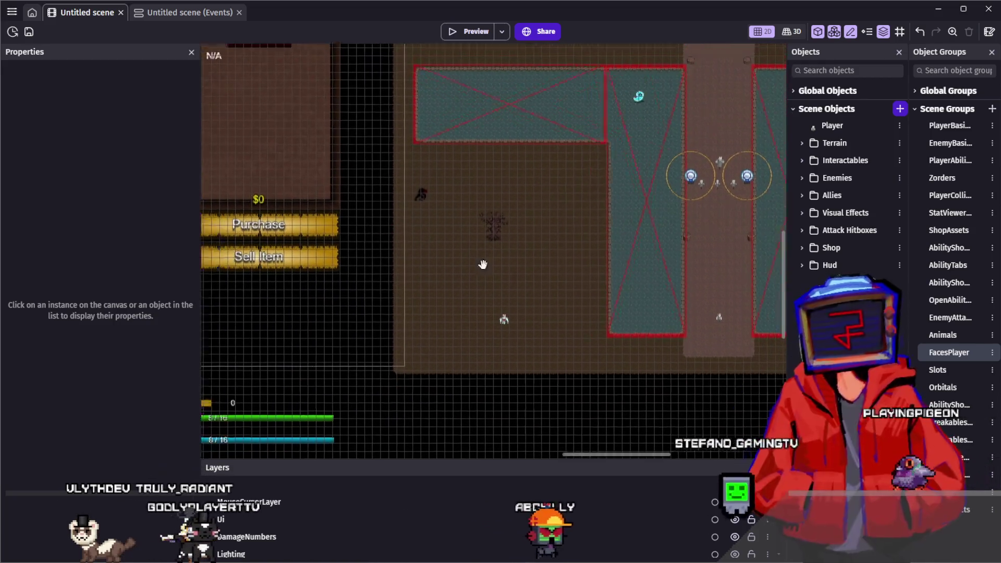
scroll(590, 309, "left", 10)
scroll(658, 274, "up", 3)
scroll(658, 274, "right", 3)
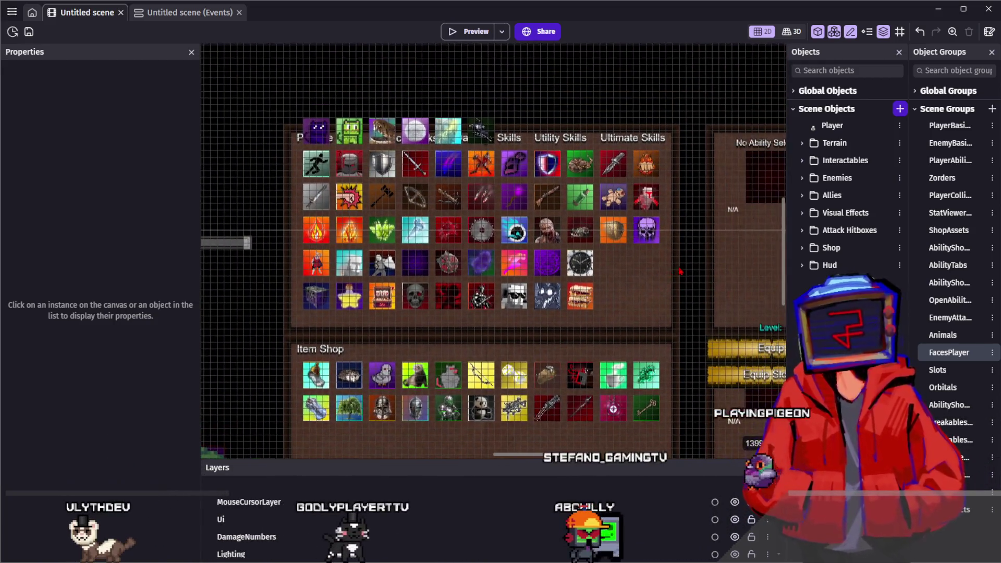
scroll(446, 107, "up", 2)
left_click(446, 107)
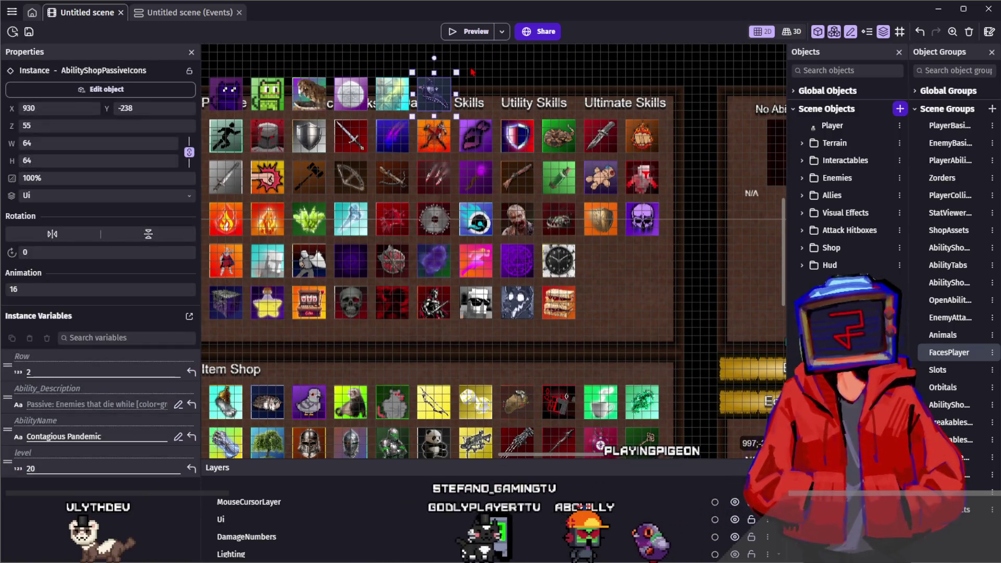
left_click(498, 73)
Step: Scroll further and inspect the purple passive ability icon's properties
scroll(508, 123, "down", 2)
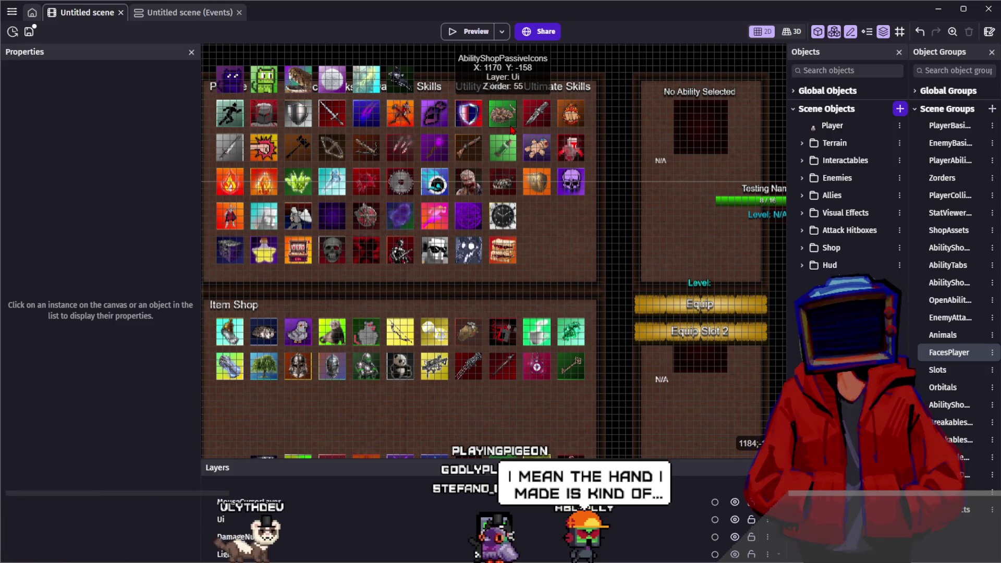
scroll(496, 252, "right", 3)
scroll(496, 251, "down", 1)
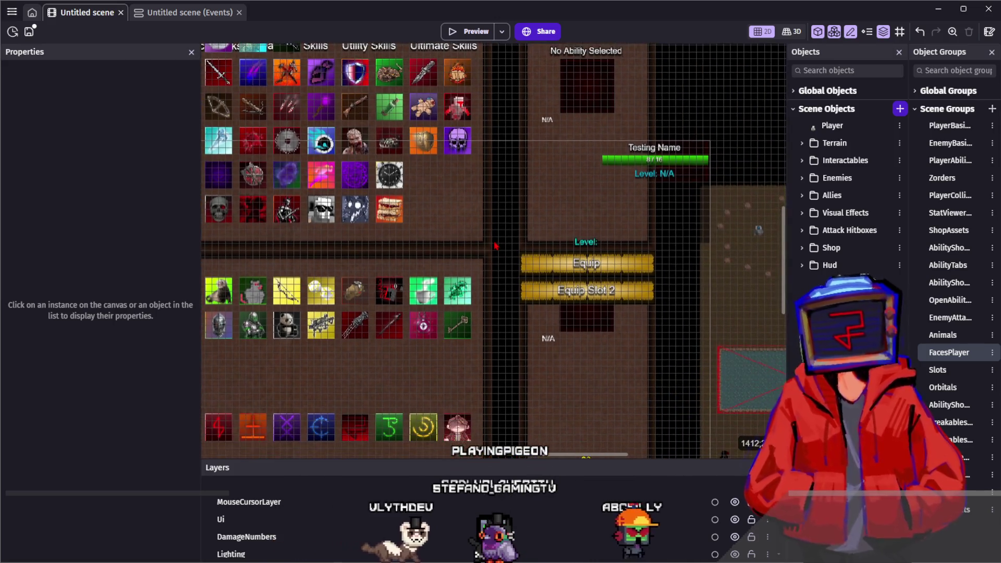
scroll(496, 251, "down", 2)
scroll(559, 280, "down", 2)
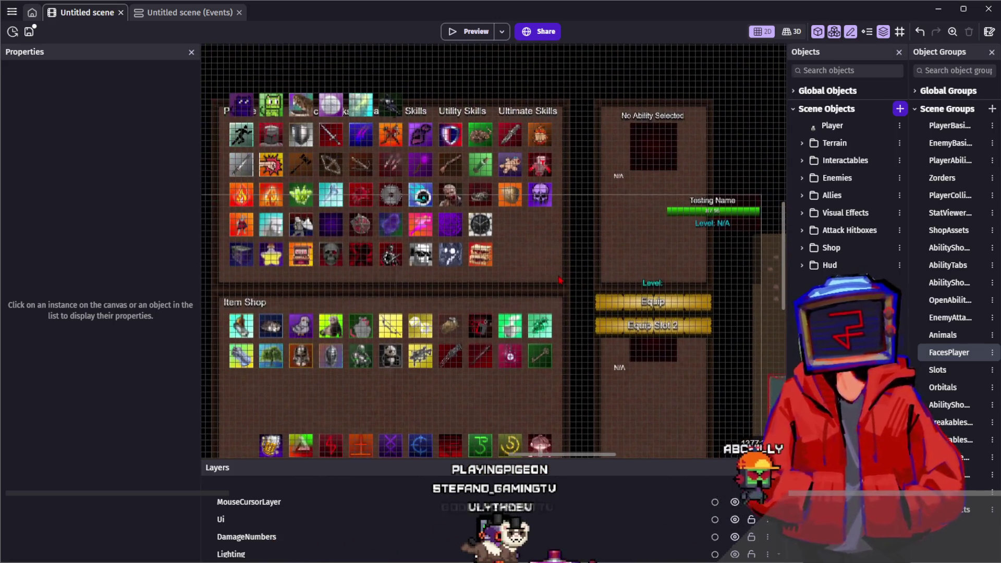
scroll(549, 269, "up", 2)
left_click(477, 154)
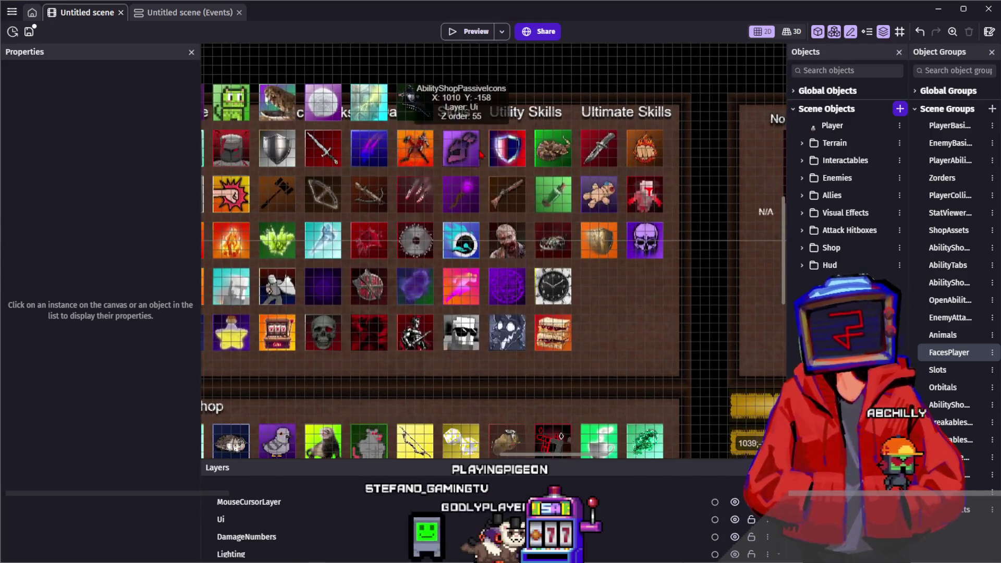
left_click(642, 310)
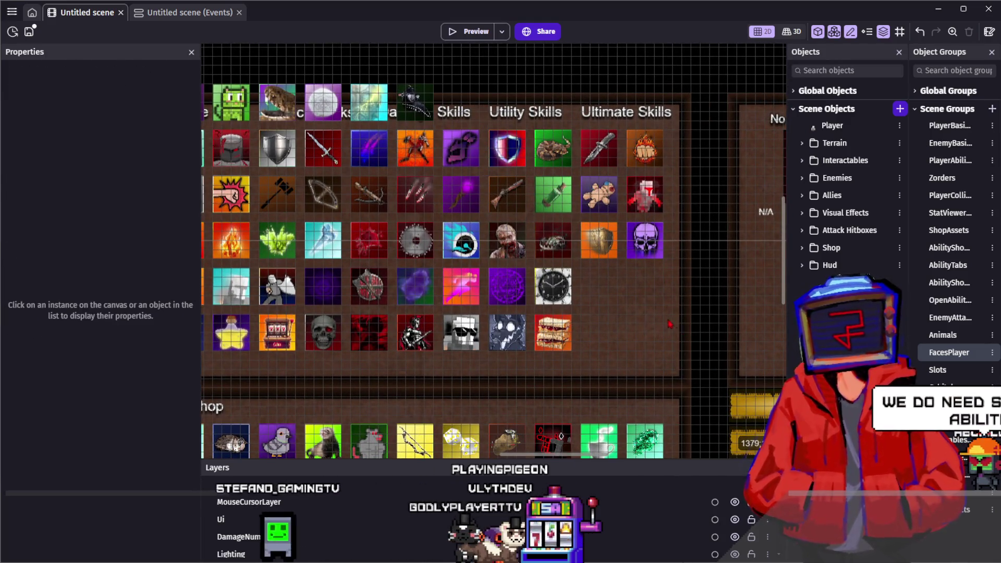
Step: Inspect a shop-grid icon and the Quick Strike icon, then scroll toward the Item Shop panel
scroll(643, 312, "down", 2)
scroll(600, 261, "down", 2)
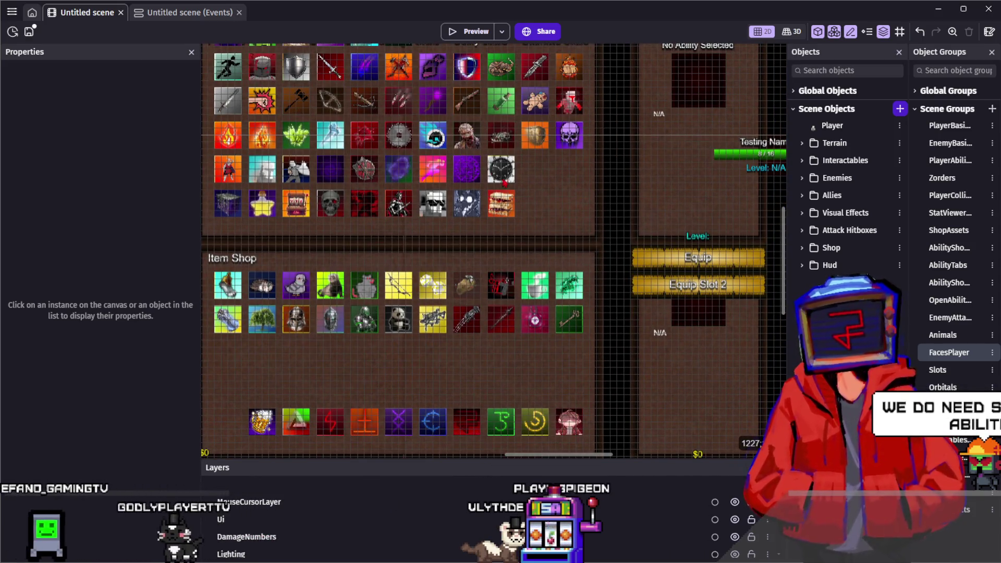
left_click(501, 168)
left_click(546, 182)
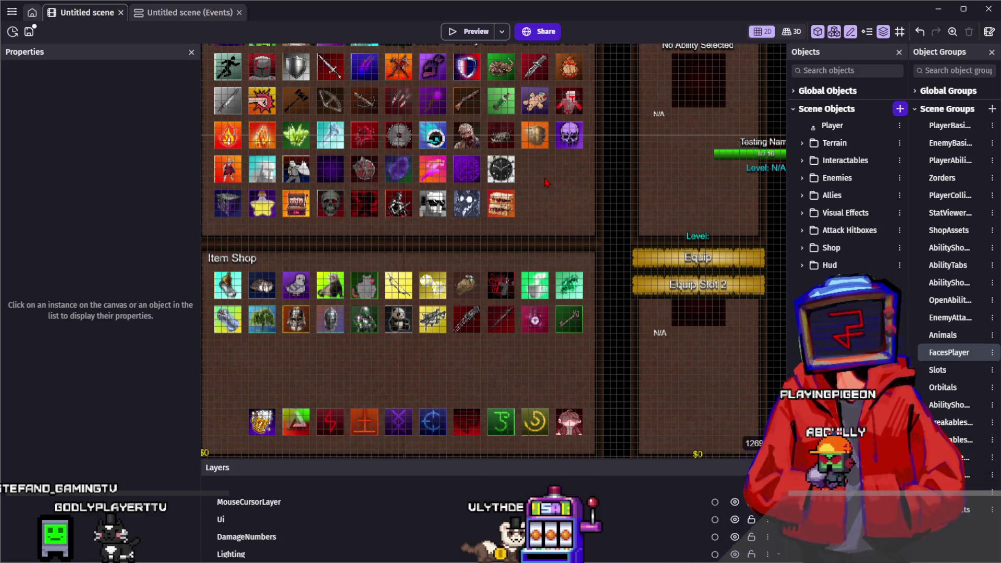
left_click(261, 104)
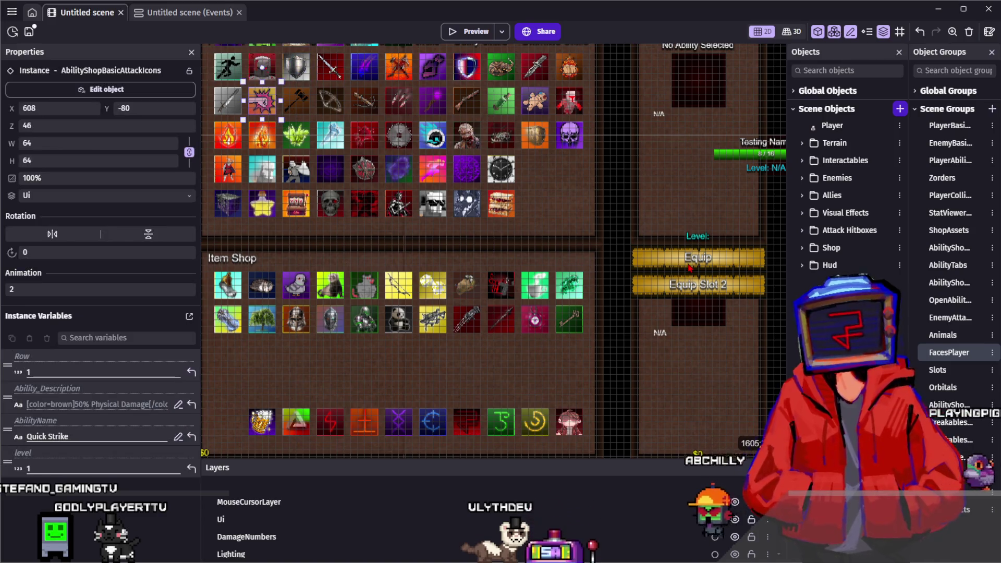
left_click(631, 210)
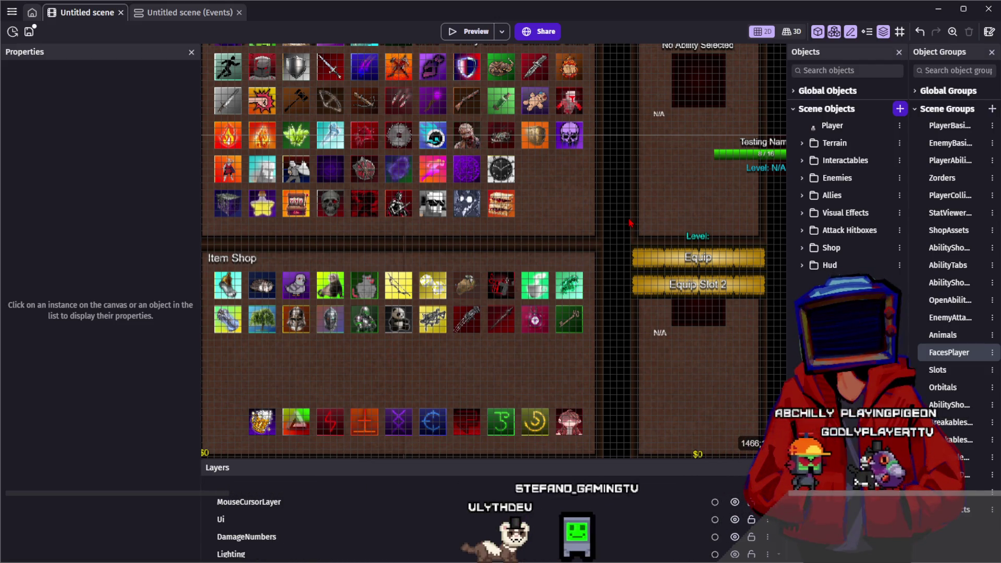
scroll(657, 226, "right", 10)
scroll(657, 227, "down", 3)
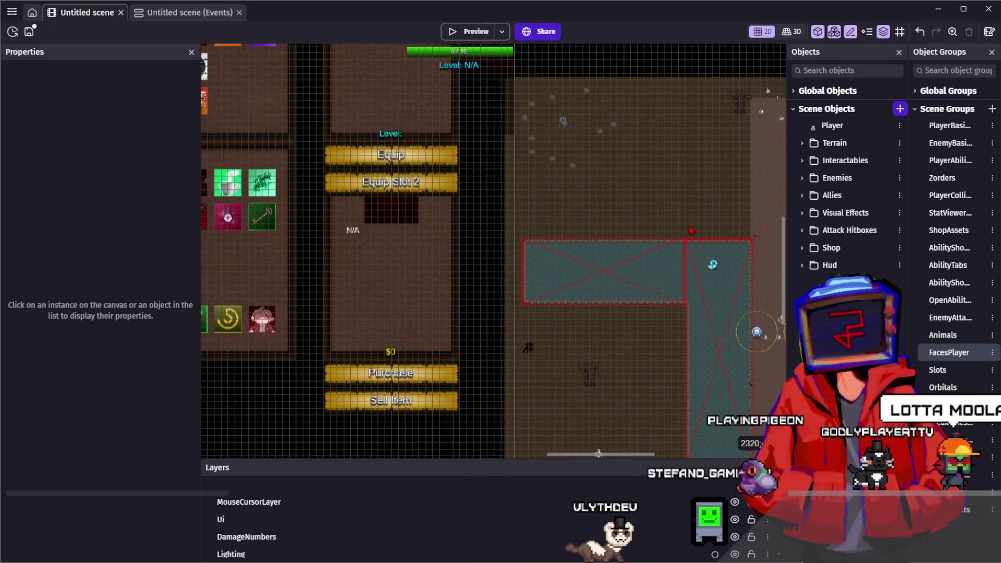
Step: Bring the arena's water-lined corridor and two turrets back into view and save the project
scroll(689, 230, "right", 5)
scroll(689, 230, "down", 2)
scroll(582, 248, "up", 2)
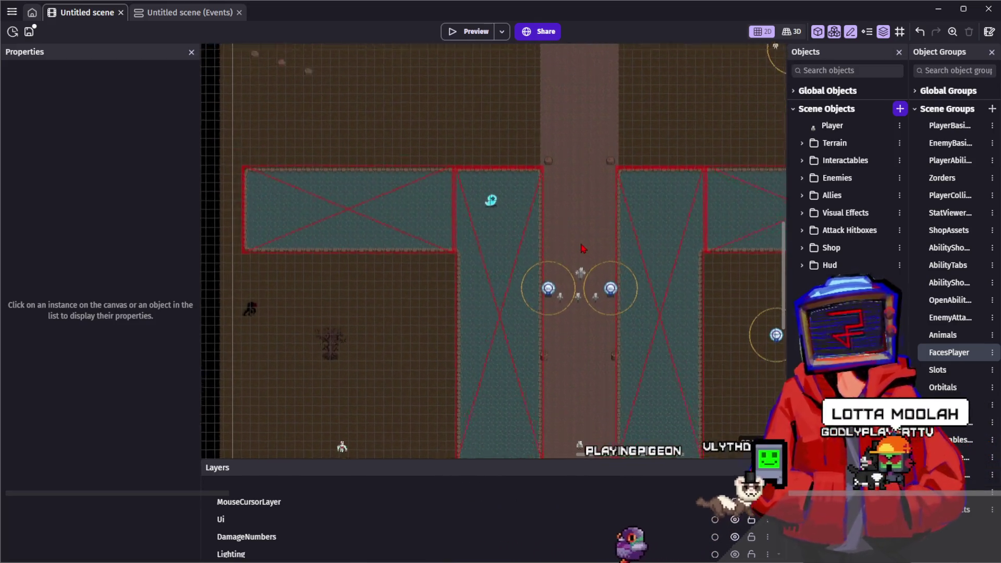
scroll(582, 248, "up", 2)
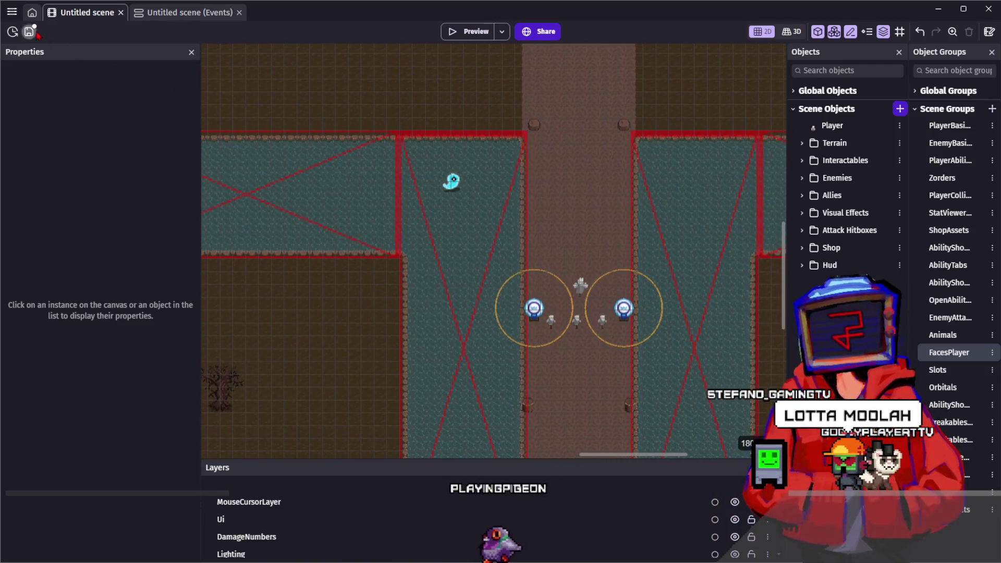
left_click(30, 31)
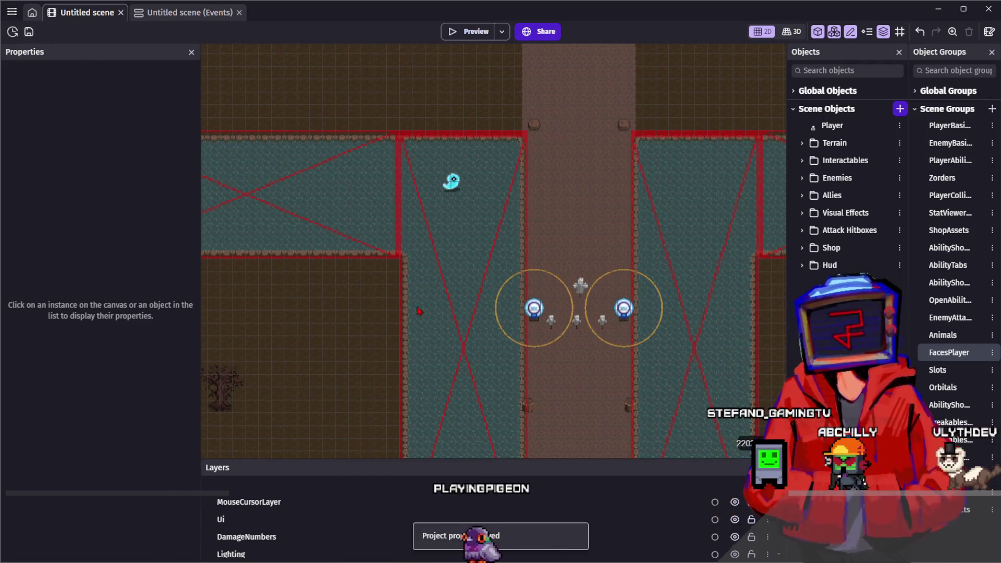
scroll(654, 381, "up", 2)
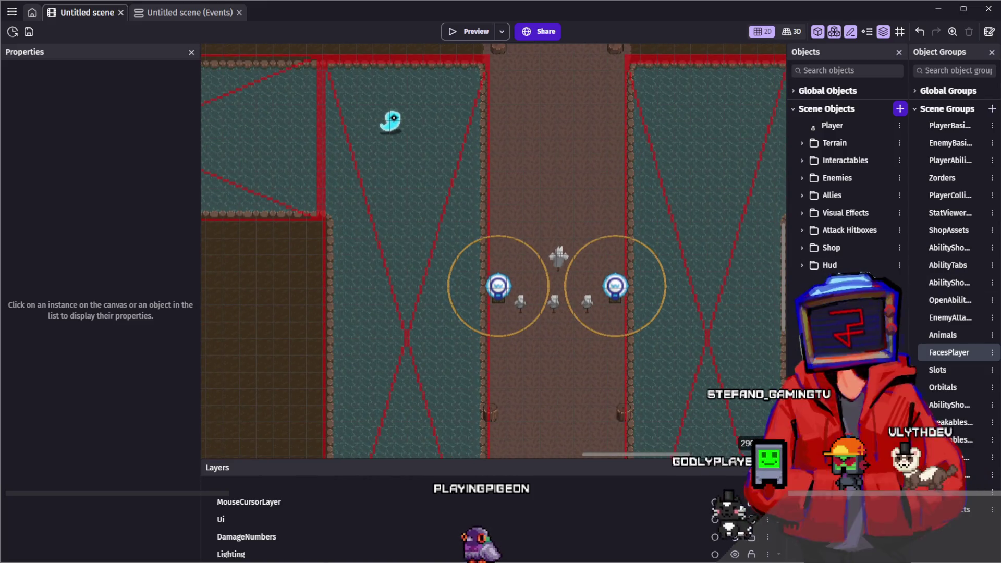